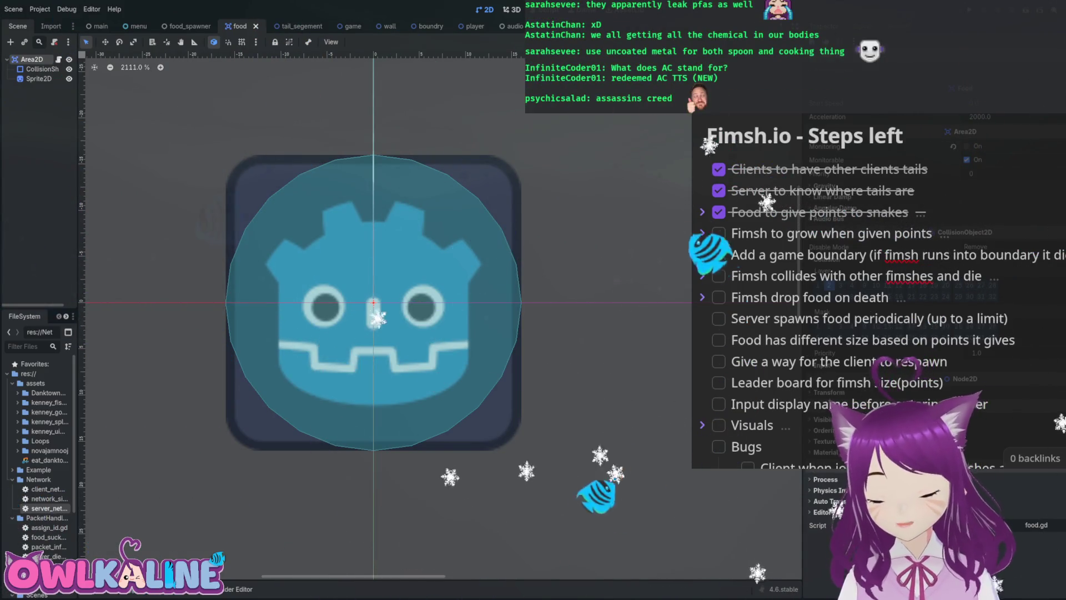
Scroll around the food scene, then look over the food_spawner scene
scroll(451, 259, "down", 5)
scroll(444, 300, "left", 3)
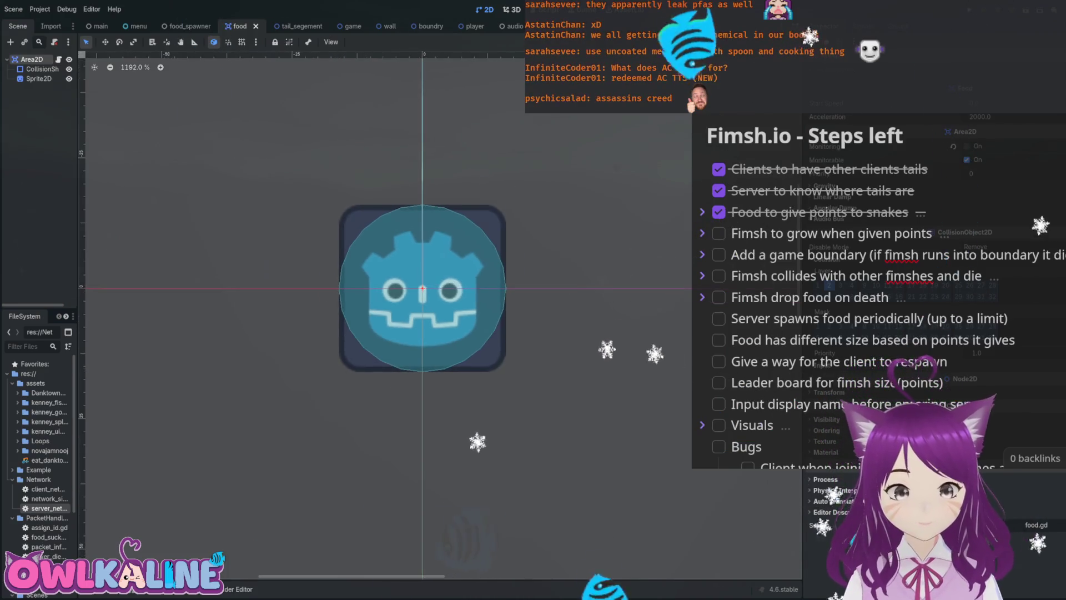
scroll(660, 322, "down", 2)
scroll(661, 328, "up", 3)
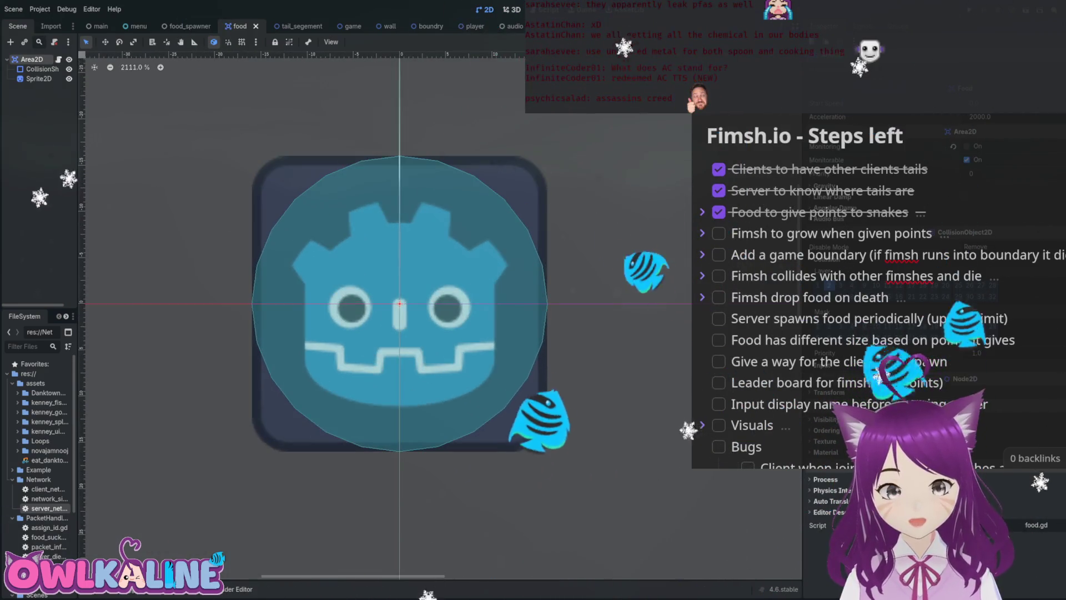
left_click(187, 26)
scroll(318, 182, "down", 4)
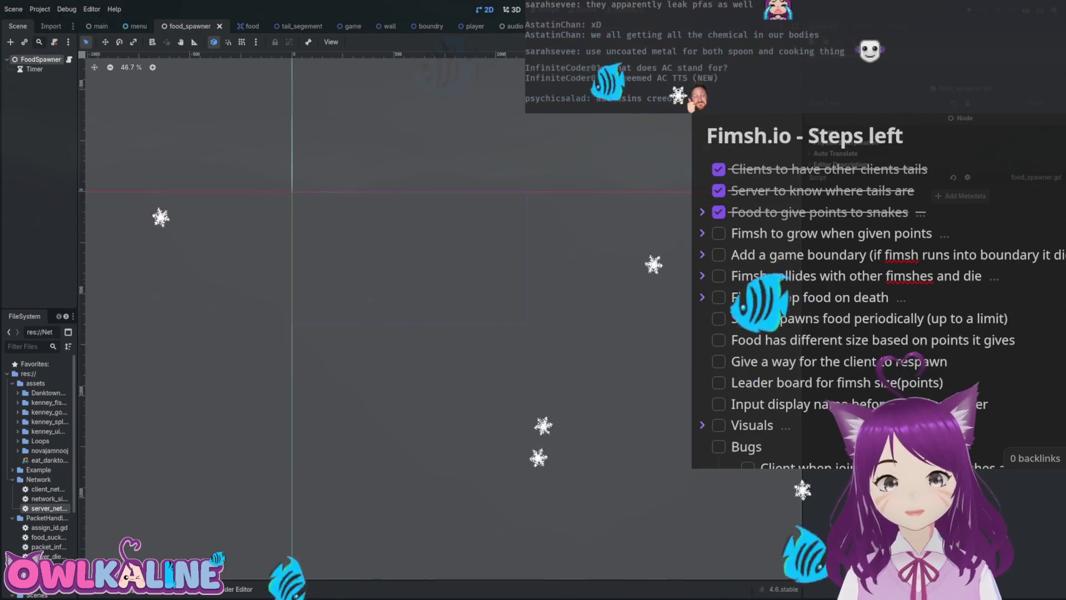
Look over the menu scene's layout
left_click(135, 27)
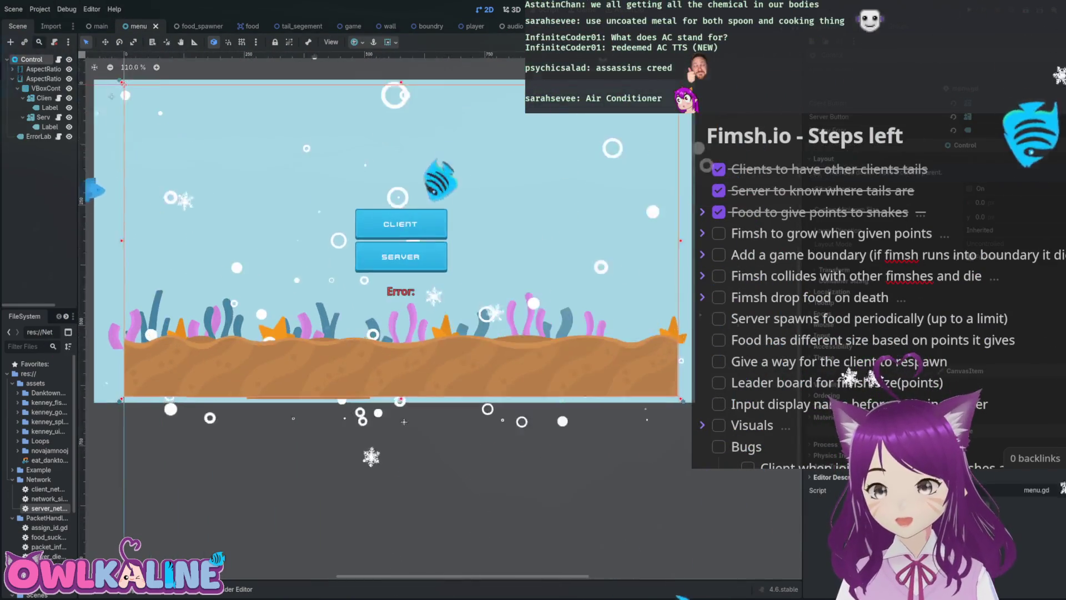
scroll(413, 208, "down", 6)
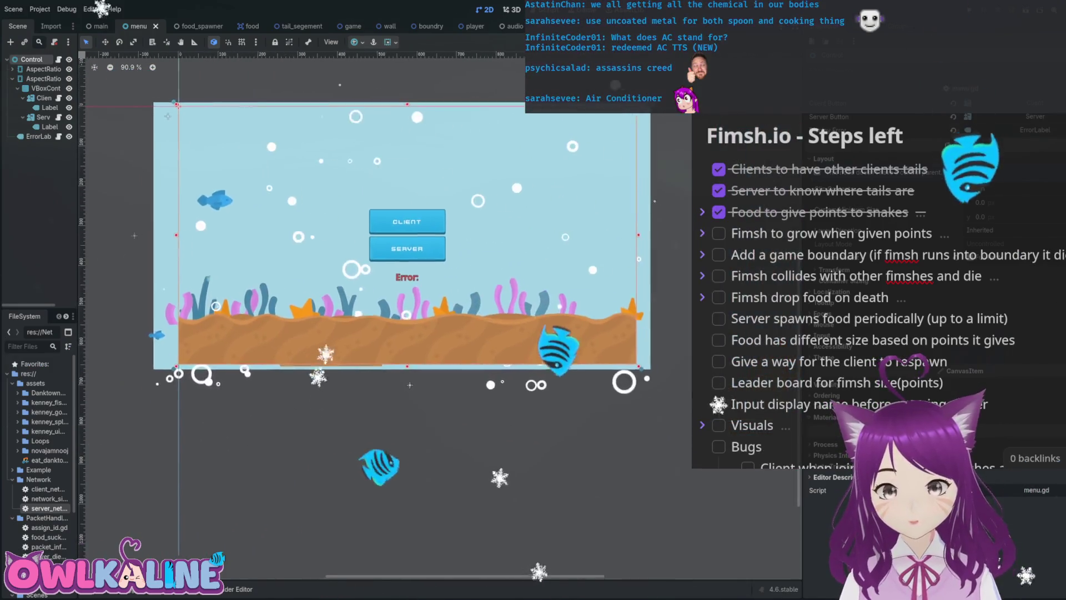
scroll(416, 342, "up", 2)
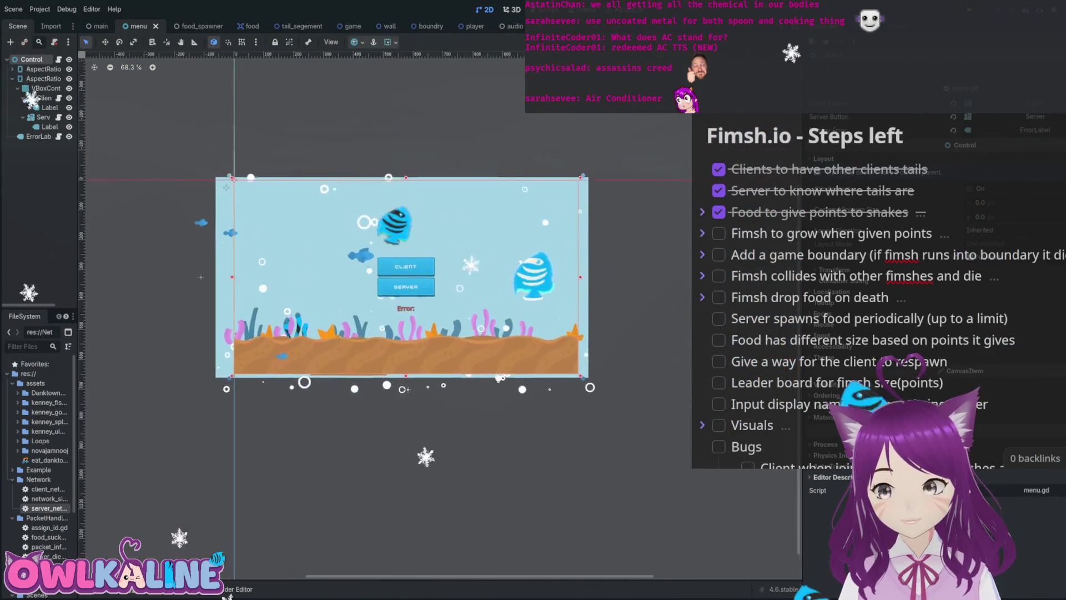
scroll(488, 230, "up", 4)
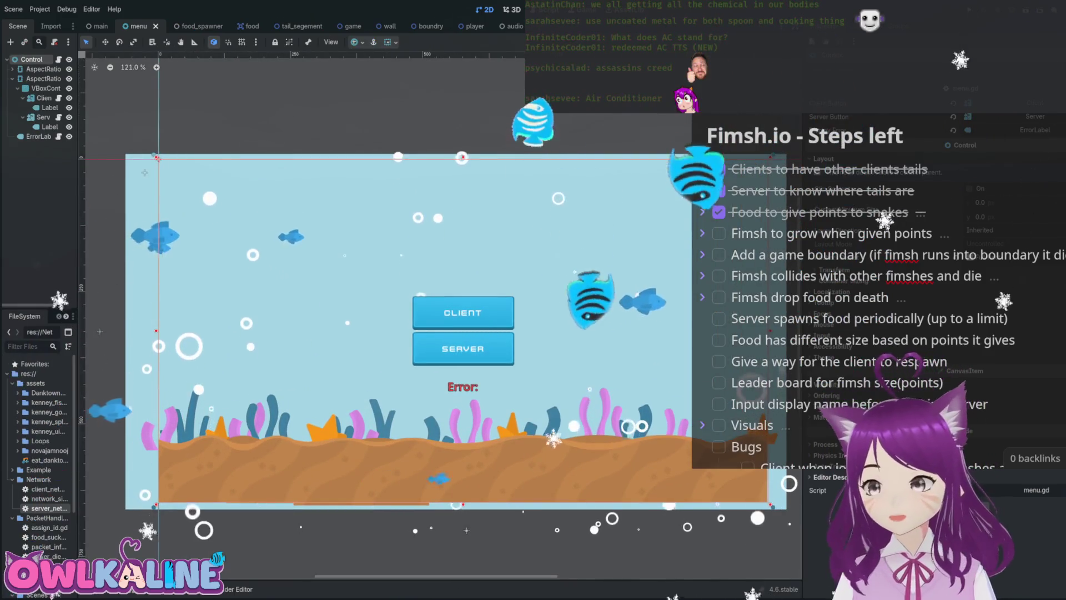
scroll(464, 333, "down", 3)
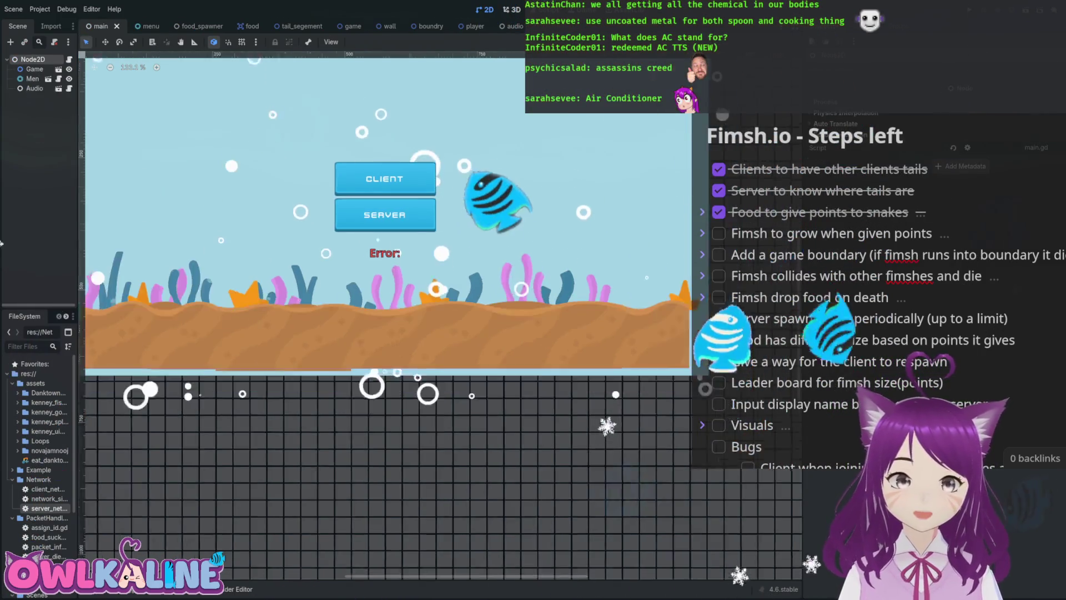
Review the main scene, then move on to the tail_segement scene
key("ctrl+shift+Tab")
scroll(389, 183, "up", 7)
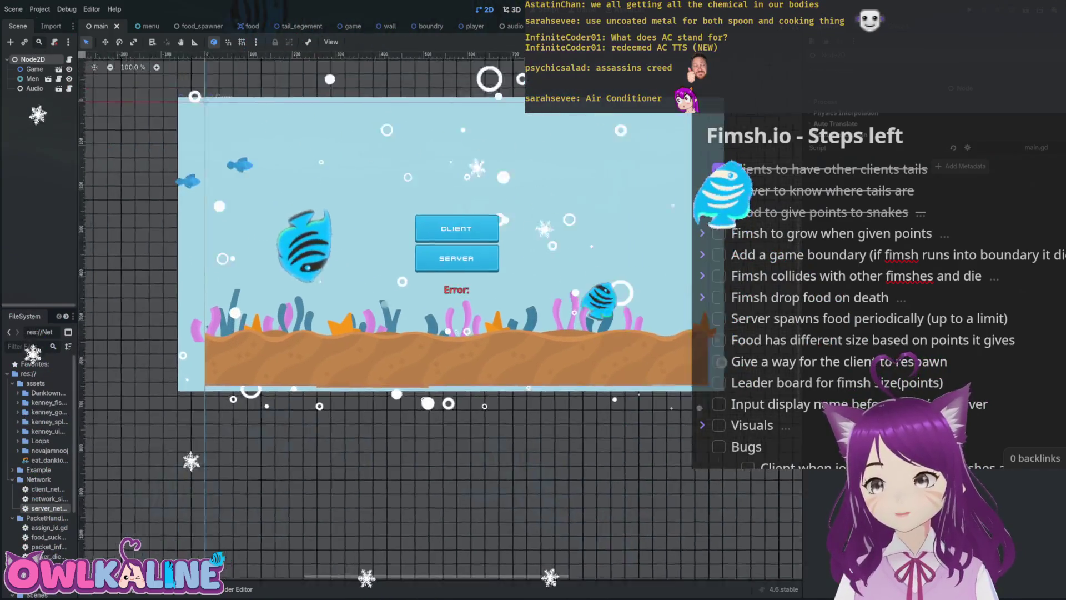
scroll(433, 311, "down", 1)
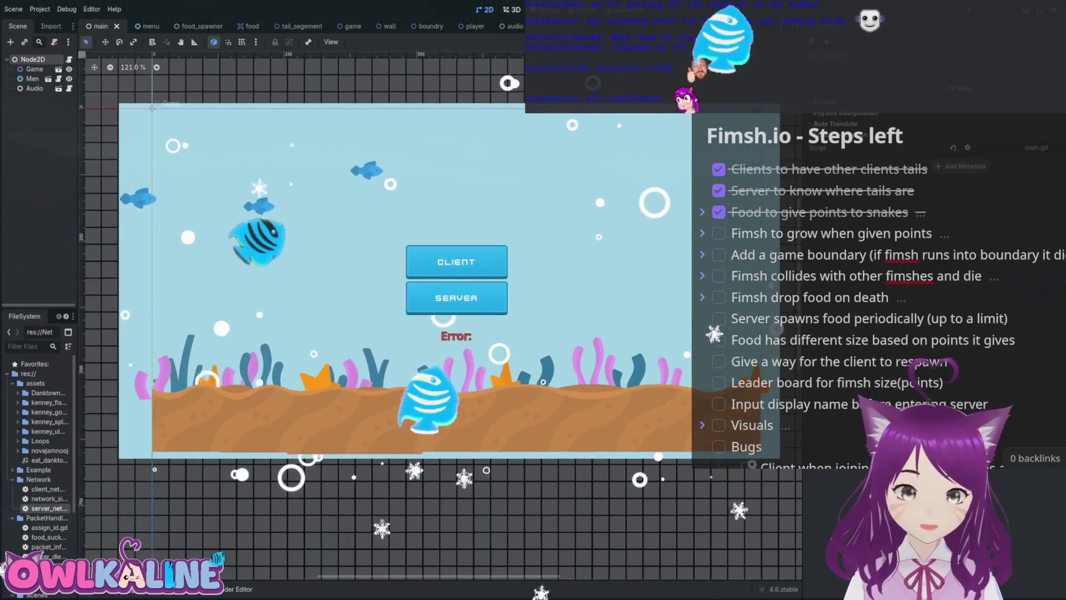
key("ctrl+Tab")
key("ctrl+Tab")
key("ctrl+Tab")
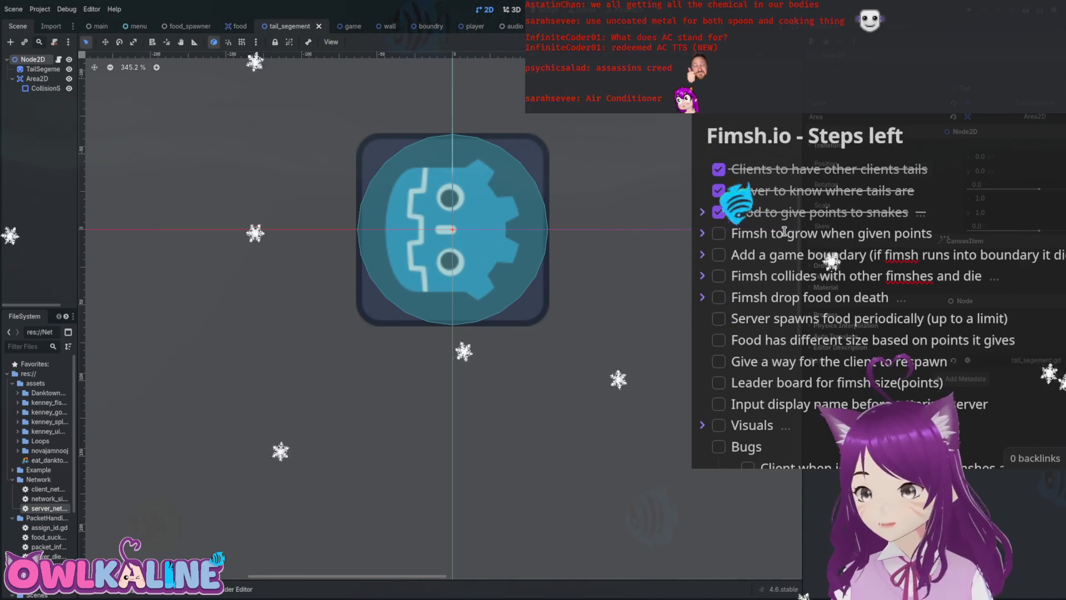
Collapse the food and growth tasks and expand the 'Add a game boundary' task
left_click(703, 212)
left_click(703, 212)
left_click(703, 233)
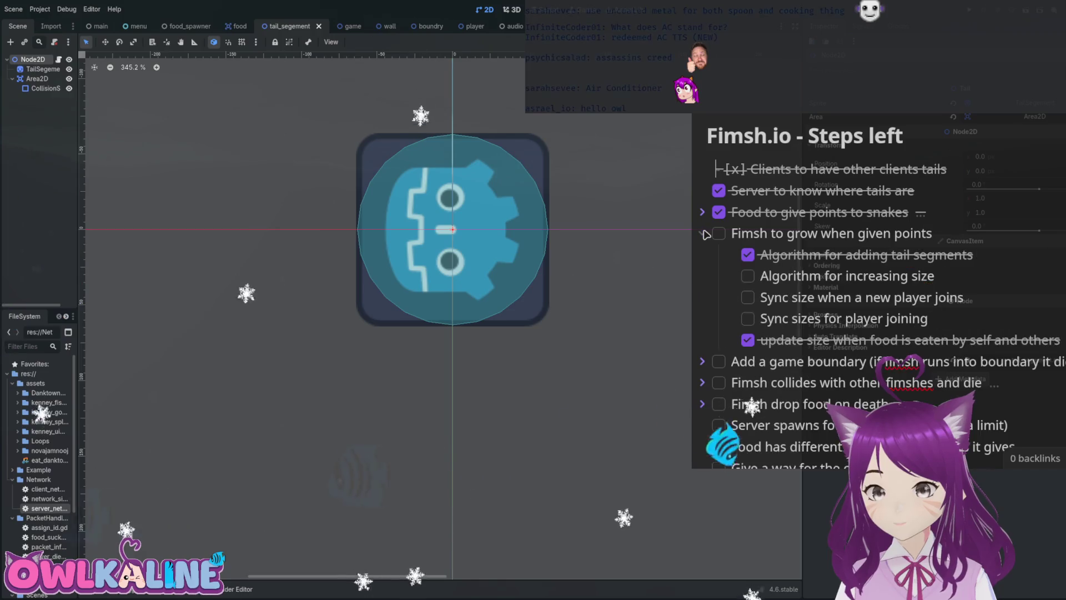
left_click(703, 234)
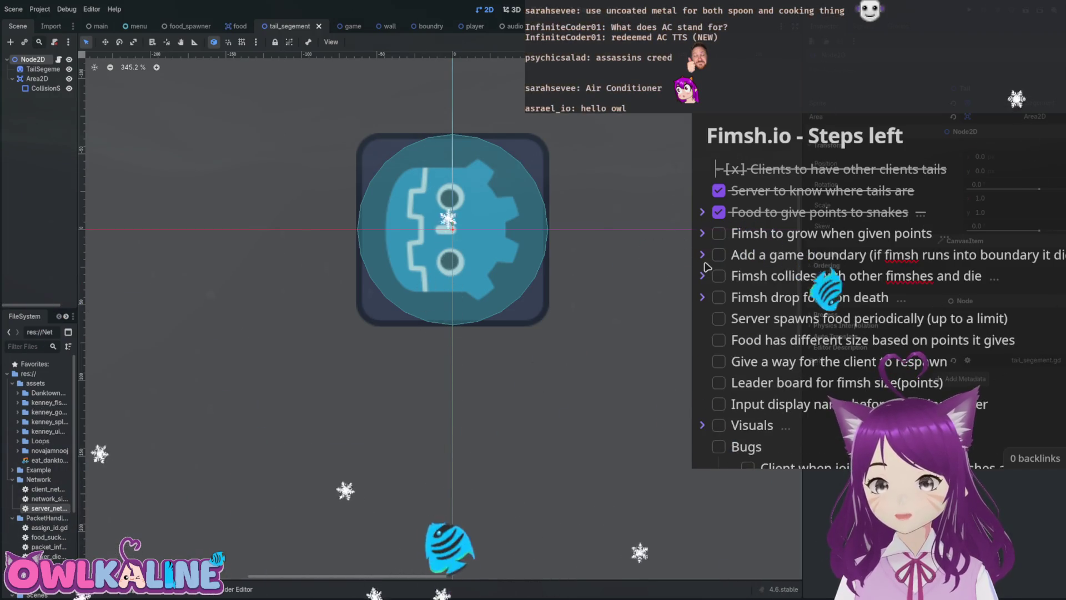
left_click(703, 255)
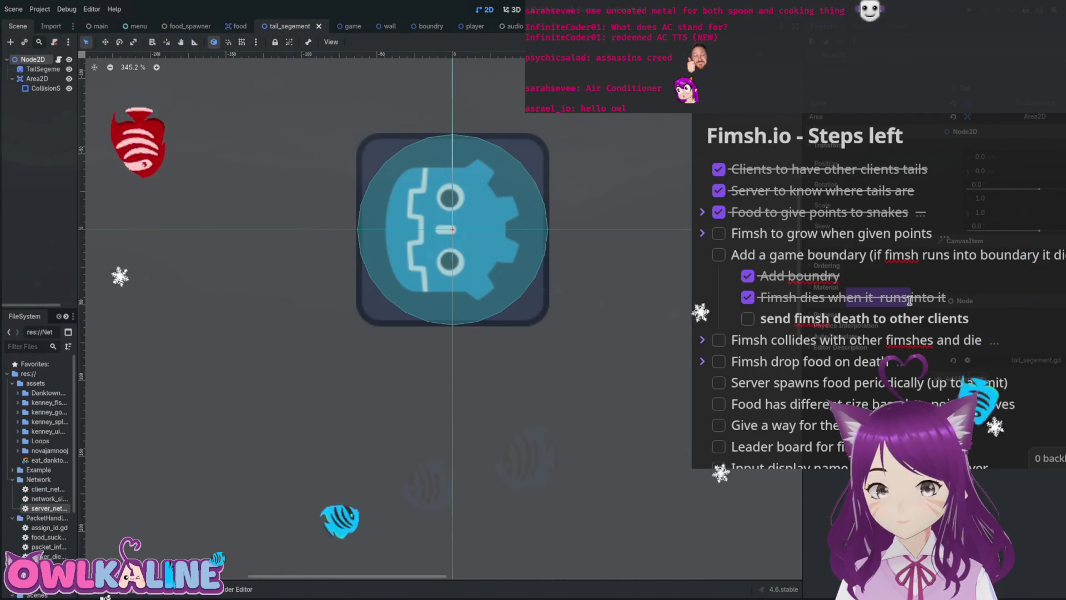
Expand the fimsh collision task and select 'hitboxes', placing the cursor at that line's end
scroll(910, 300, "down", 2)
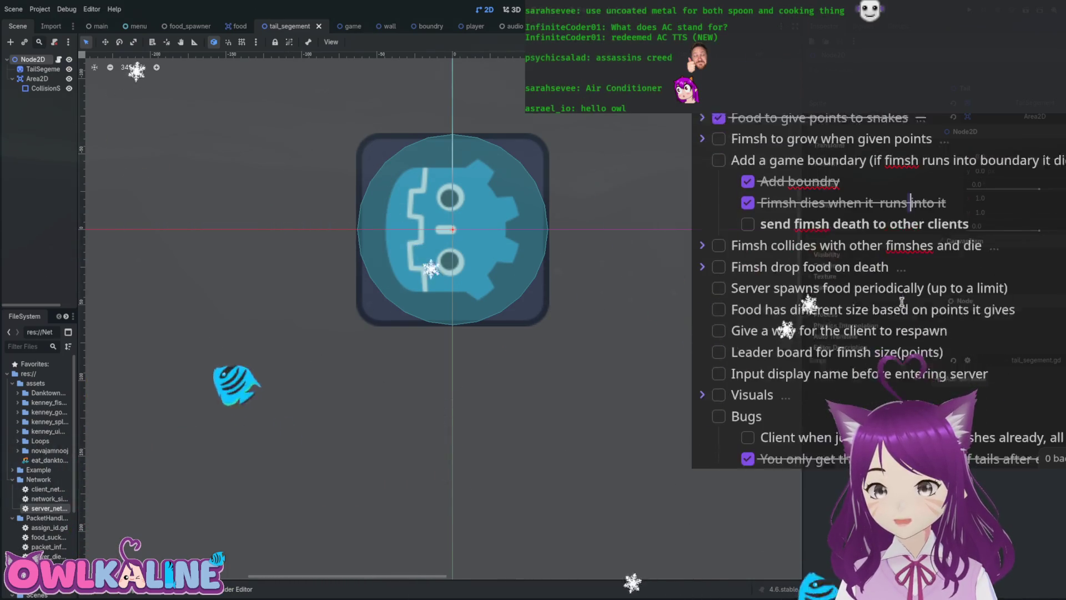
left_click(701, 229)
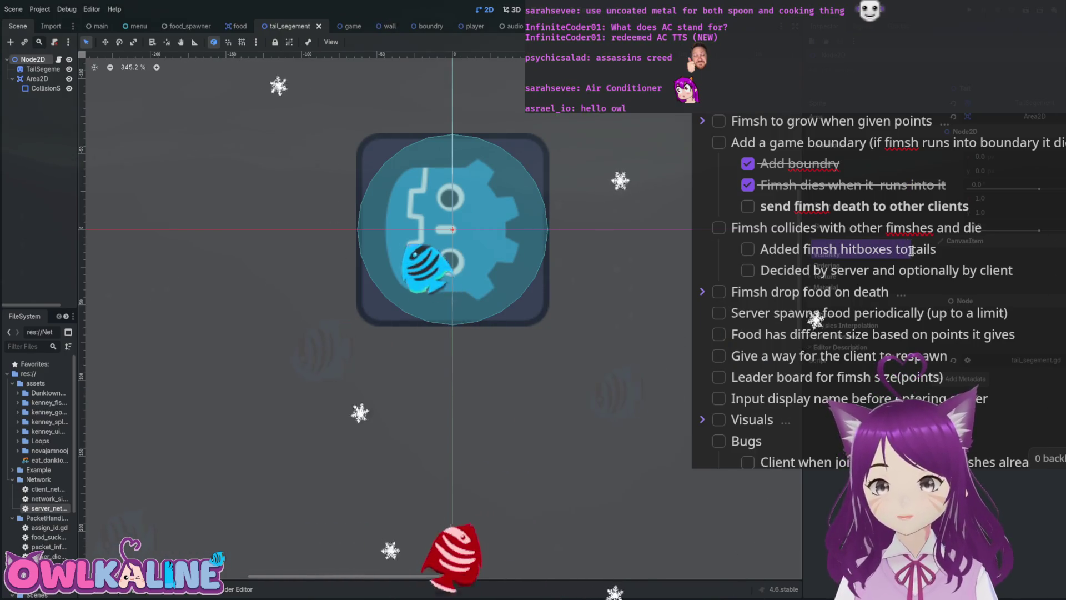
double_click(843, 251)
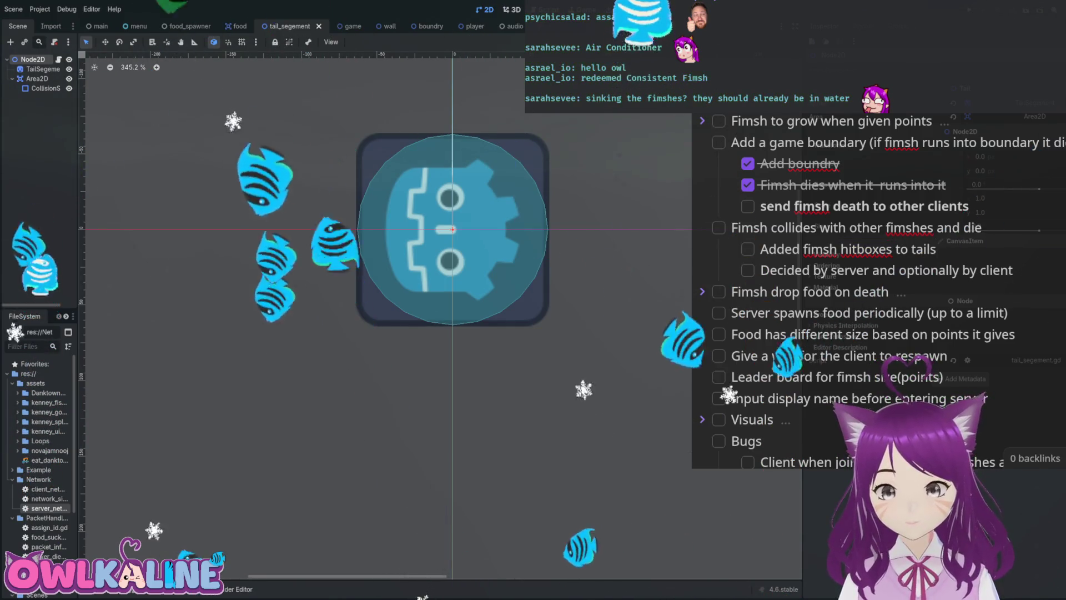
left_click(938, 248)
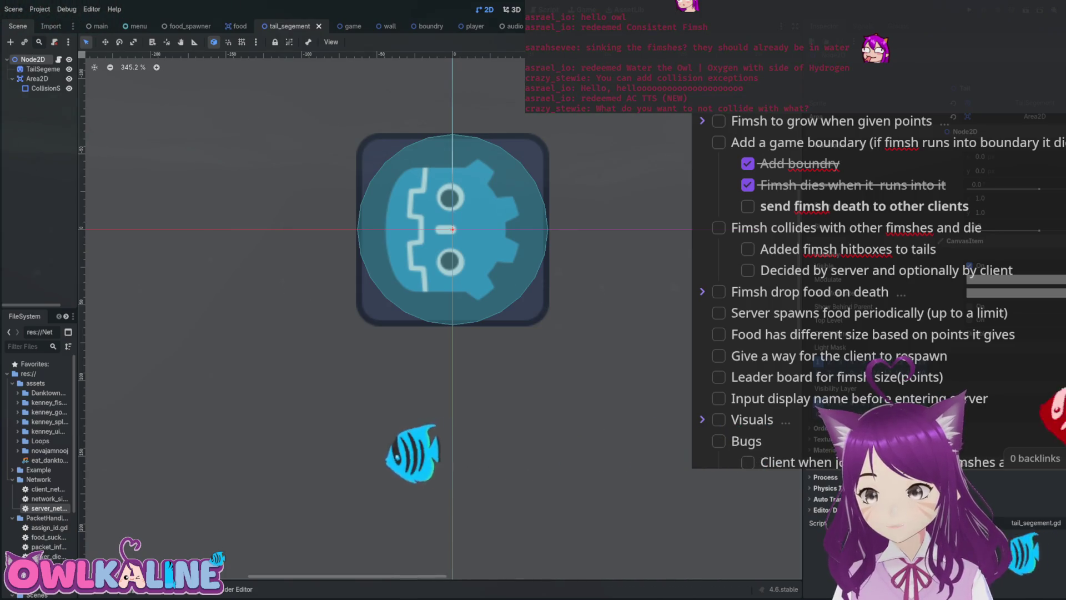
Inspect the tail segment Area2D's collision layer and mask, then go to the player scene
left_click(37, 78)
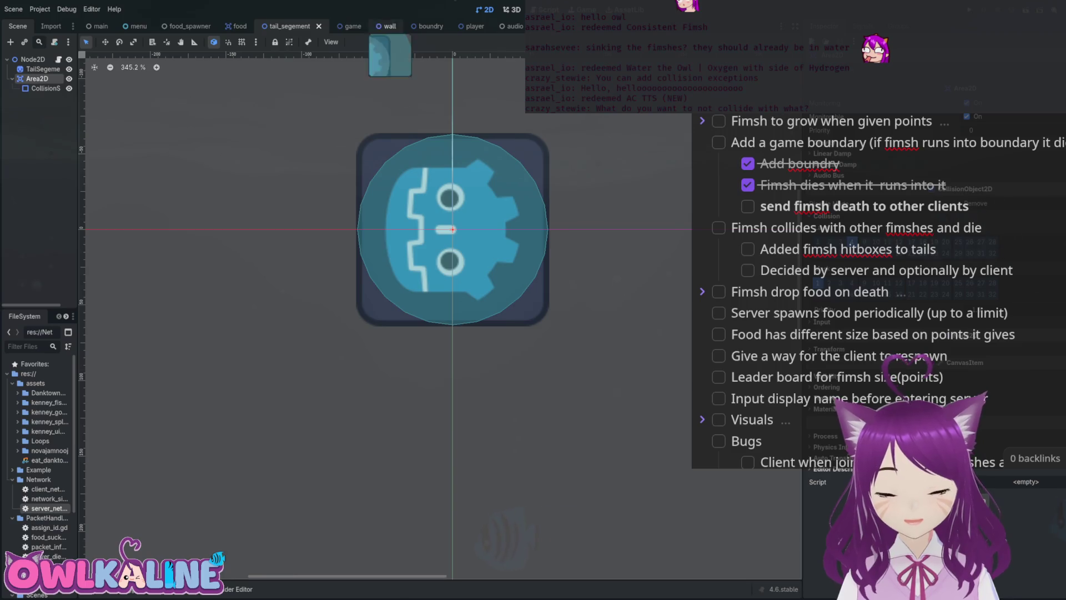
left_click(471, 26)
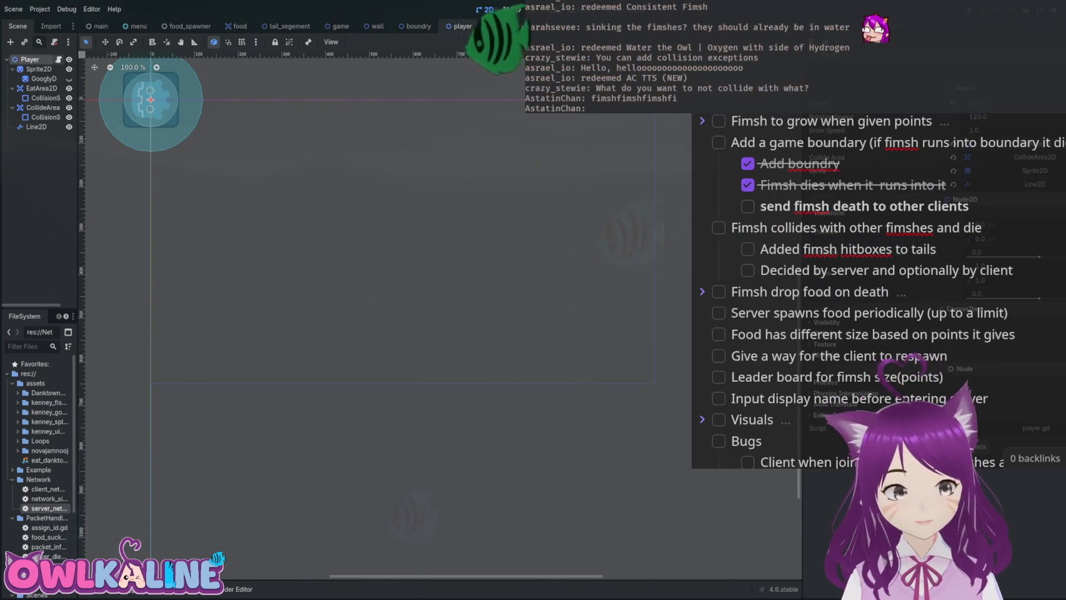
Glance at player.gd, frame the player in 2D, and inspect EatArea2D and CollideArea
key("ctrl+F3")
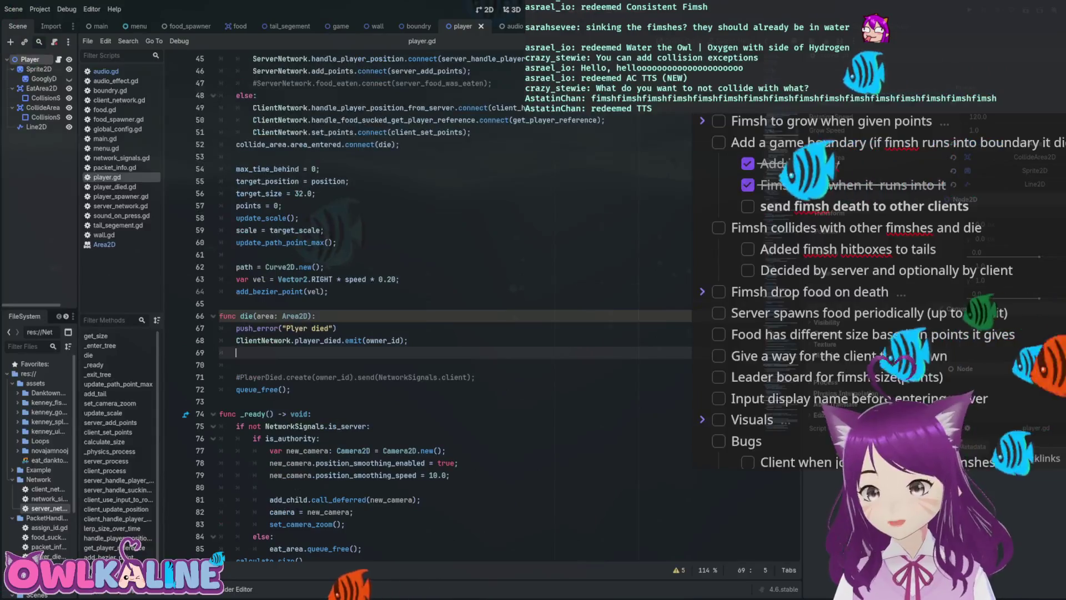
key("ctrl+F1")
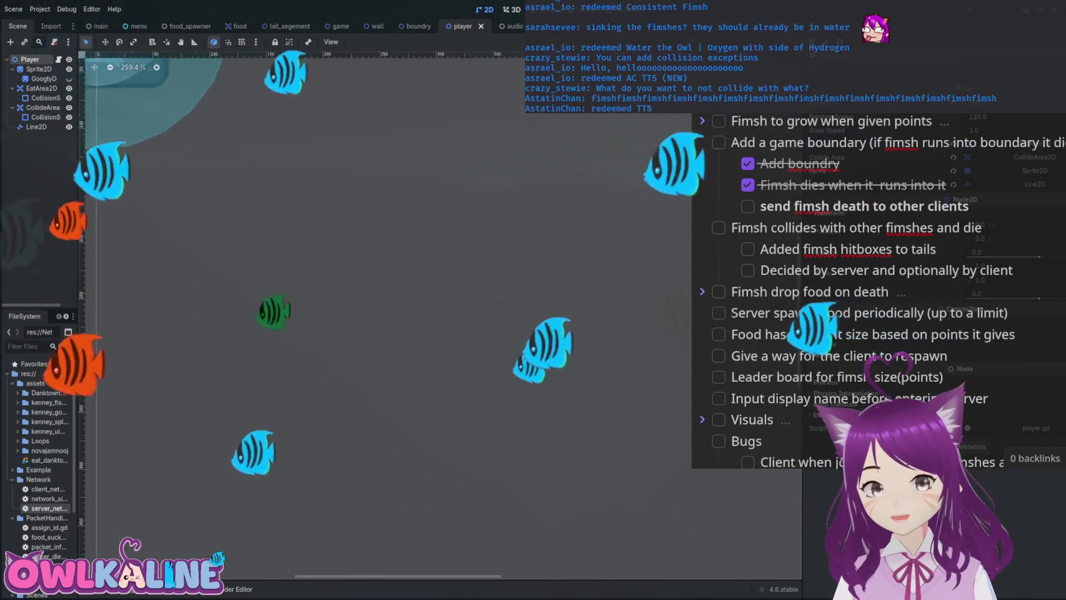
key("shift+f")
scroll(512, 284, "up", 1)
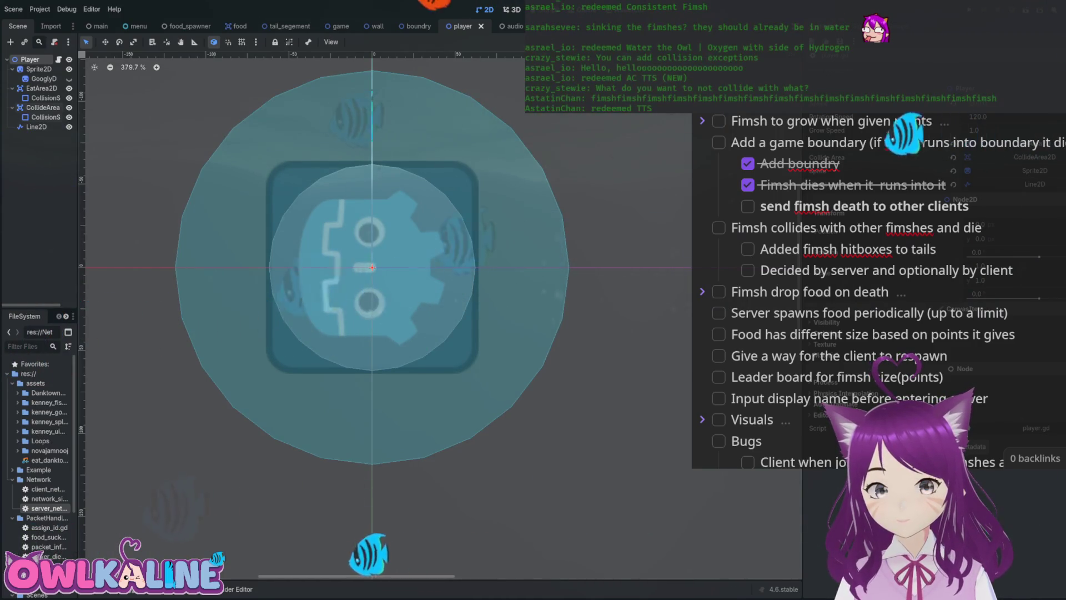
left_click(42, 88)
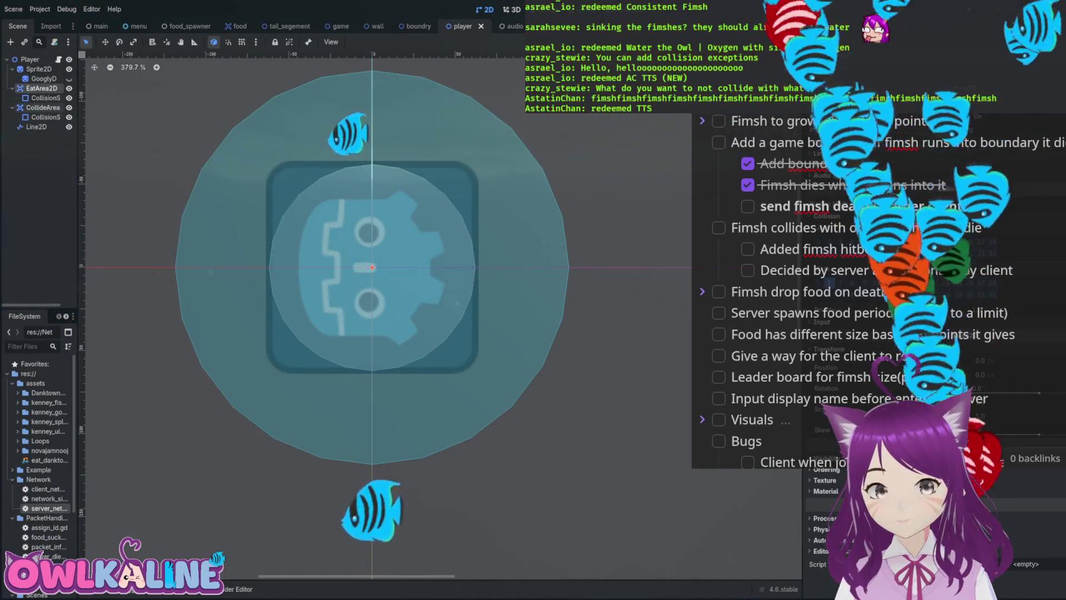
left_click(42, 108)
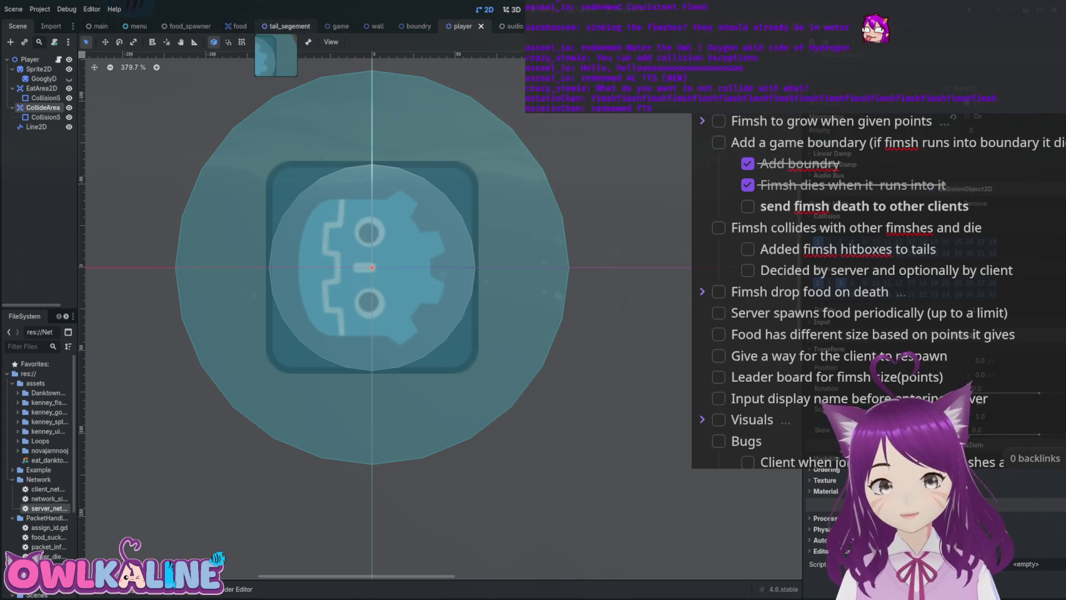
Save the tail_segement scene, then read through the player script
left_click(288, 26)
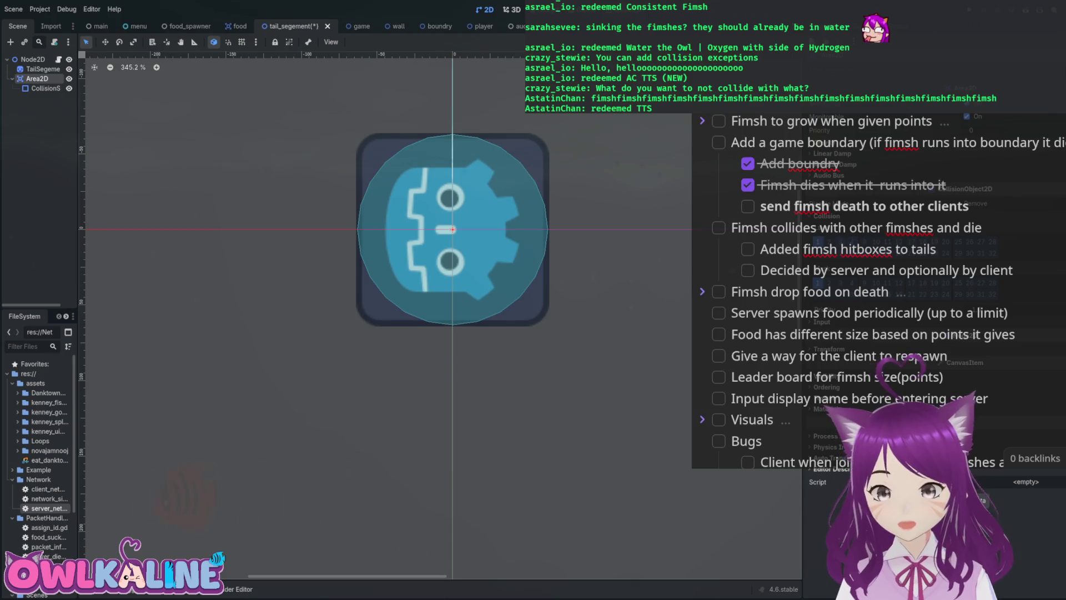
key("ctrl+s")
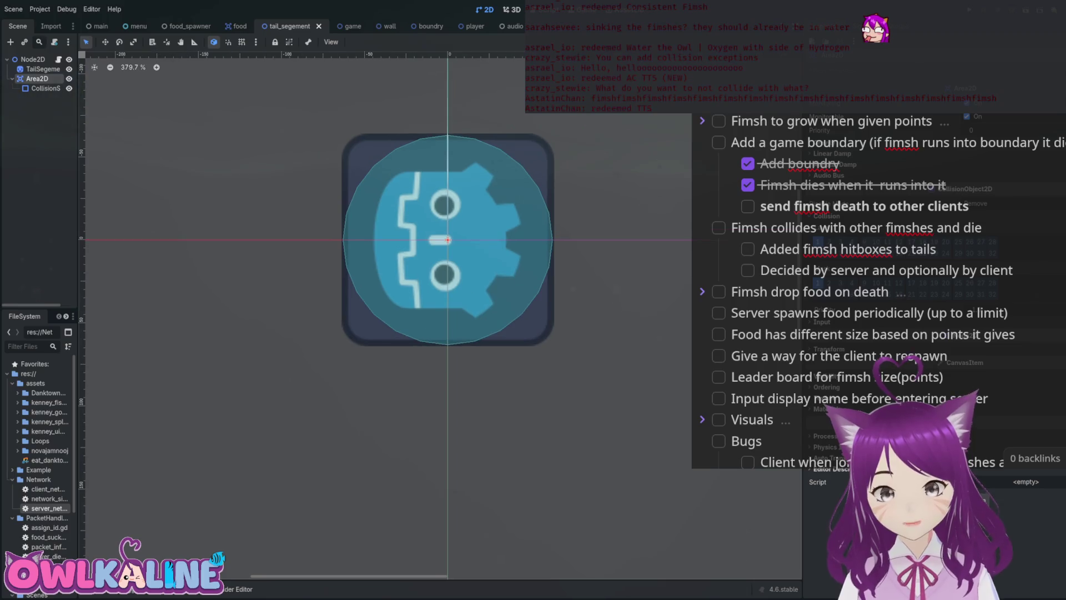
left_click(472, 26)
key("ctrl+F3")
scroll(422, 306, "down", 5)
scroll(422, 305, "down", 5)
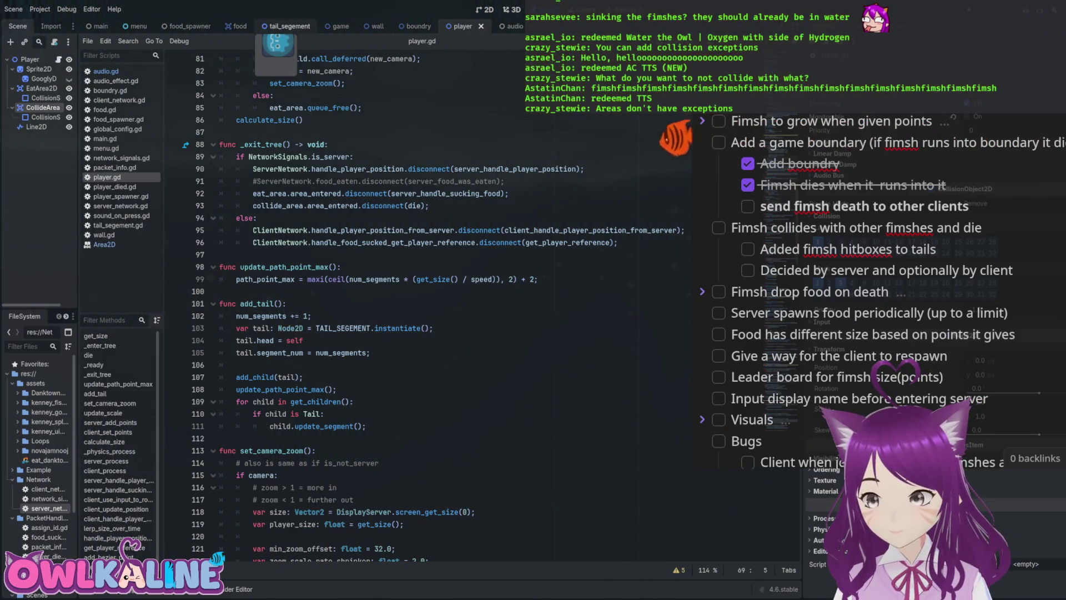
View tail_segement in 2D, then zoom in on the player scene's collision circles
left_click(286, 26)
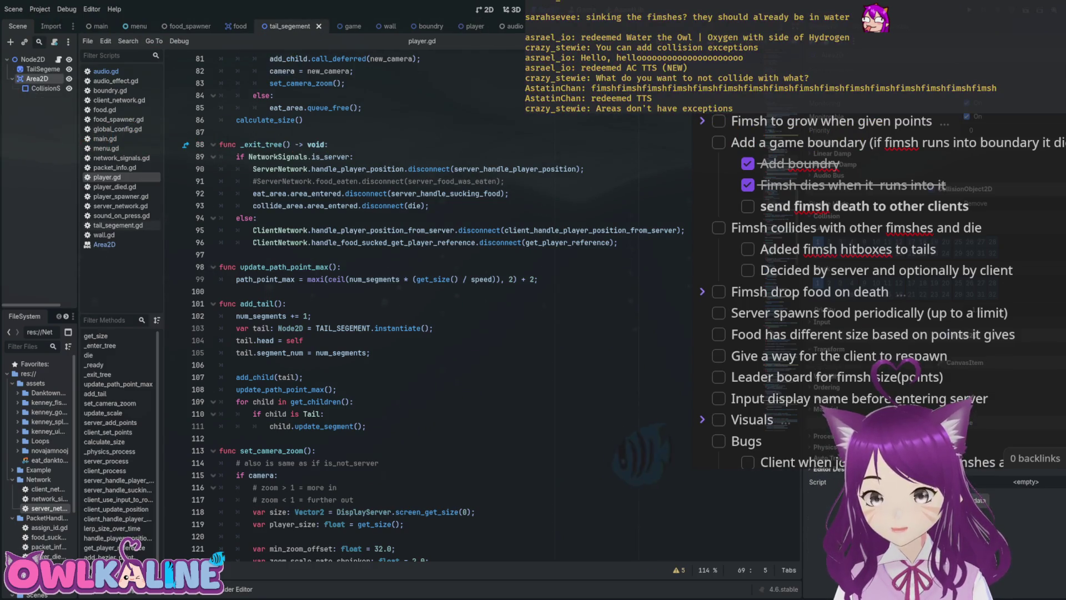
key("ctrl+F1")
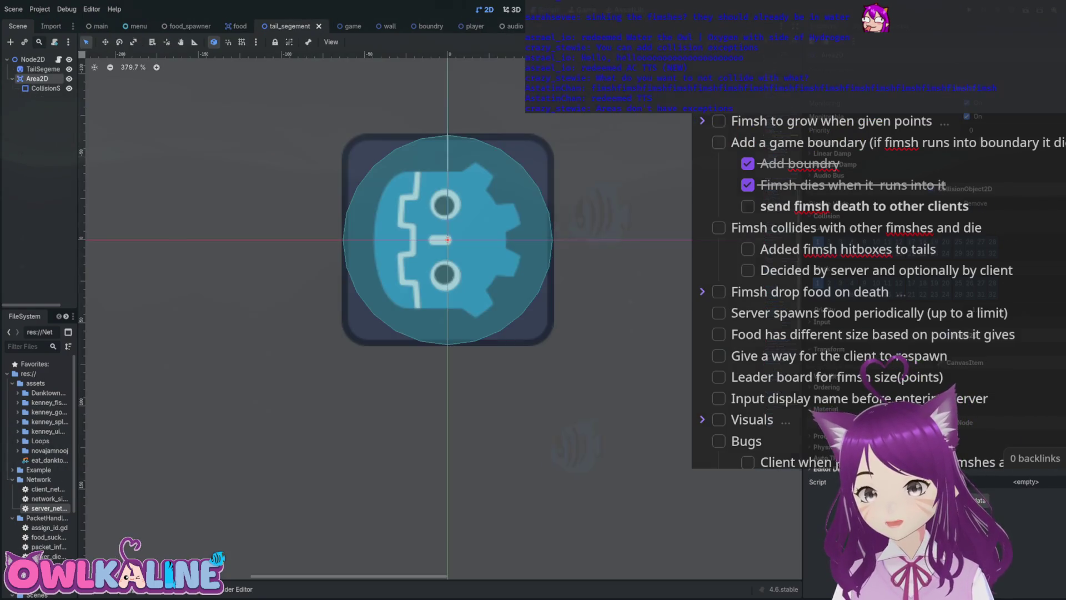
scroll(425, 170, "up", 4)
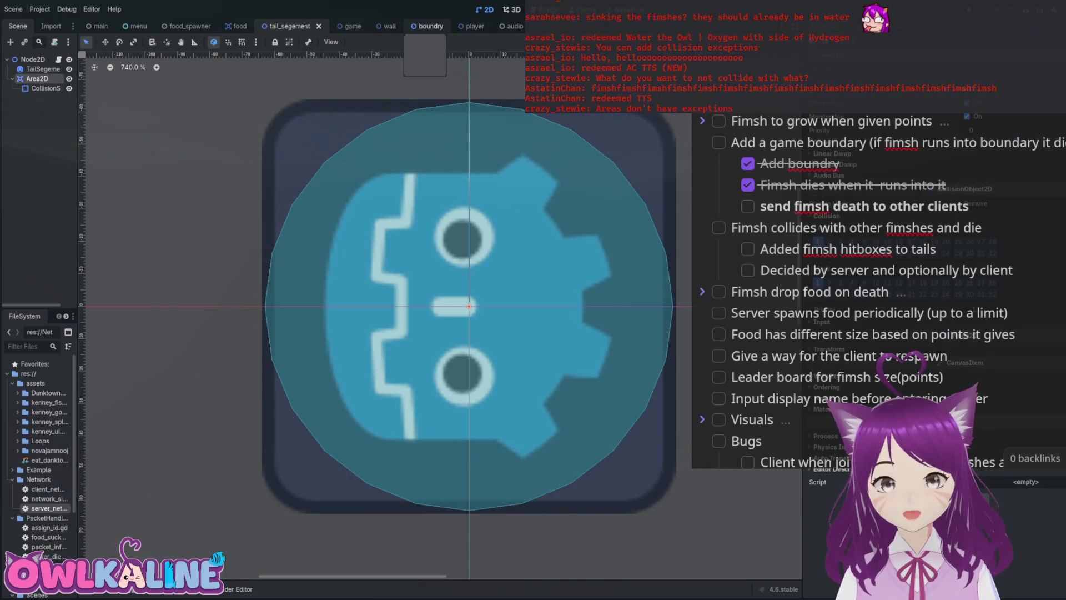
left_click(462, 26)
scroll(454, 300, "up", 2)
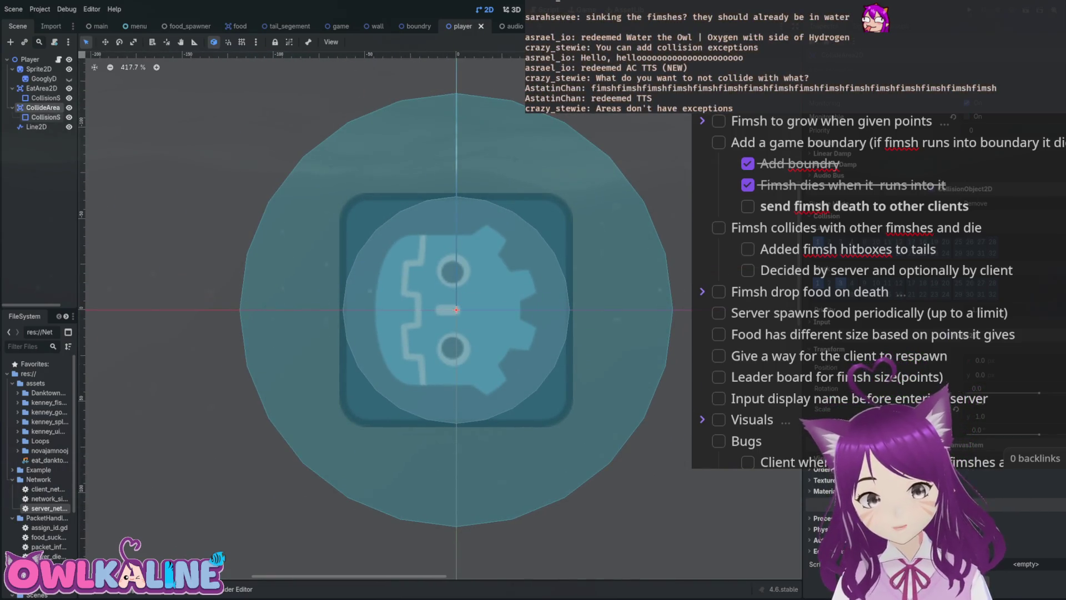
Widen the Scene dock, then inspect the Player root and CollideArea2D's collision shape
mouse_move(80, 333)
left_mouse_down()
mouse_move(158, 333)
mouse_move(113, 333)
left_mouse_up()
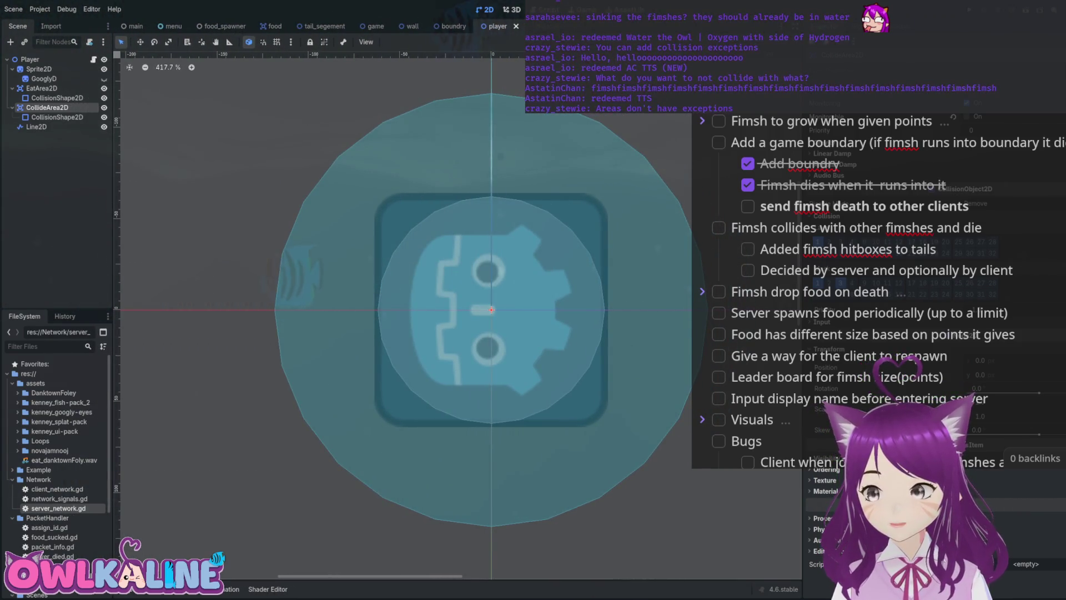
left_click(30, 58)
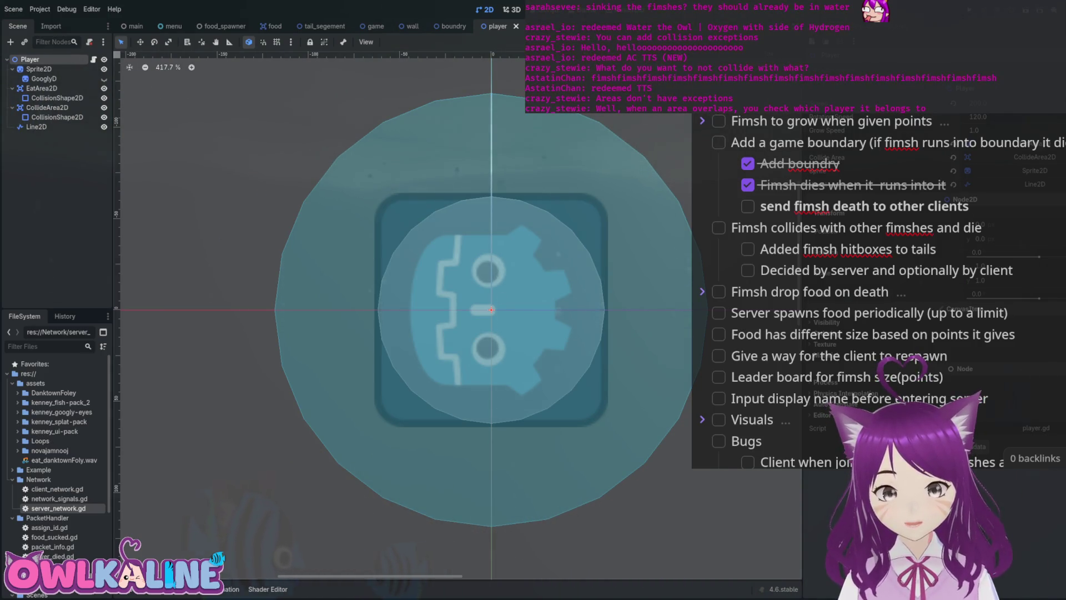
left_click(55, 117)
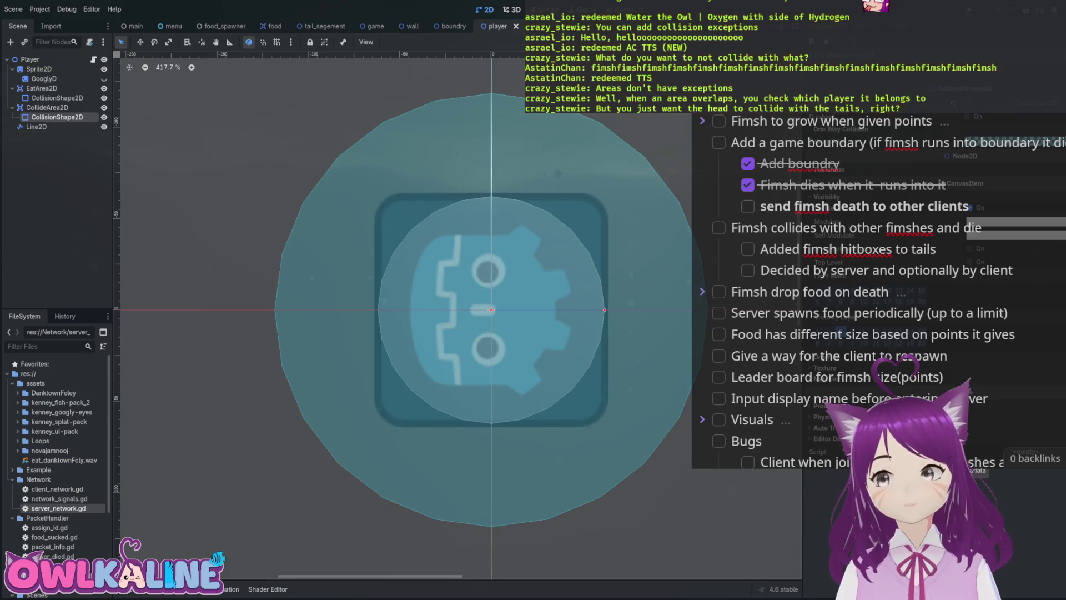
mouse_move(412, 26)
mouse_move(325, 26)
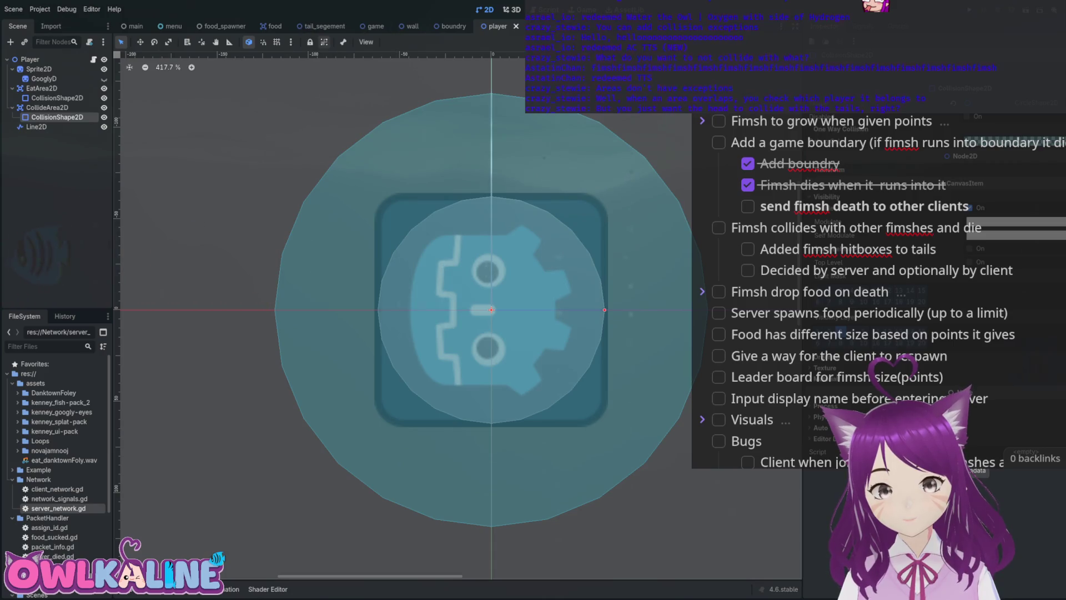
Peek at the boundry scene, then open player.gd and scroll through its code
left_click(453, 26)
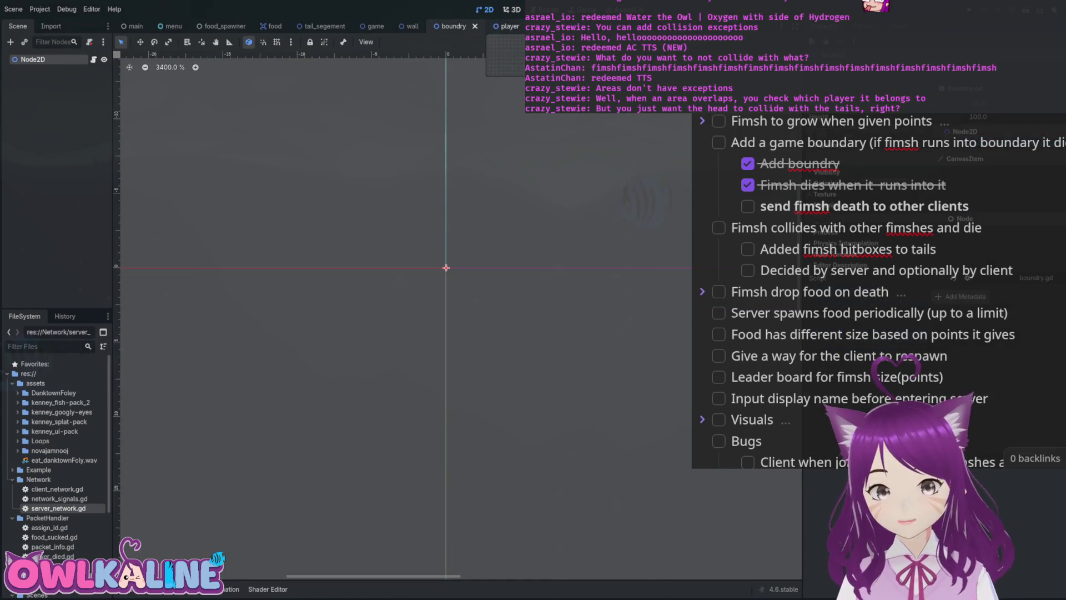
left_click(498, 26)
left_click(93, 59)
scroll(444, 305, "down", 5)
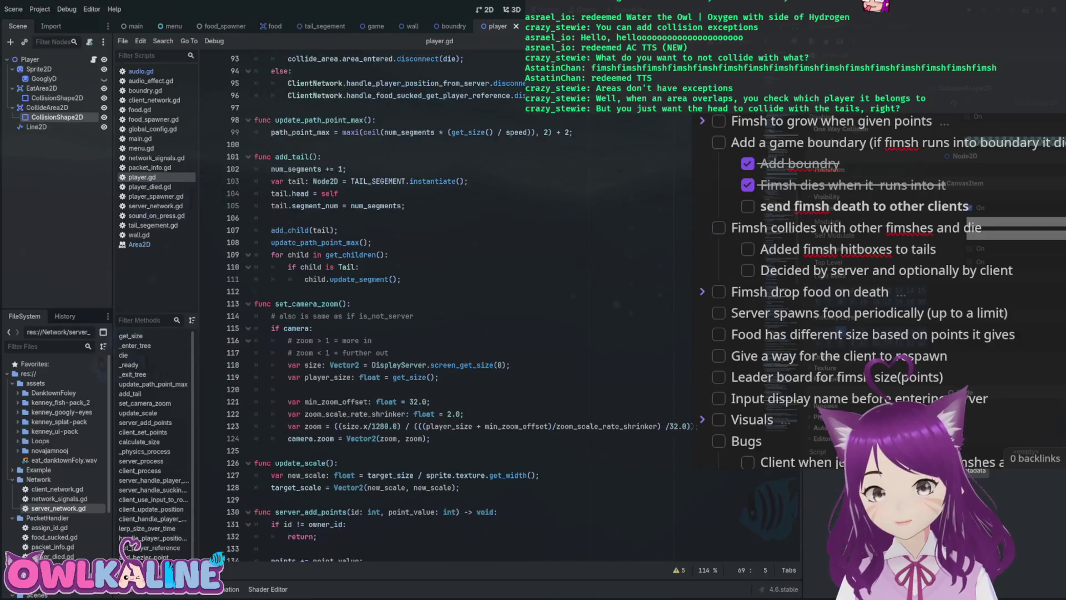
scroll(460, 303, "down", 20)
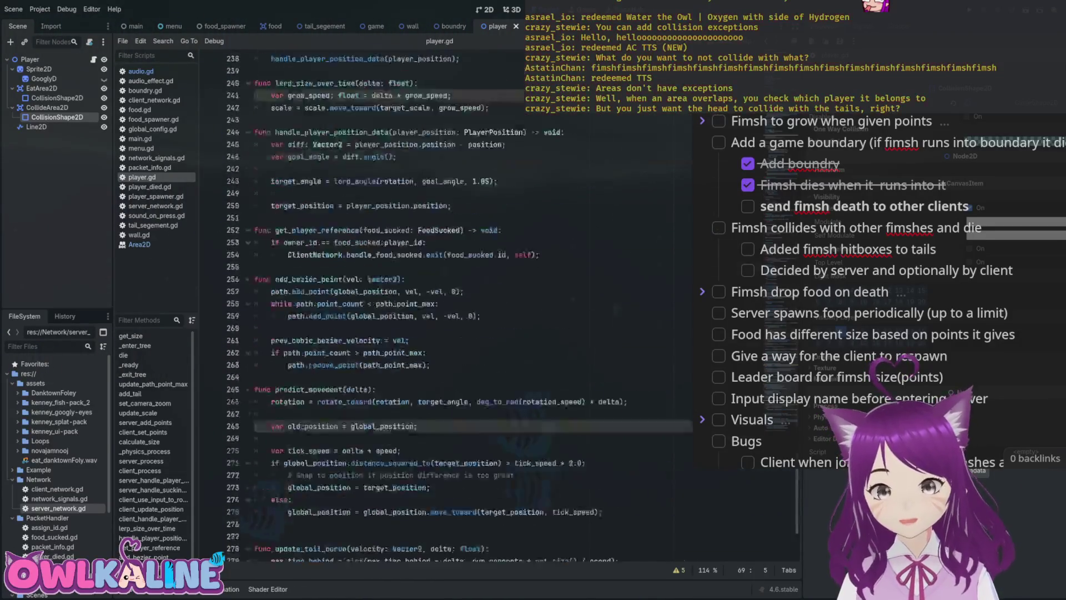
scroll(444, 306, "up", 20)
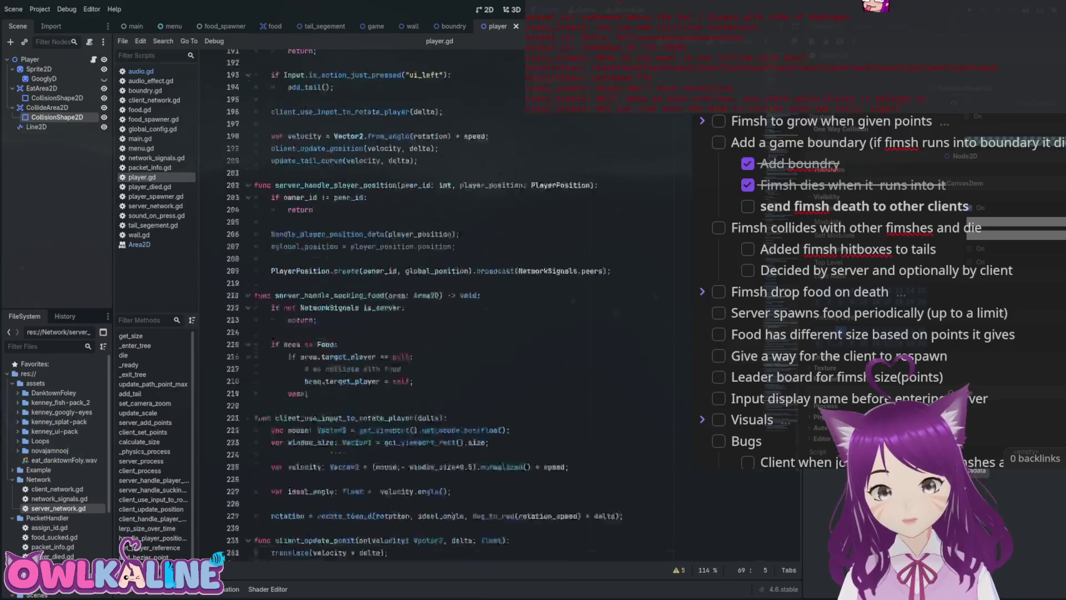
scroll(444, 305, "up", 5)
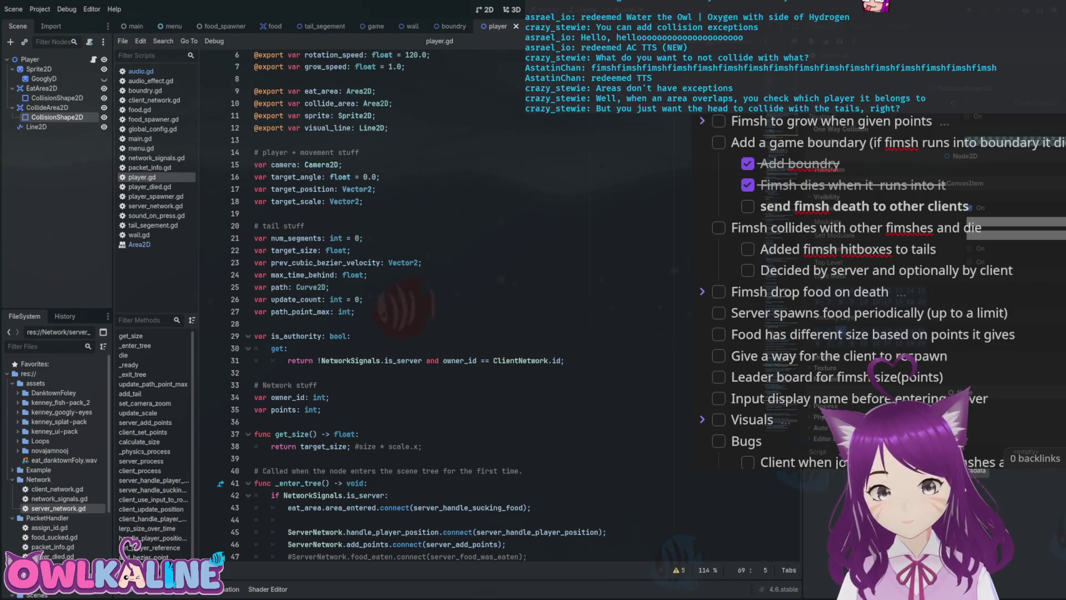
Scroll through the tail_segement script and run the game with F5
left_click(322, 26)
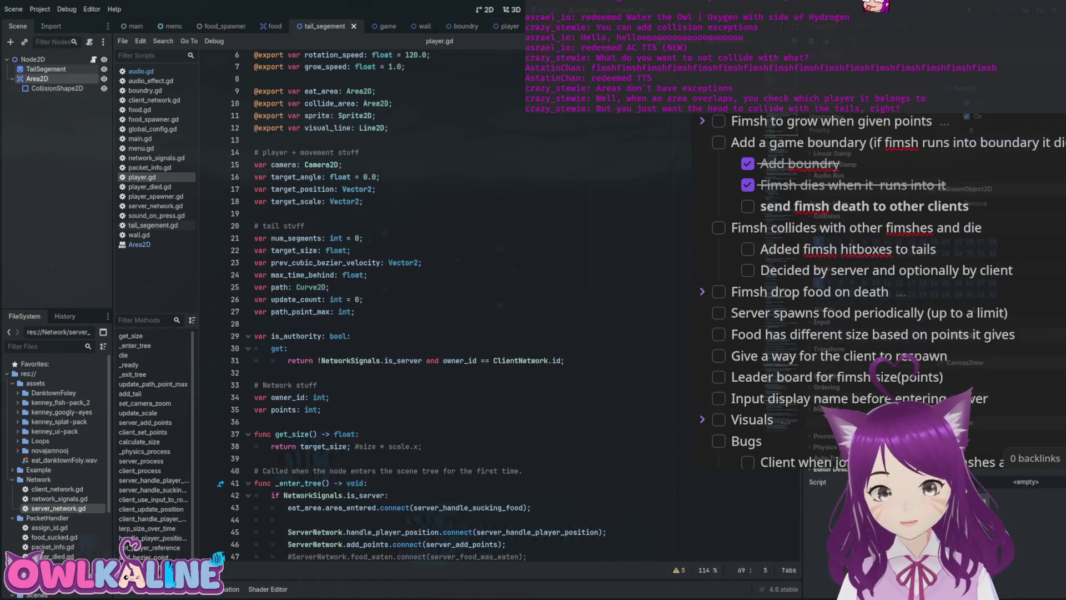
scroll(444, 306, "down", 4)
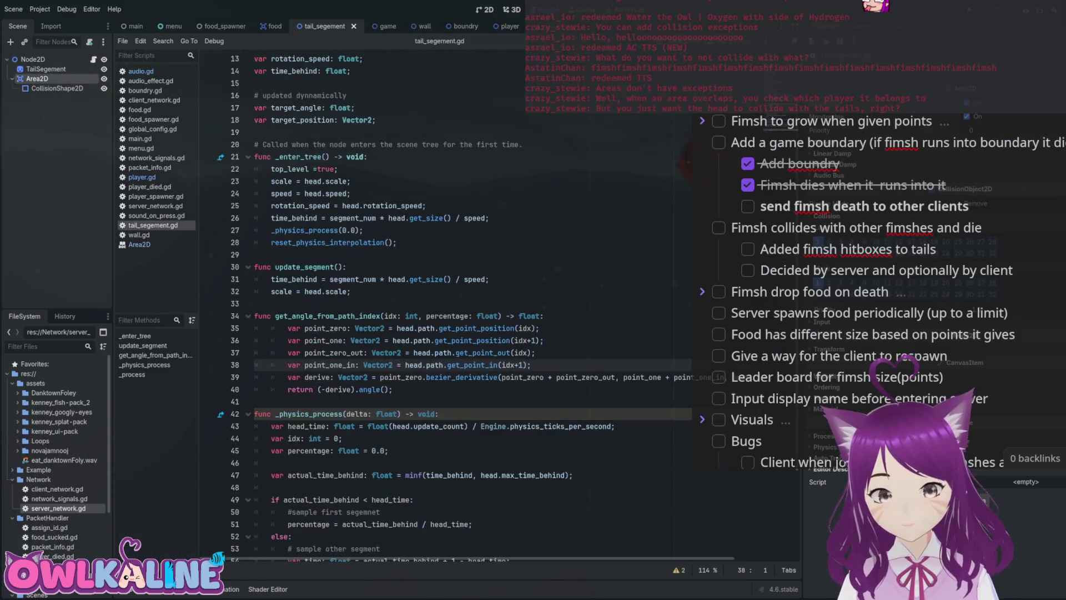
scroll(444, 305, "down", 4)
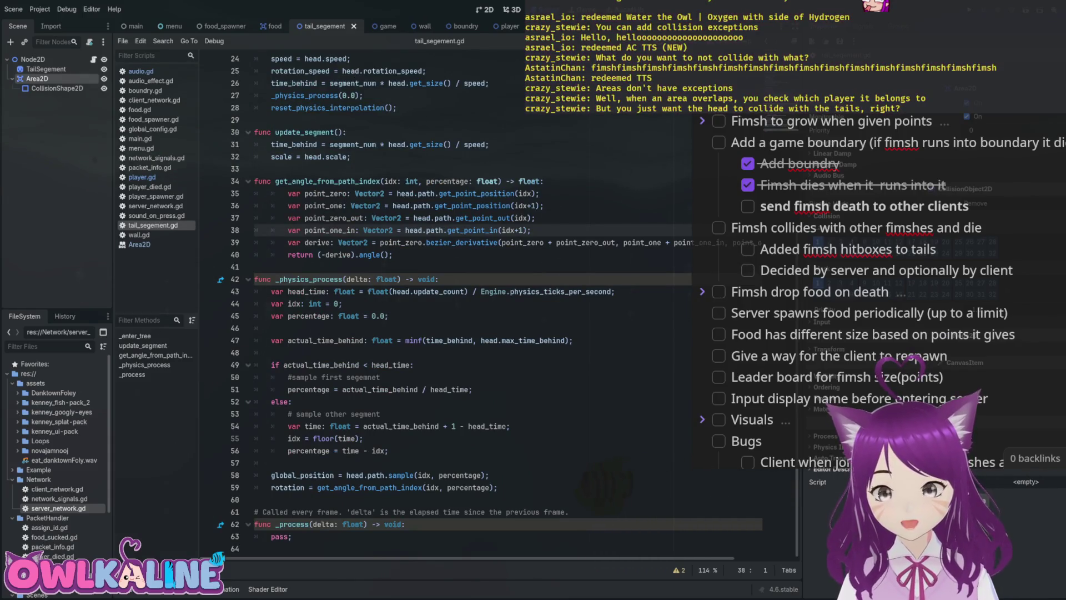
key("F5")
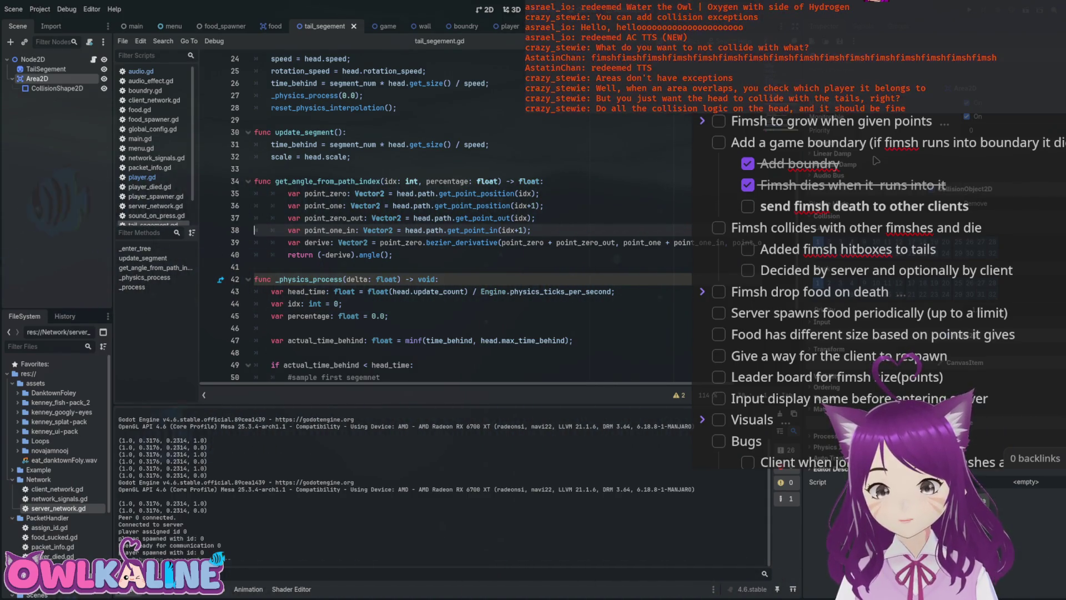
Switch to the Audio scene and open audio.gd
key("ctrl+Tab")
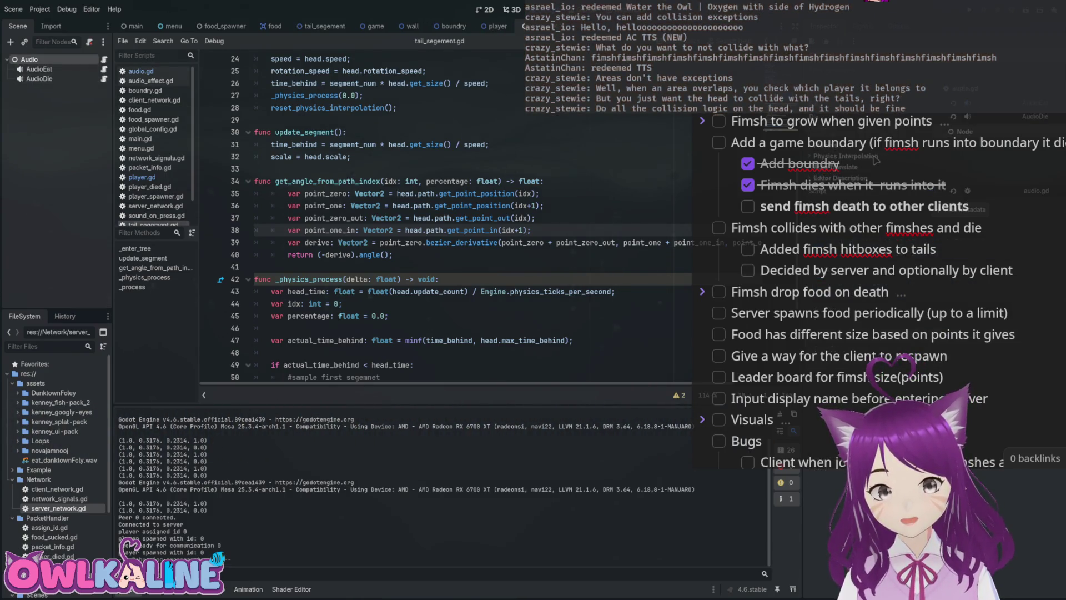
scroll(444, 222, "down", 3)
scroll(445, 222, "down", 2)
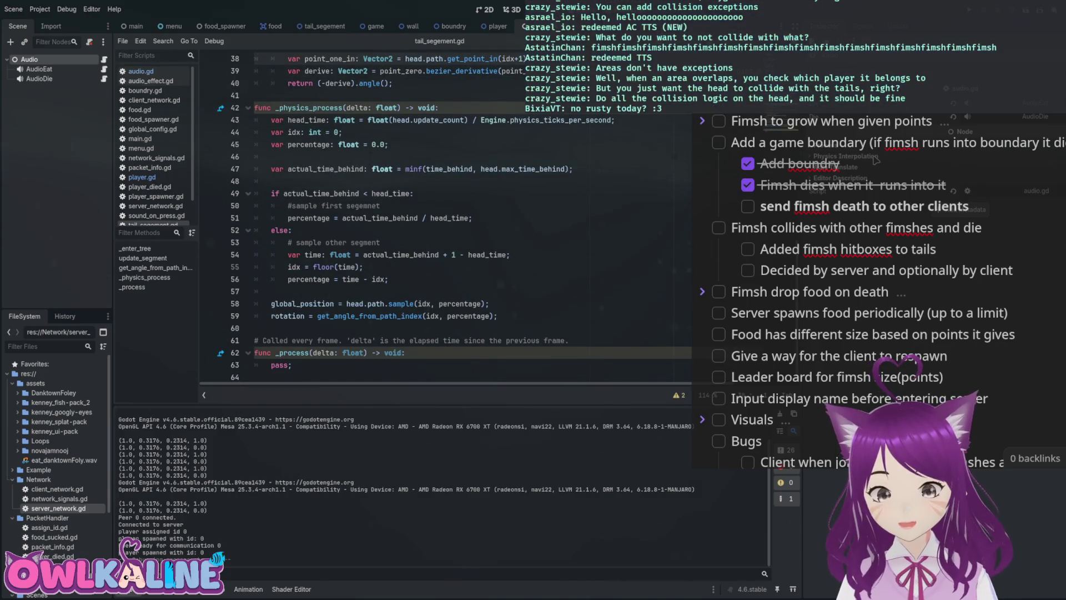
scroll(444, 222, "up", 3)
scroll(444, 222, "up", 8)
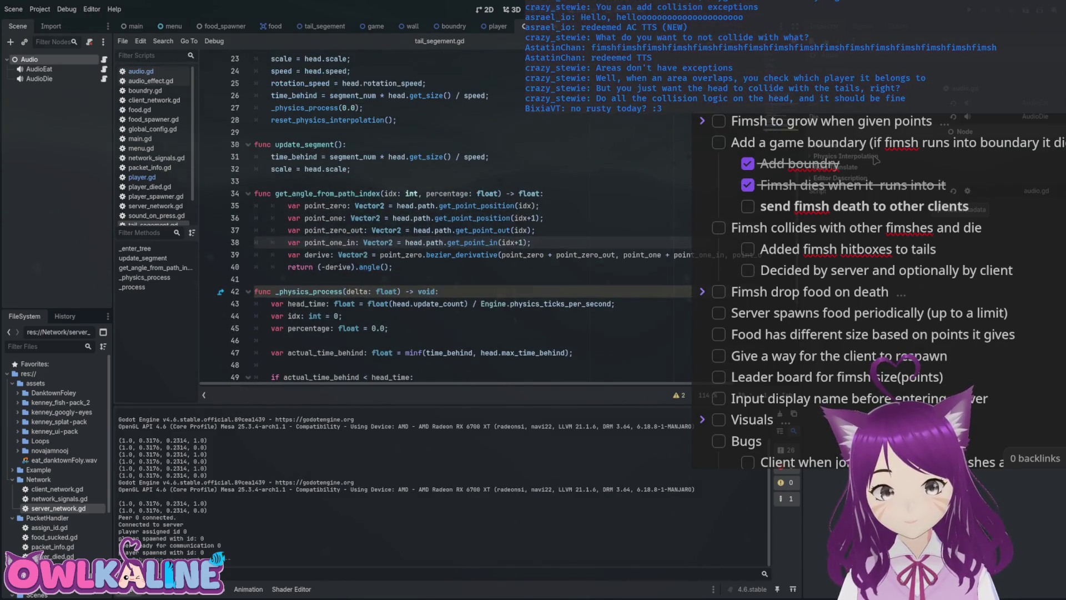
left_click(141, 71)
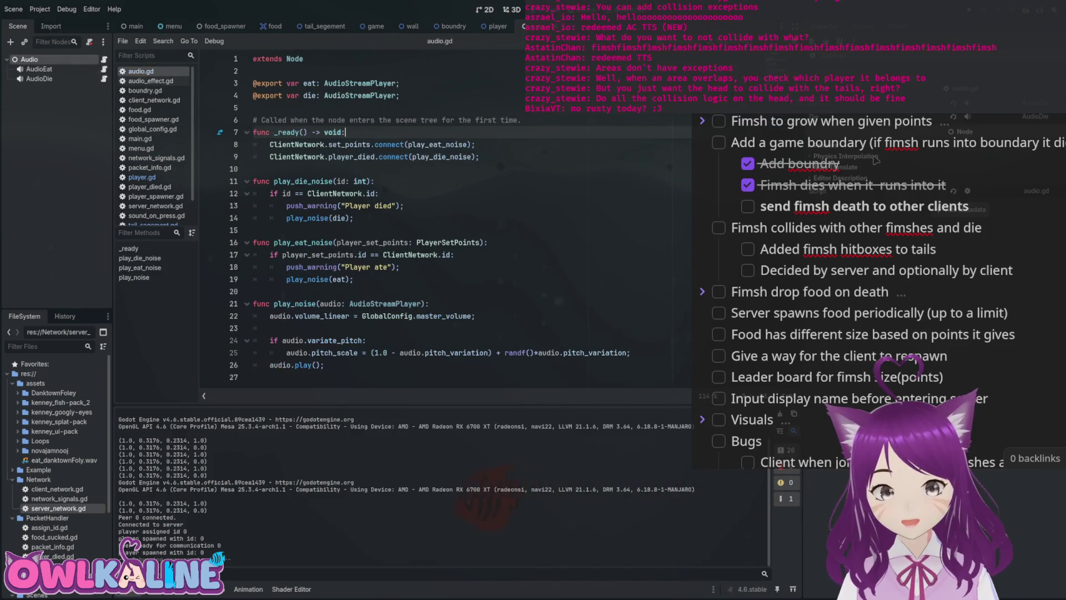
Comment out play_noise(die) on line 14 of audio.gd and test-run the game
left_click(288, 218)
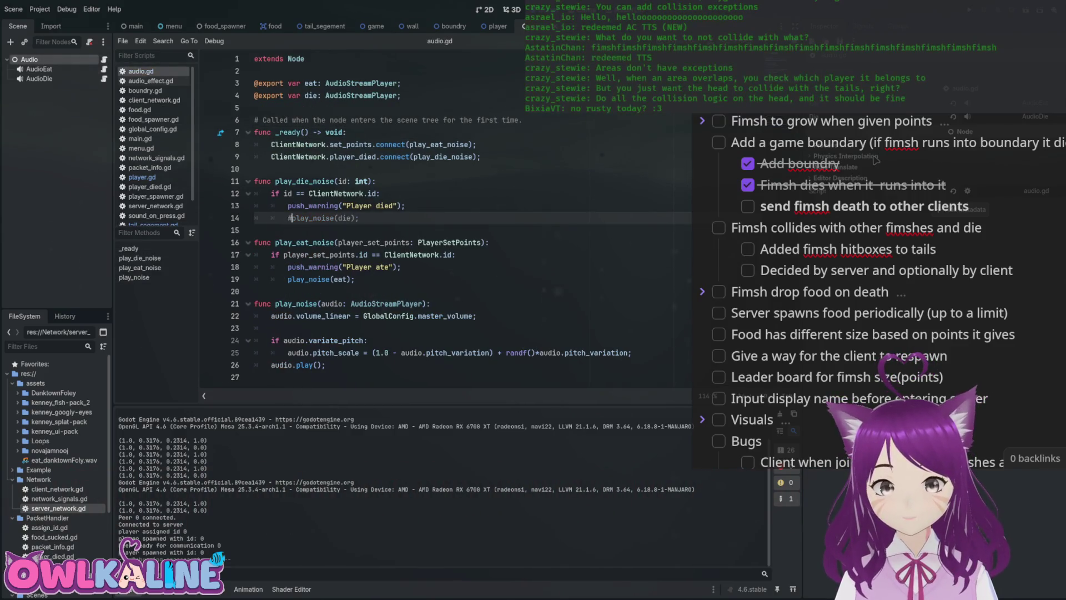
key("F5")
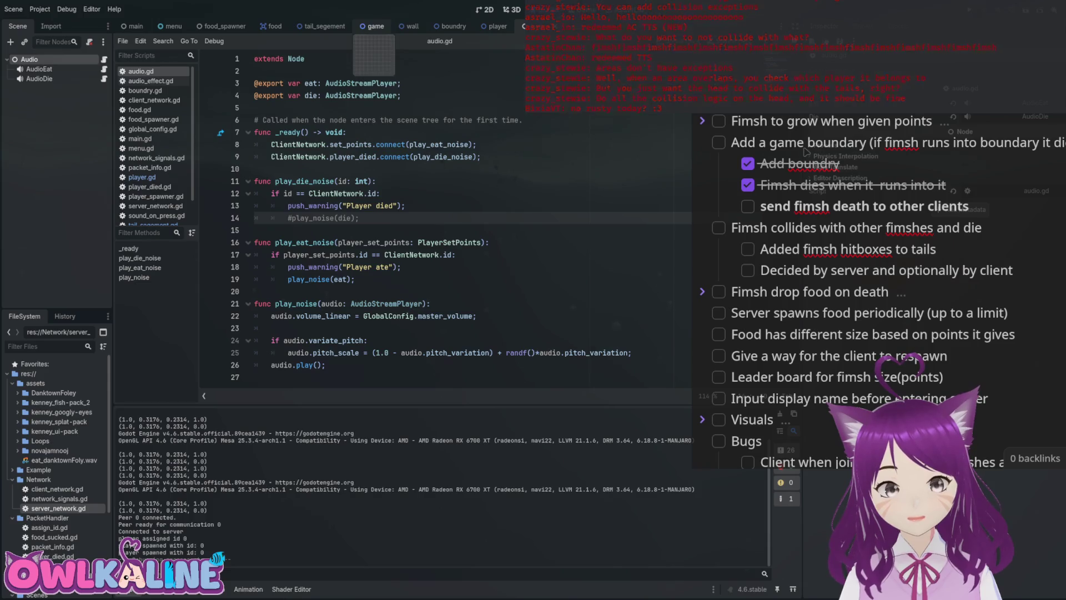
left_click(322, 27)
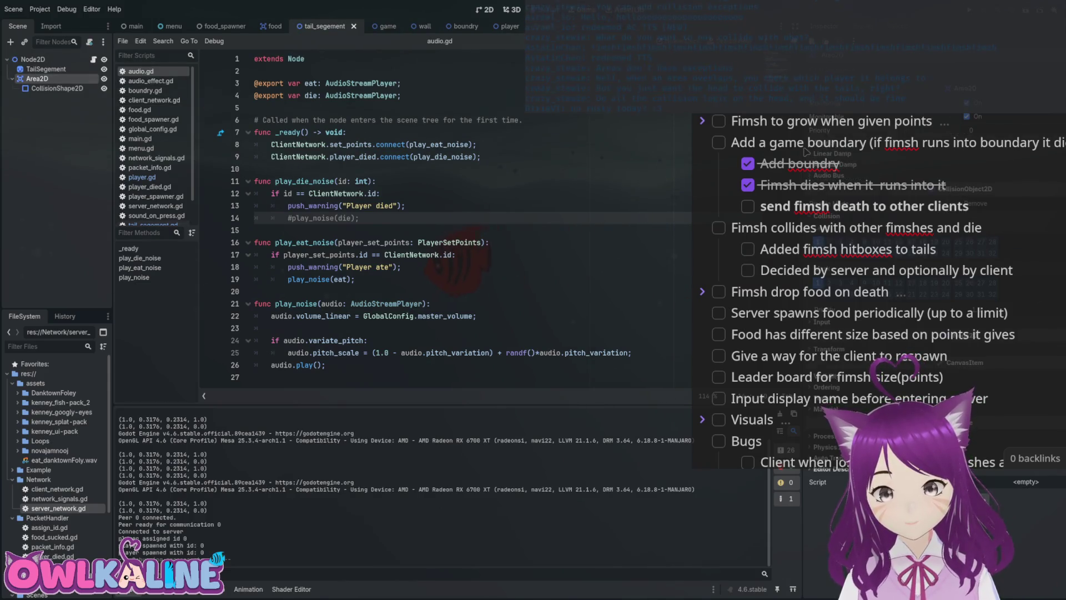
key("F8")
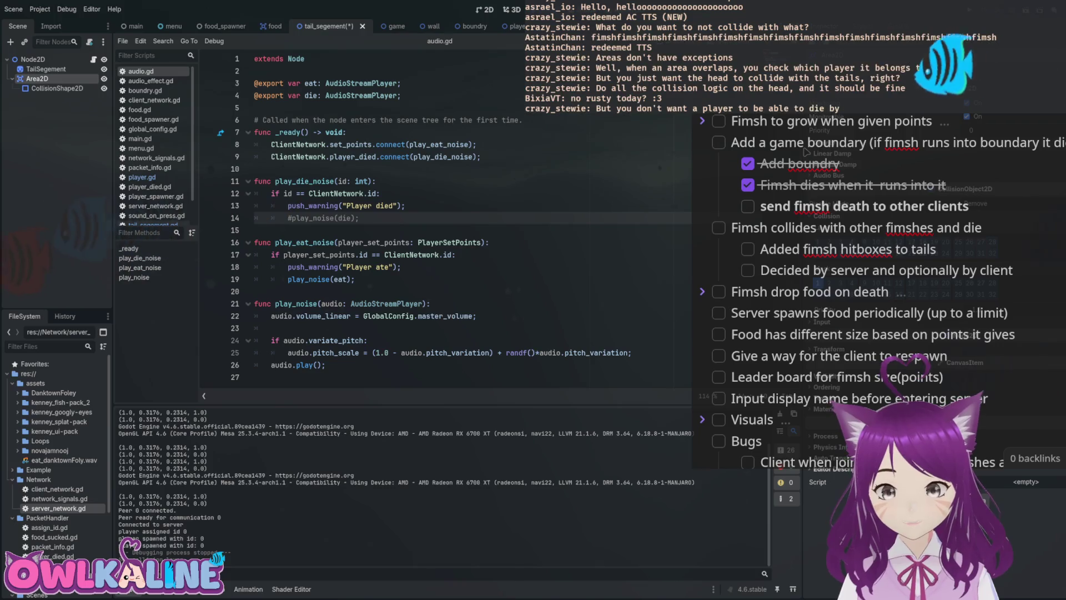
Save, run the game again to confirm no death sound, then return to the player scene
key("ctrl+s")
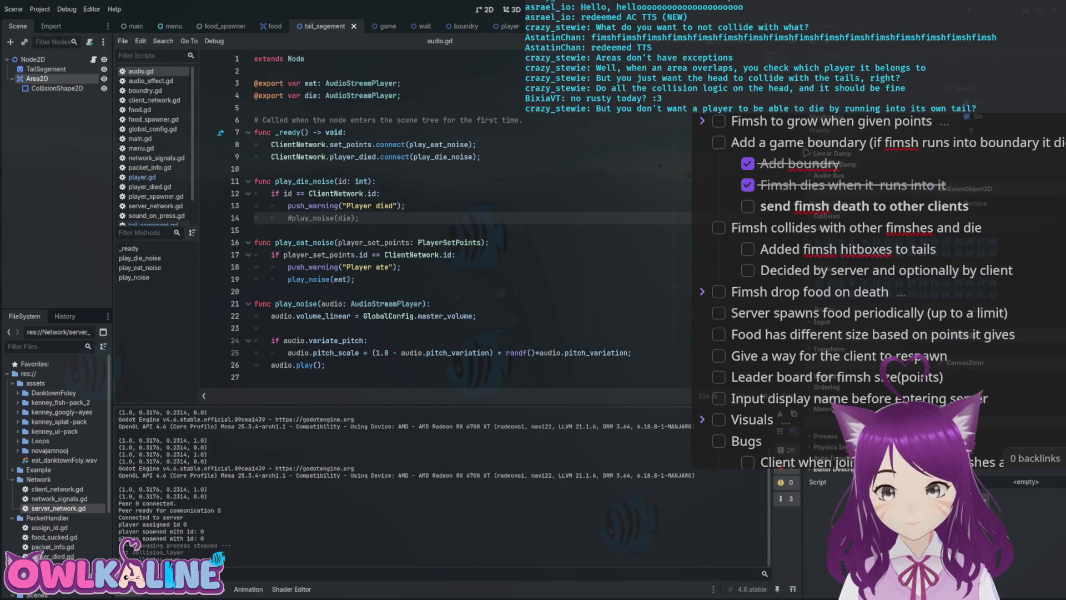
key("F5")
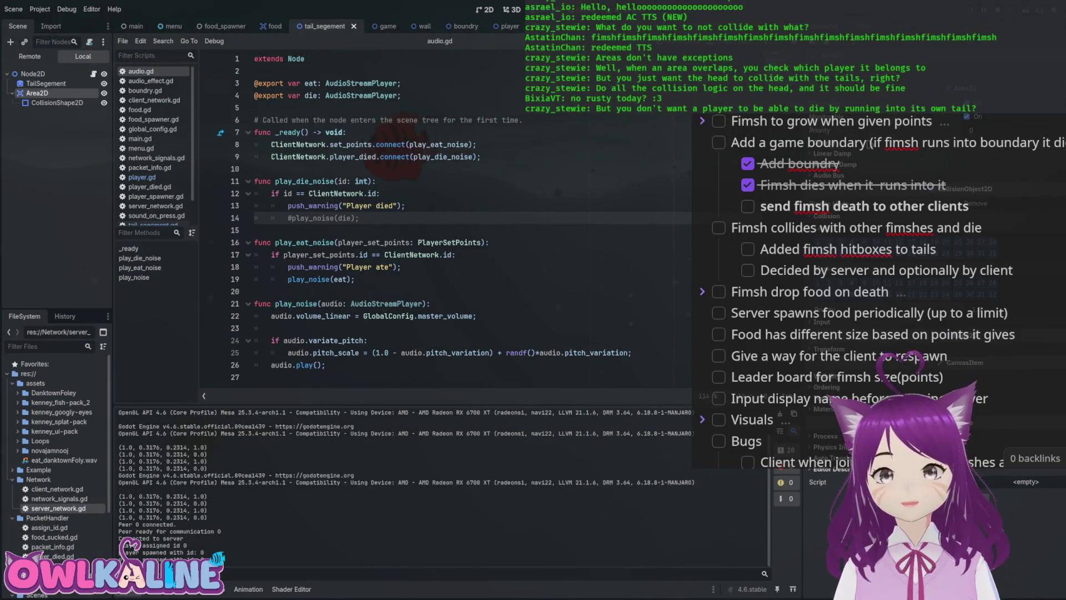
key("F8")
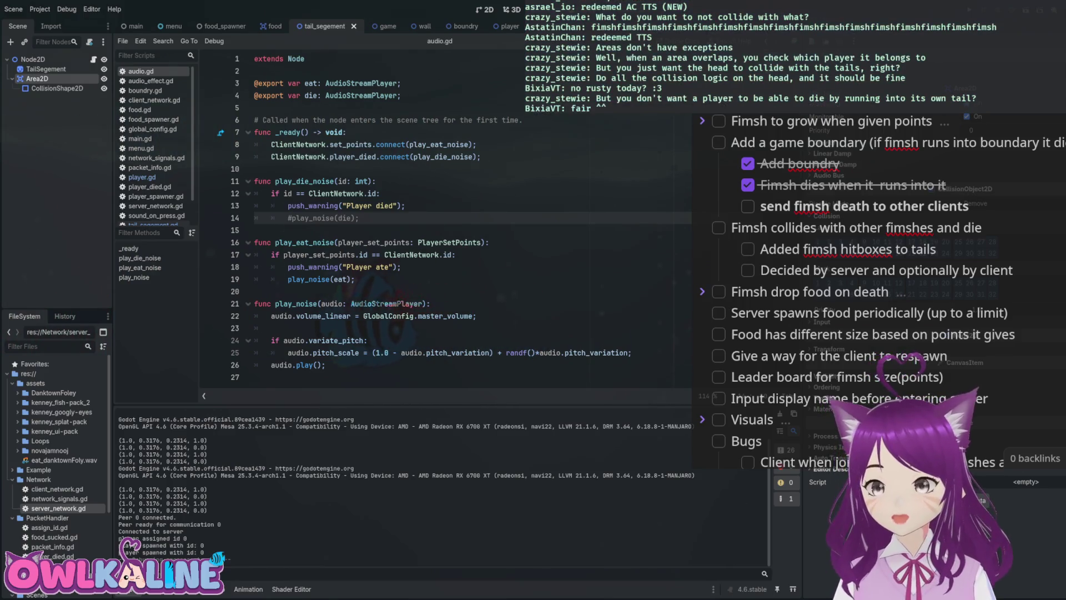
left_click(254, 230)
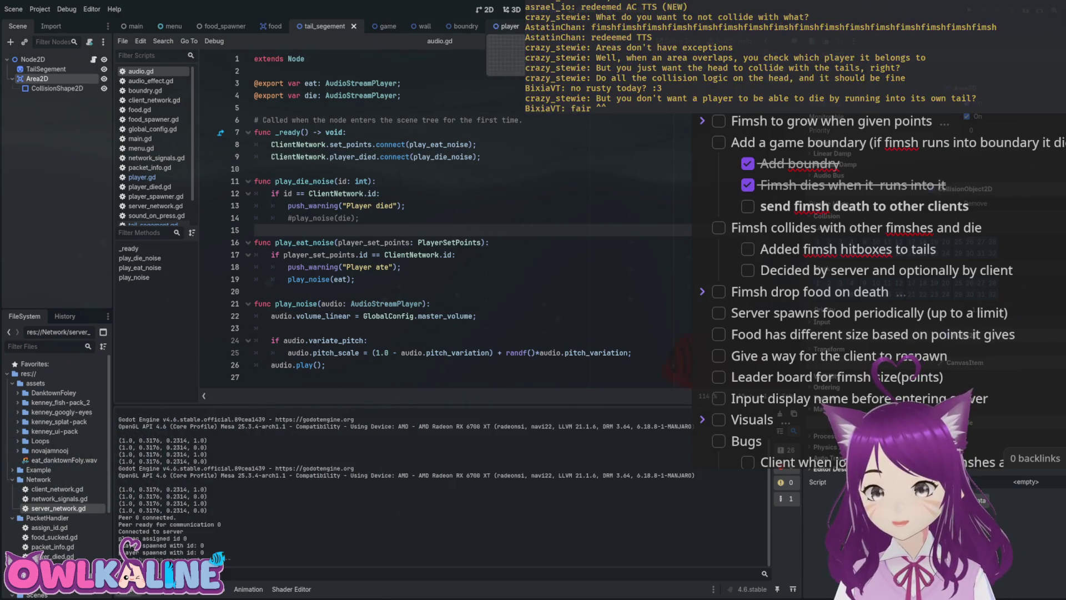
left_click(506, 26)
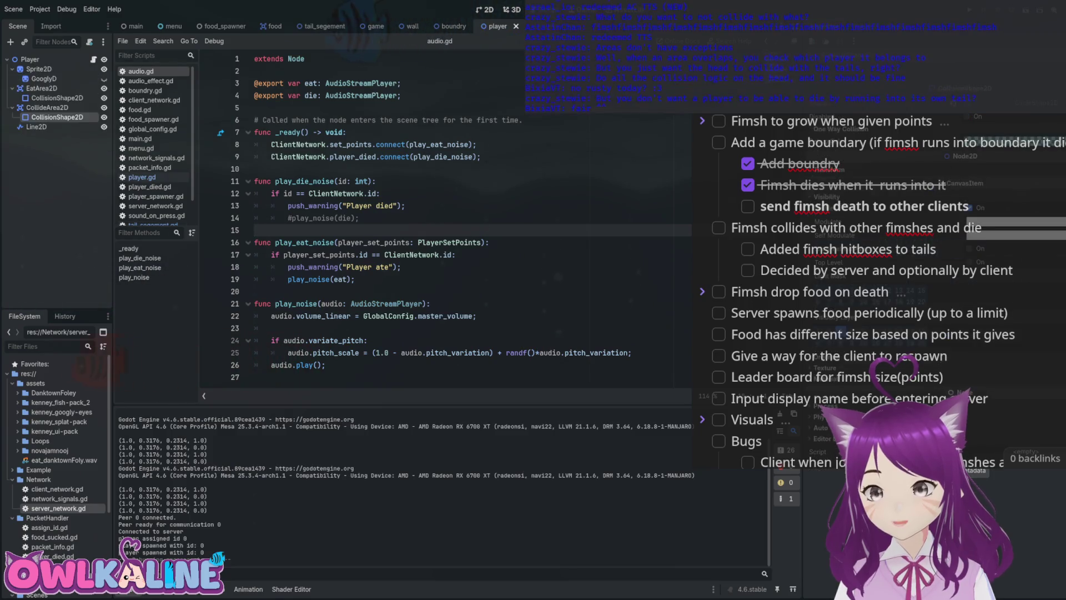
Open player.gd and scroll through its code
left_click(406, 206)
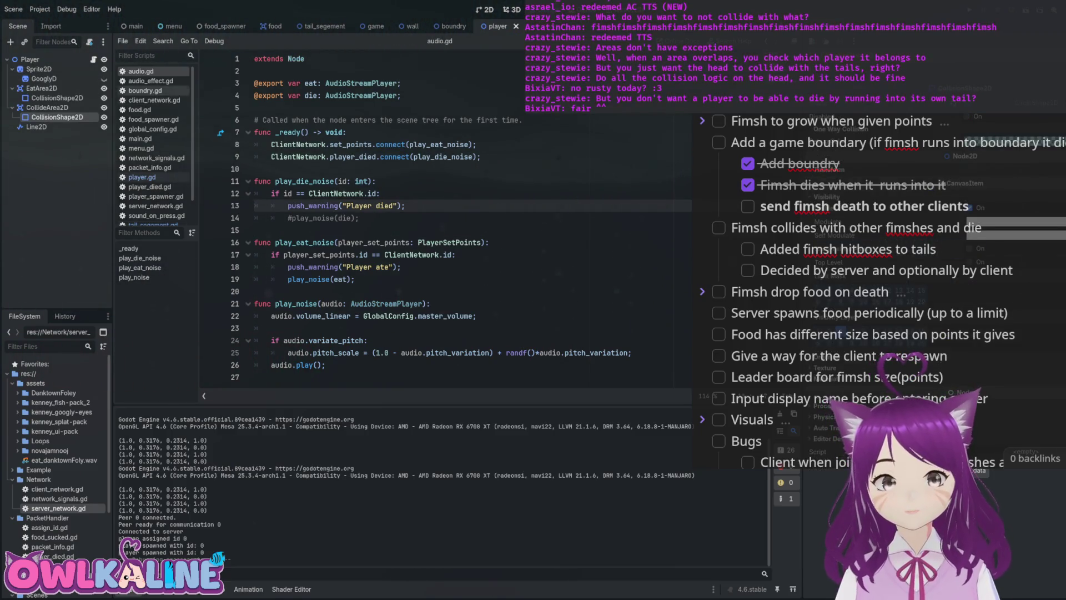
left_click(93, 59)
scroll(444, 217, "down", 20)
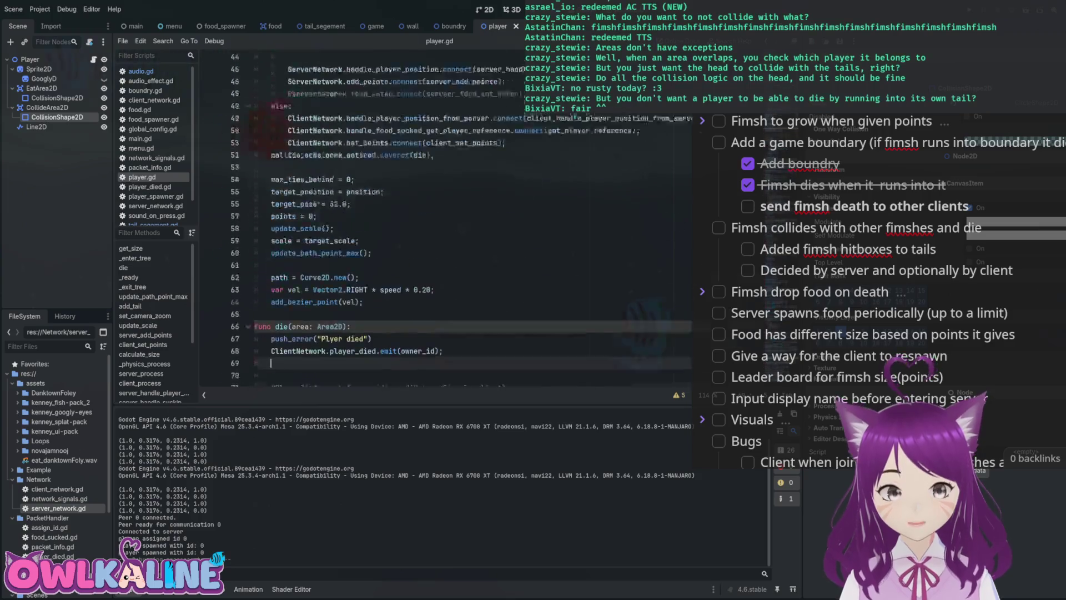
scroll(444, 217, "down", 16)
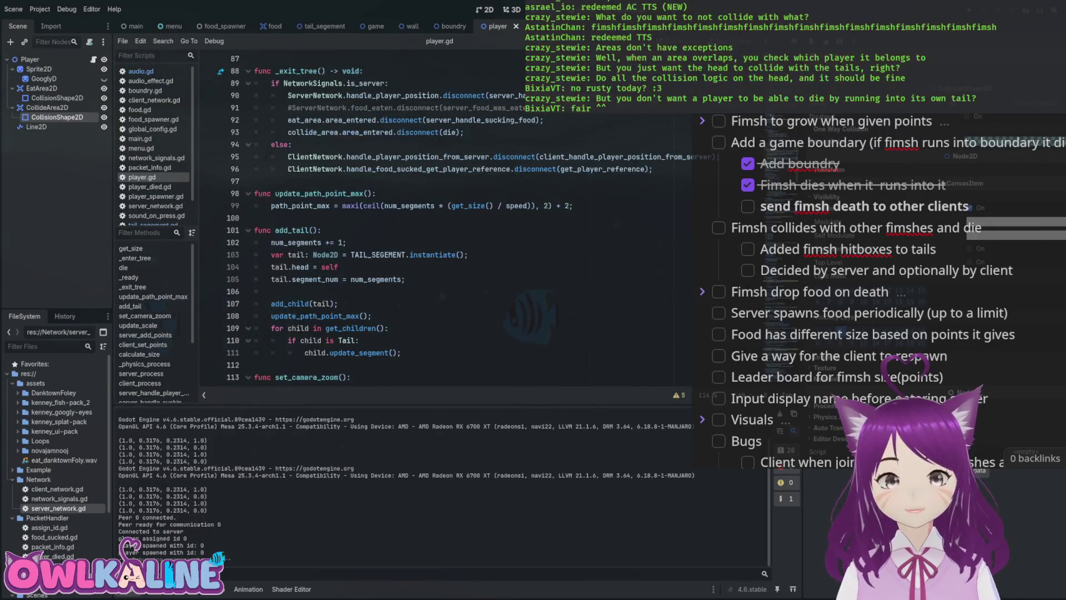
scroll(415, 187, "down", 20)
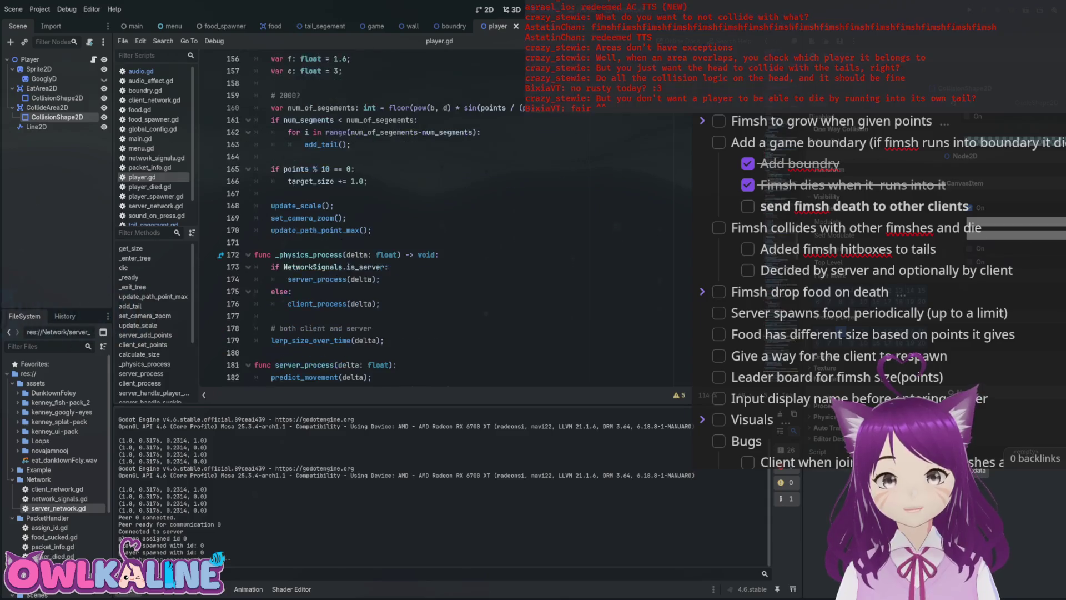
scroll(415, 188, "down", 3)
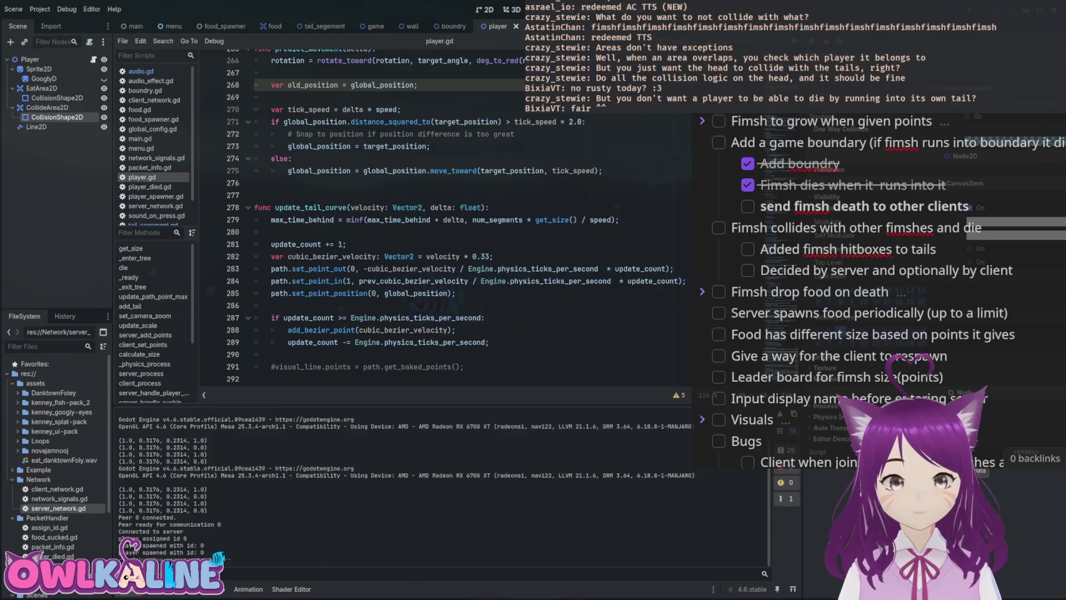
scroll(415, 188, "up", 11)
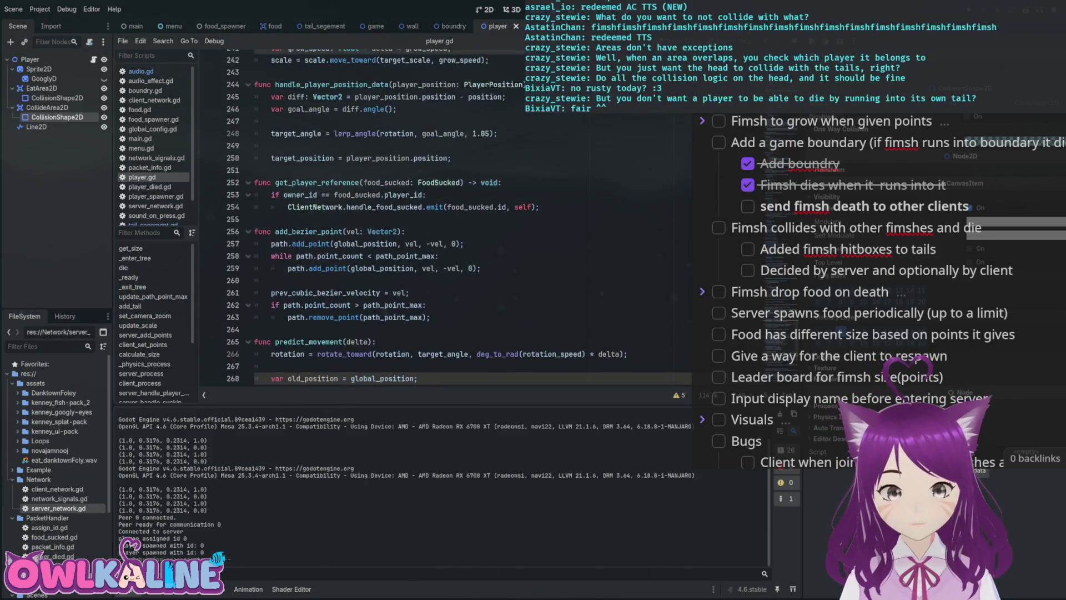
scroll(416, 187, "up", 2)
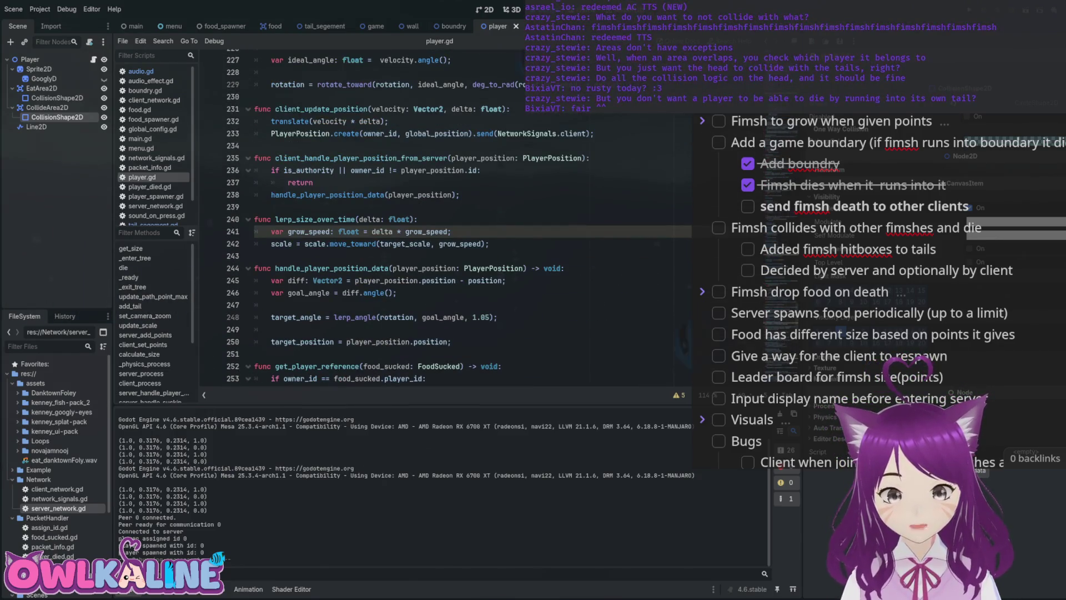
scroll(415, 216, "down", 5)
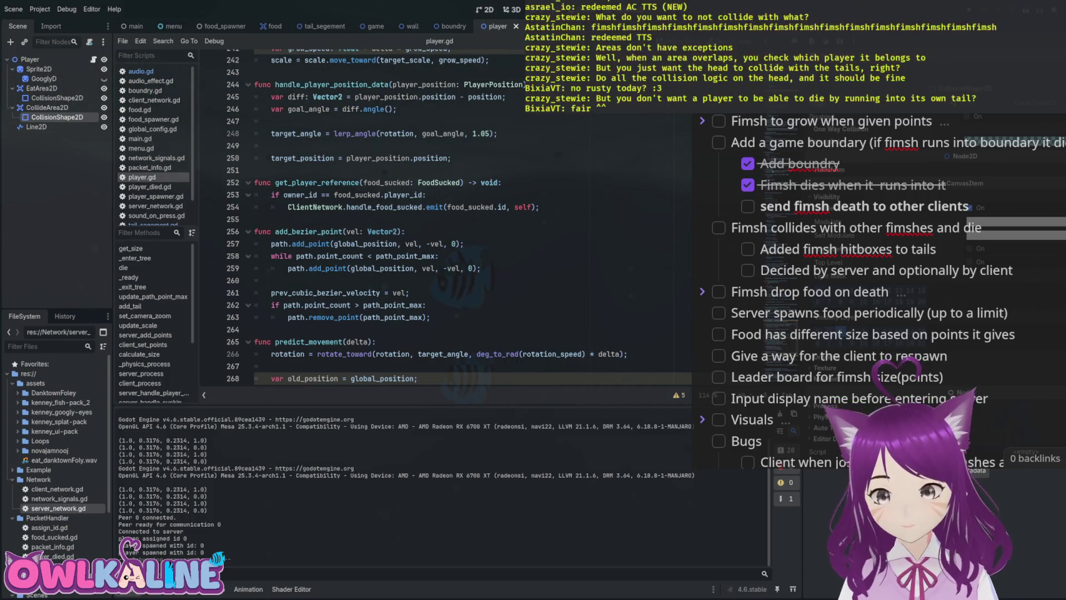
Stop the game, save the player scene with CollideArea2D selected, and open tail_segement
key("F8")
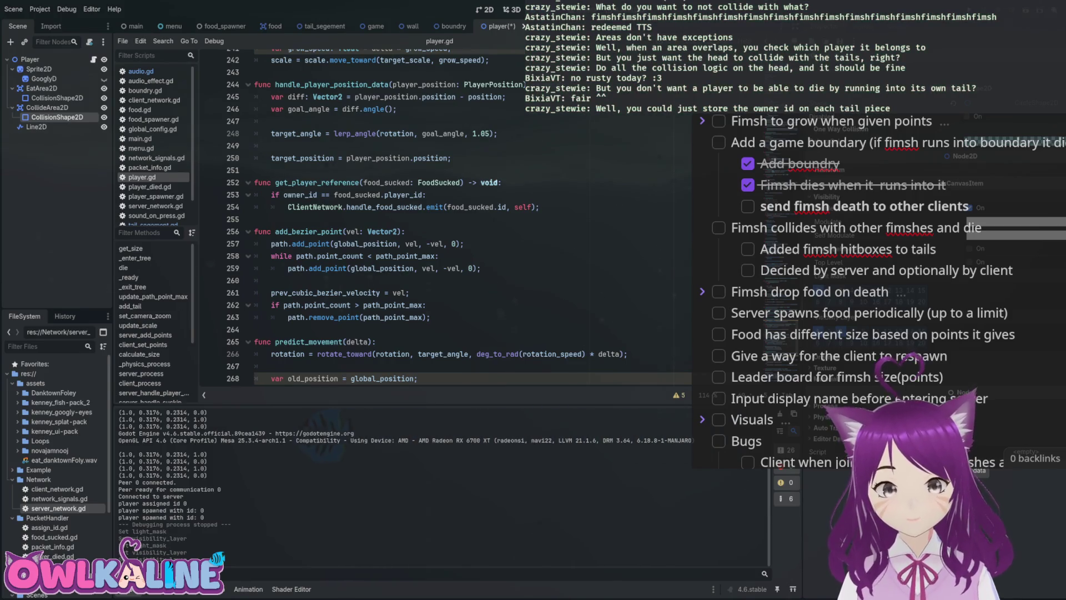
left_click(47, 107)
key("ctrl+s")
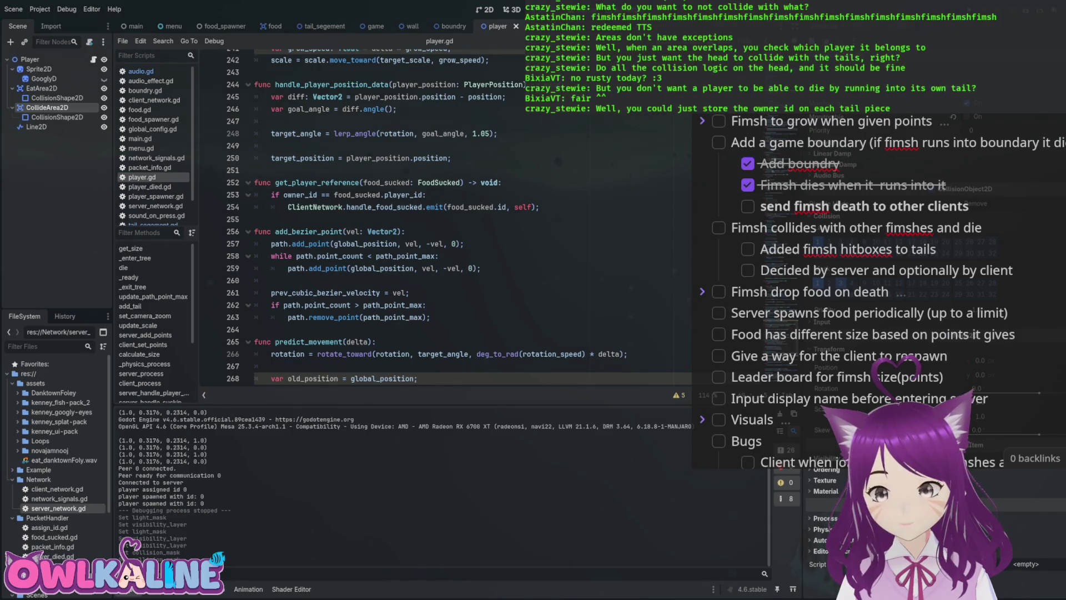
left_click(323, 26)
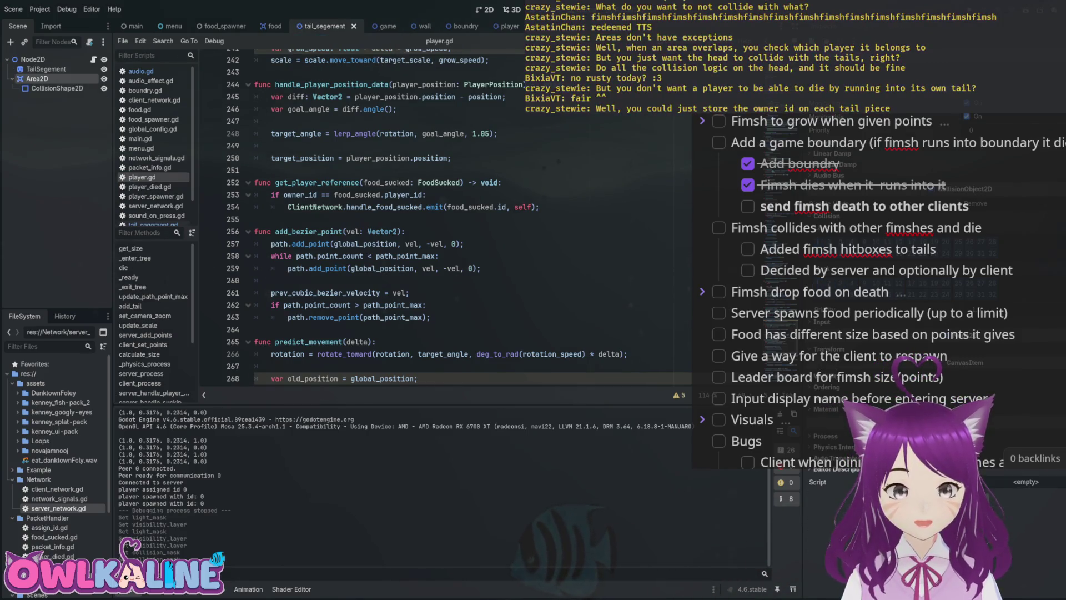
Save tail_segement.gd, then reopen player.gd in the player scene
left_click(94, 59)
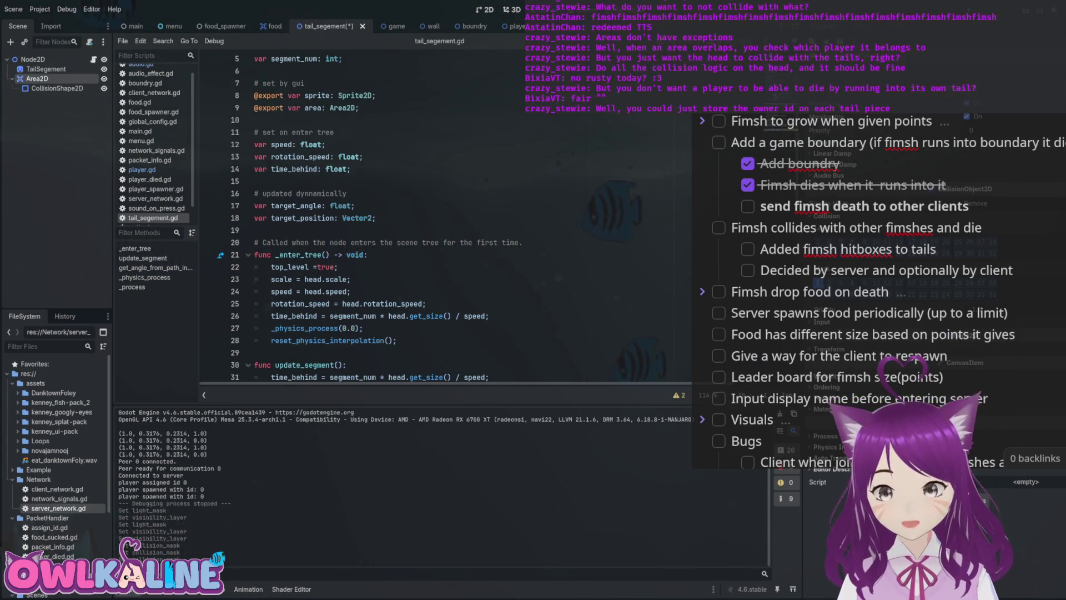
key("ctrl+s")
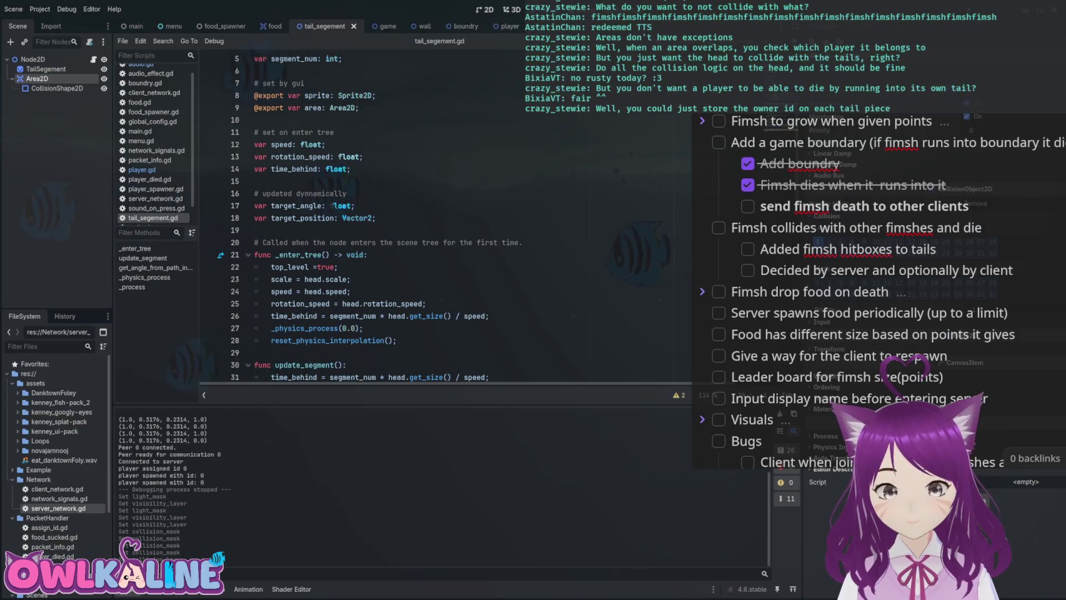
left_click(505, 27)
left_click(93, 58)
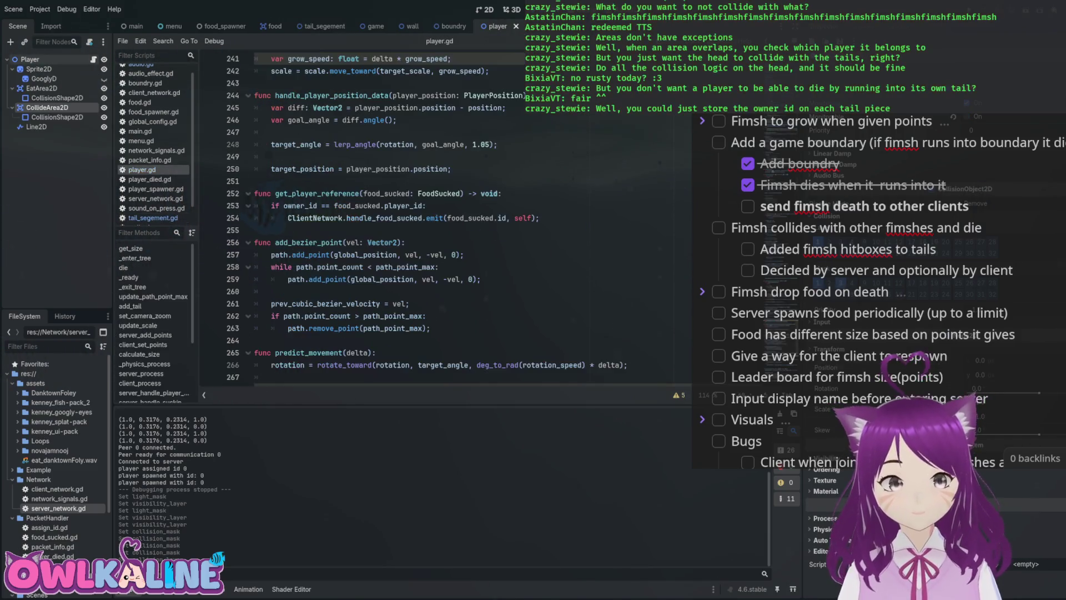
Scroll player.gd up to the die function
scroll(444, 217, "down", 7)
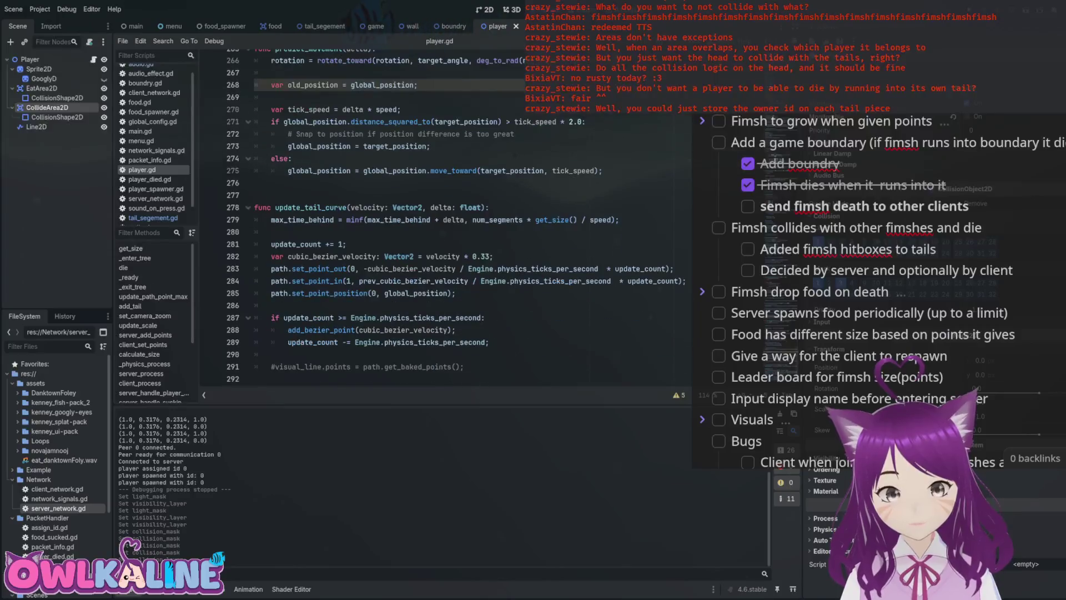
scroll(445, 217, "up", 2)
scroll(444, 216, "up", 10)
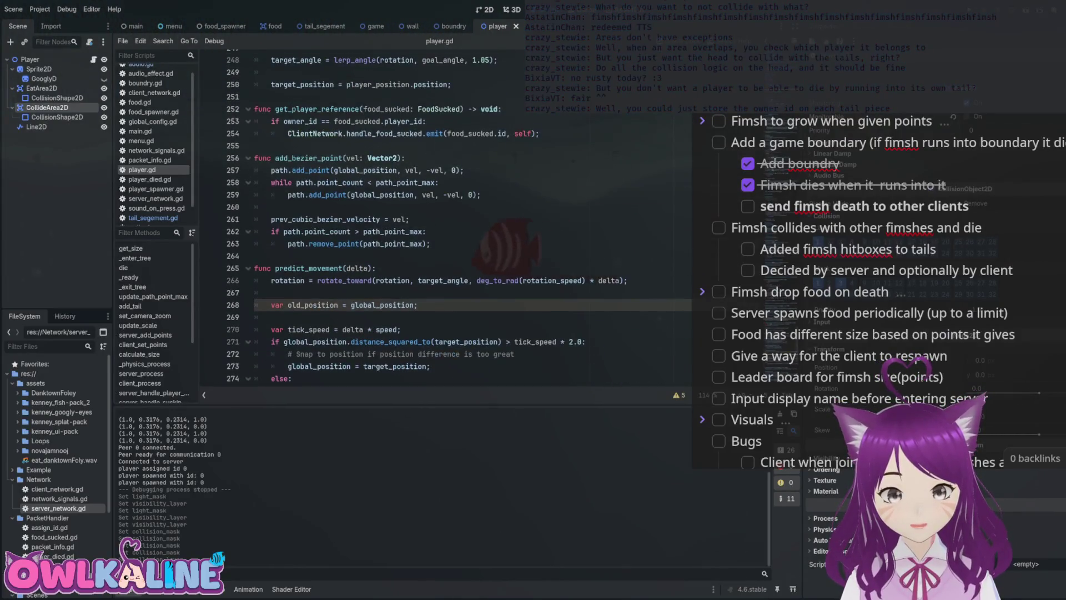
scroll(444, 217, "up", 2)
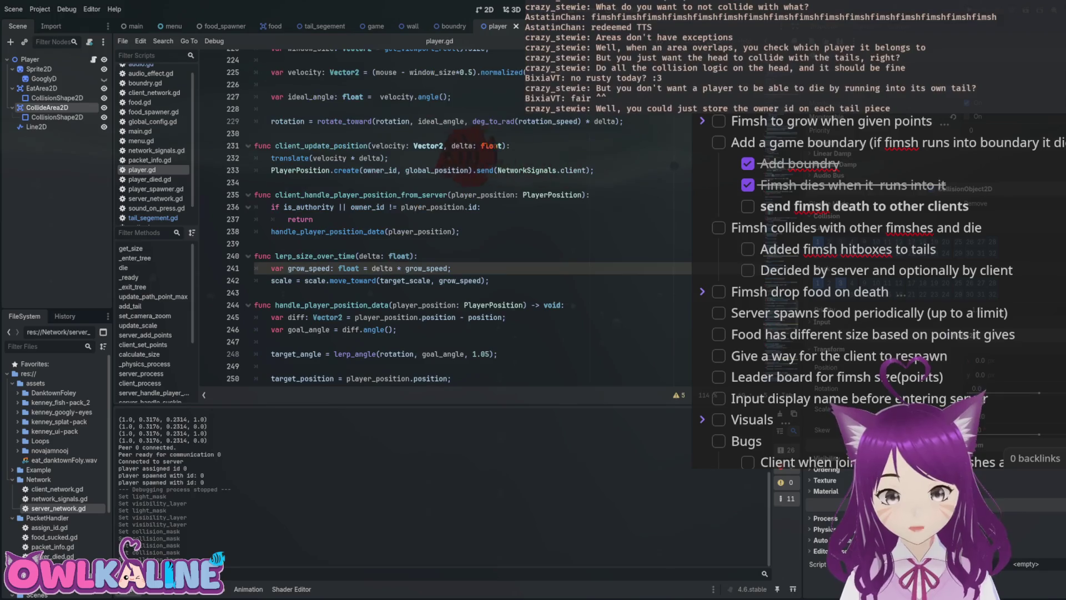
scroll(444, 217, "up", 10)
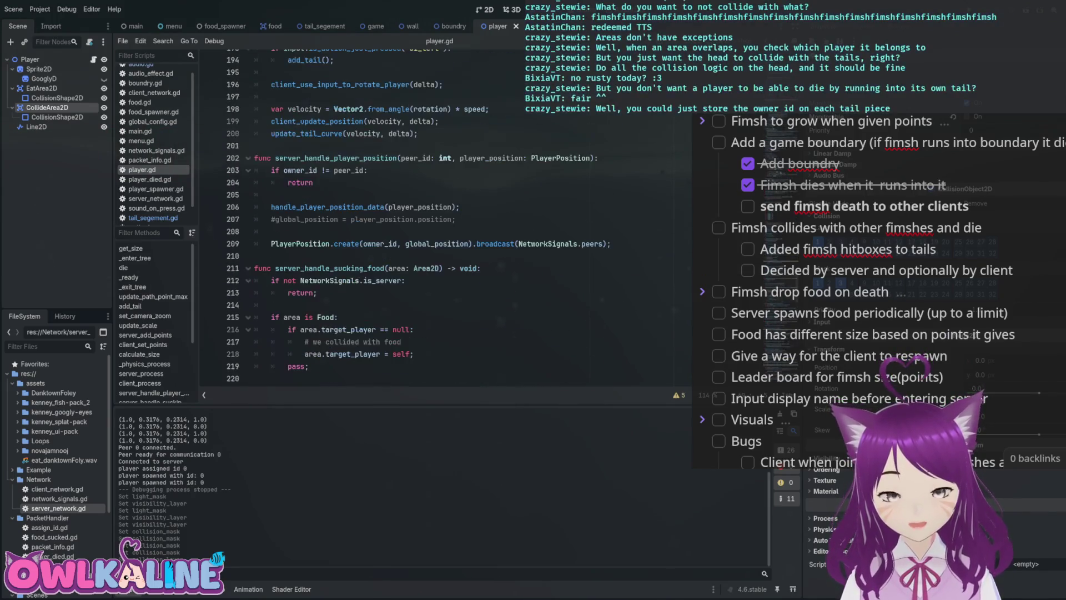
scroll(445, 216, "up", 7)
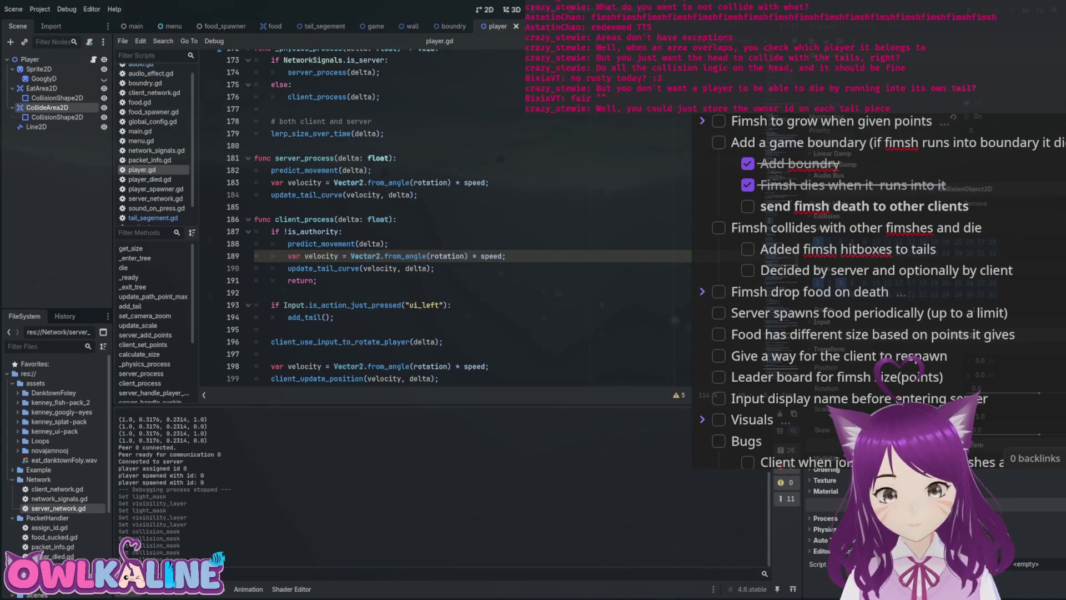
scroll(444, 216, "up", 9)
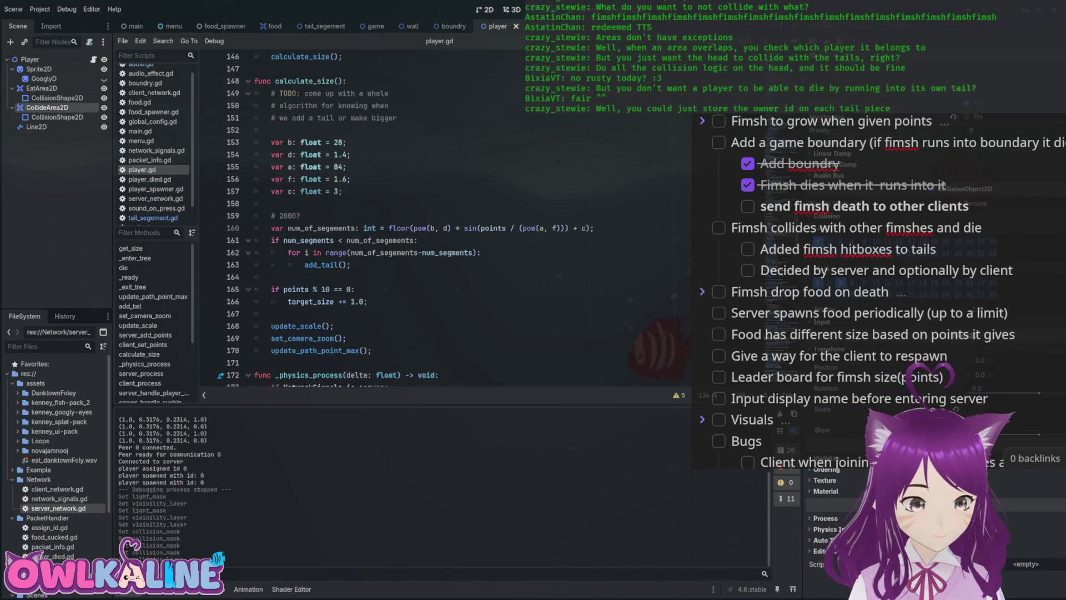
scroll(444, 217, "up", 6)
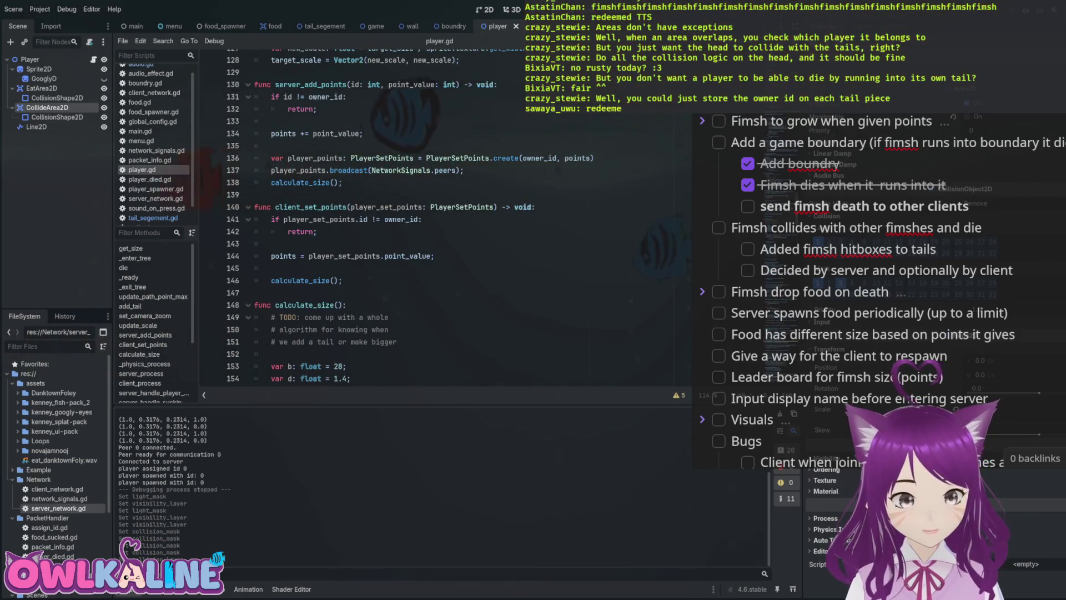
scroll(444, 216, "up", 9)
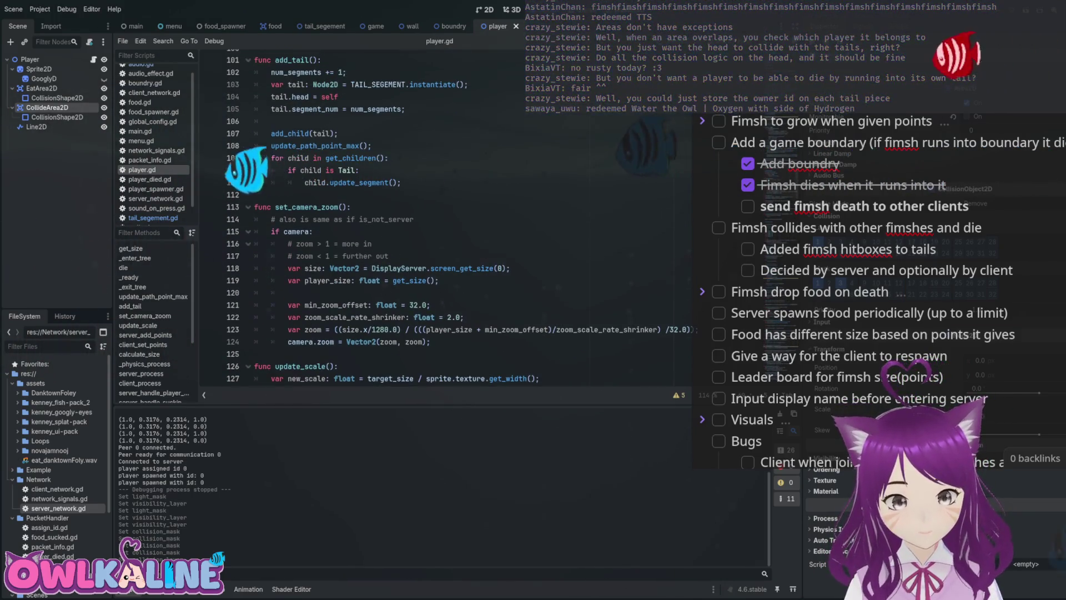
scroll(444, 216, "up", 4)
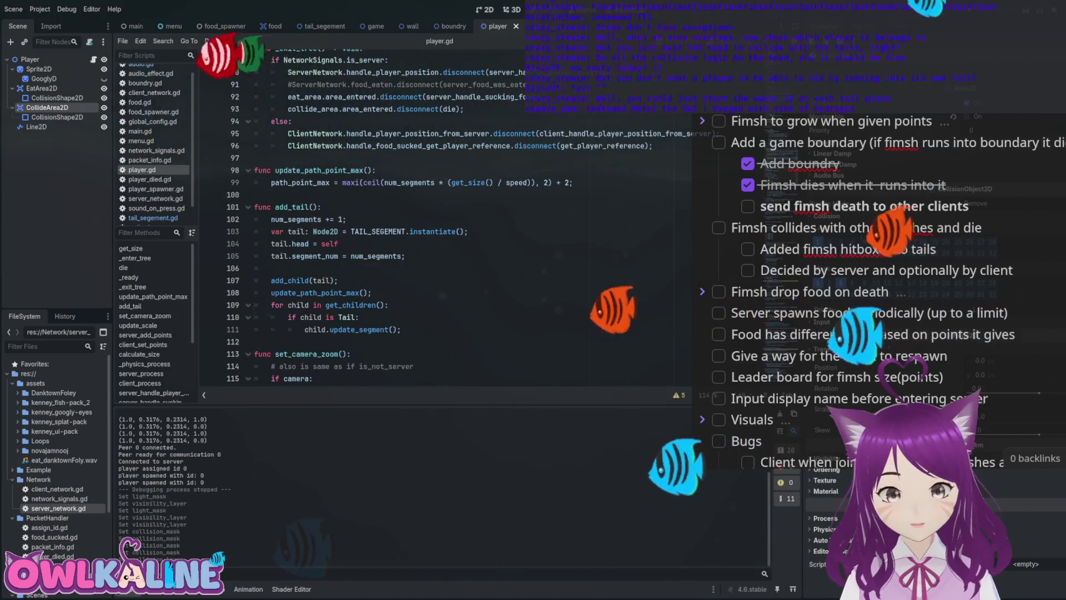
scroll(444, 217, "up", 11)
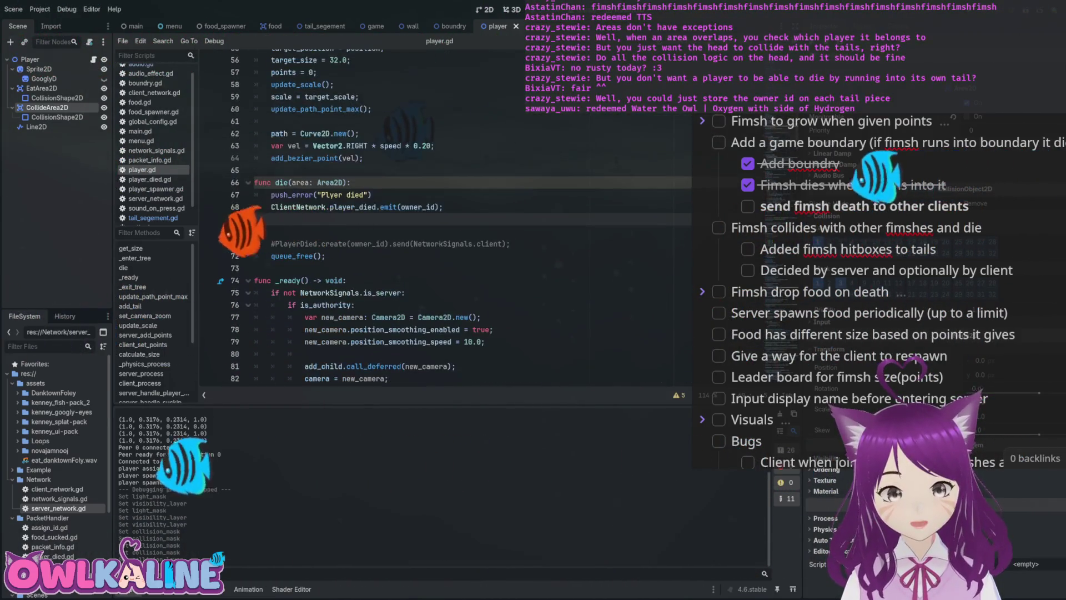
Insert a commented-out '#if area' line at the top of player.gd's die function
scroll(445, 217, "up", 5)
scroll(444, 217, "up", 3)
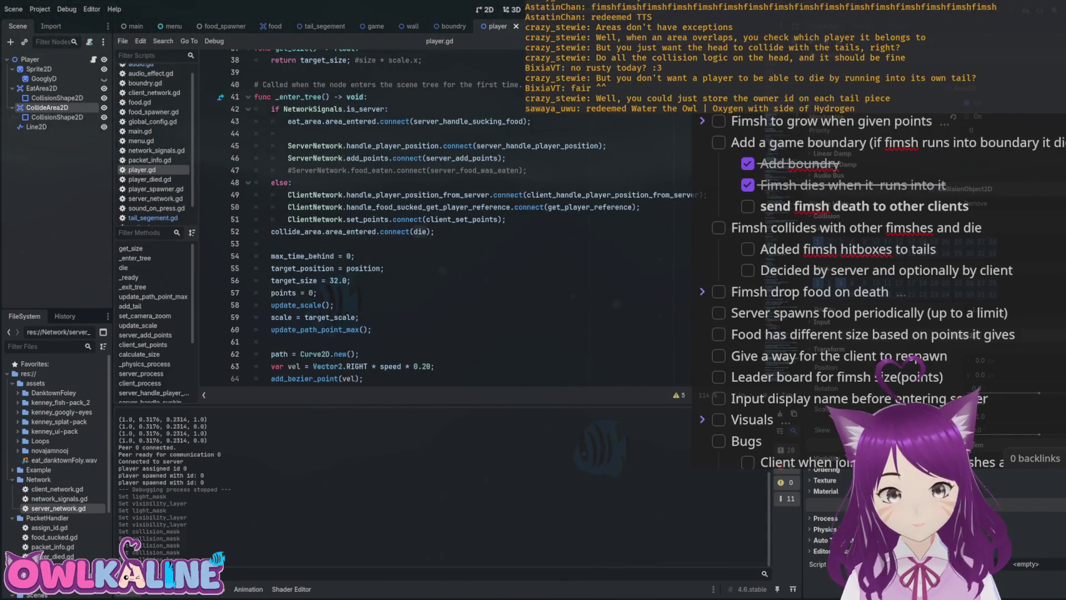
left_click(428, 231, "ctrl")
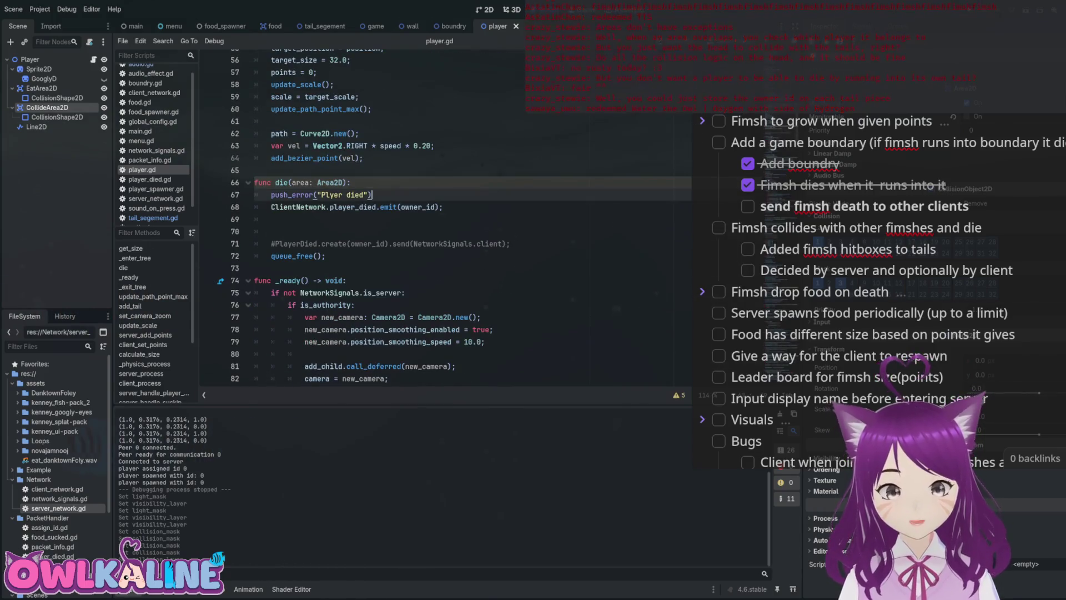
key("Return")
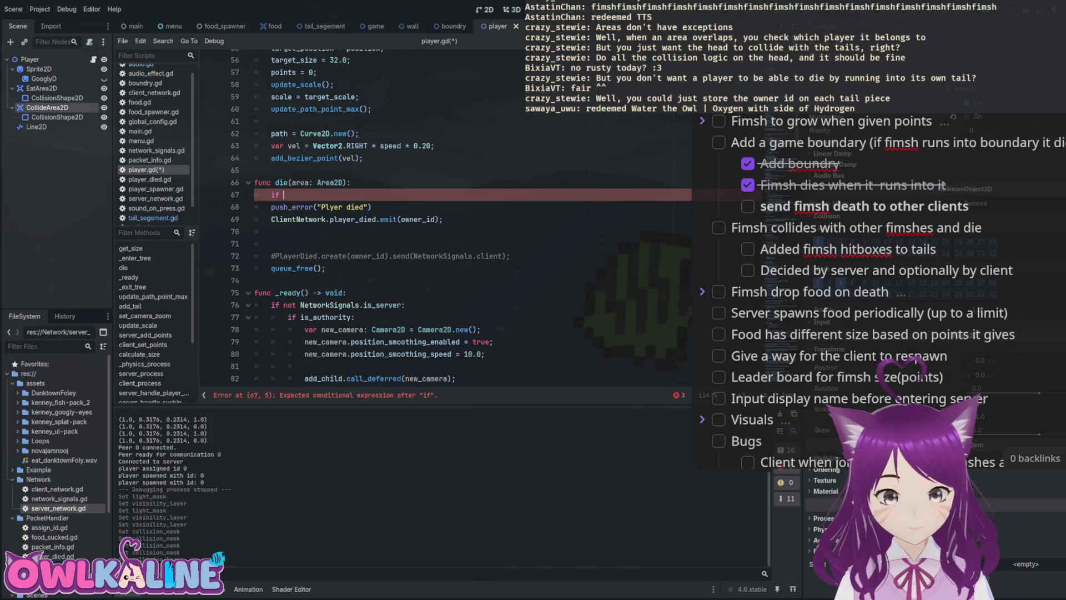
type("area")
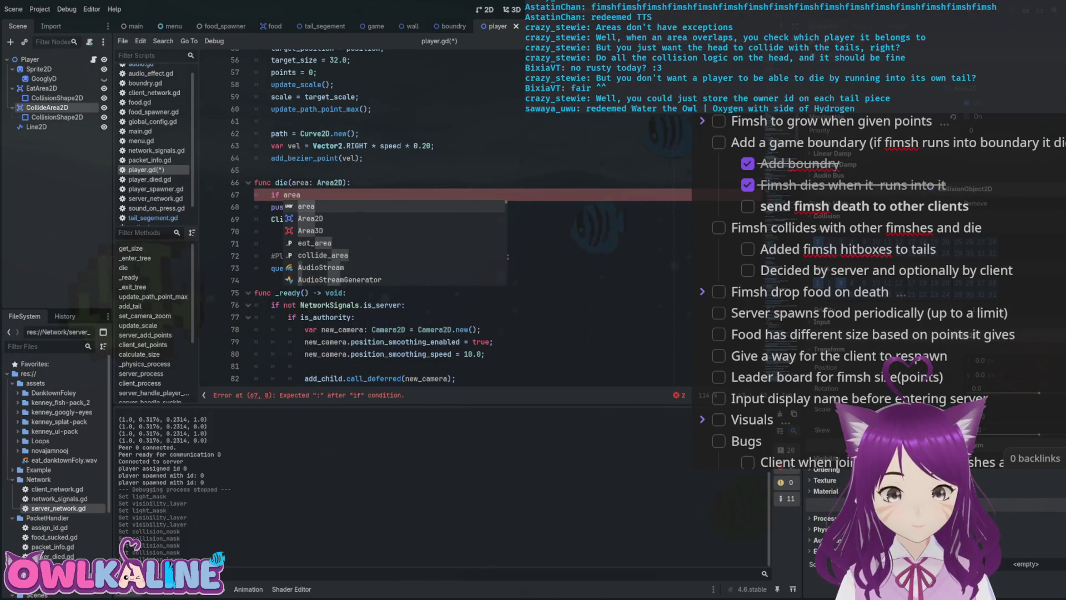
type(".")
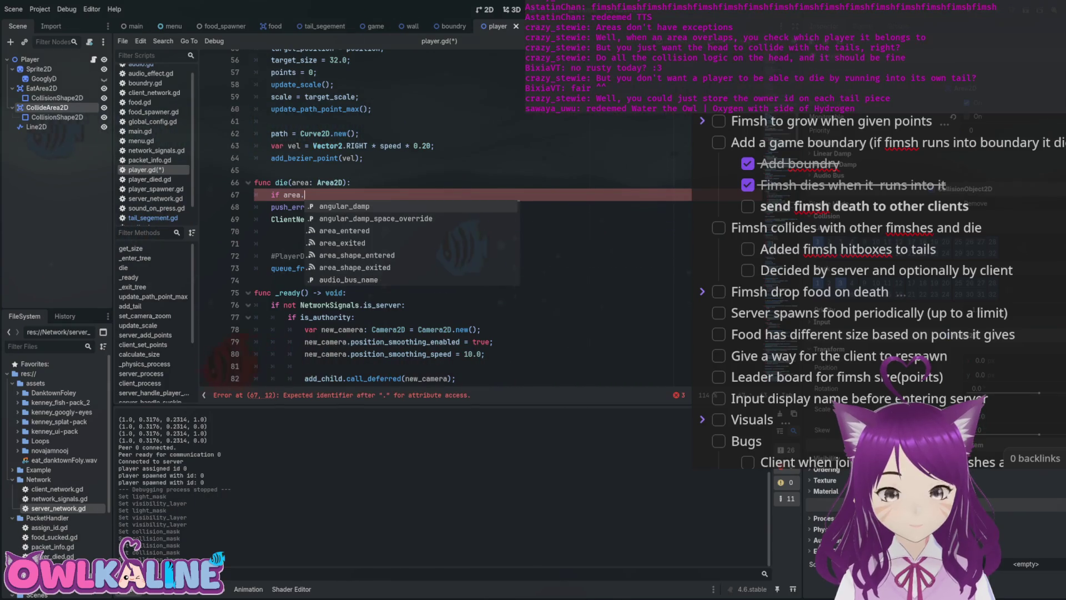
key("BackSpace")
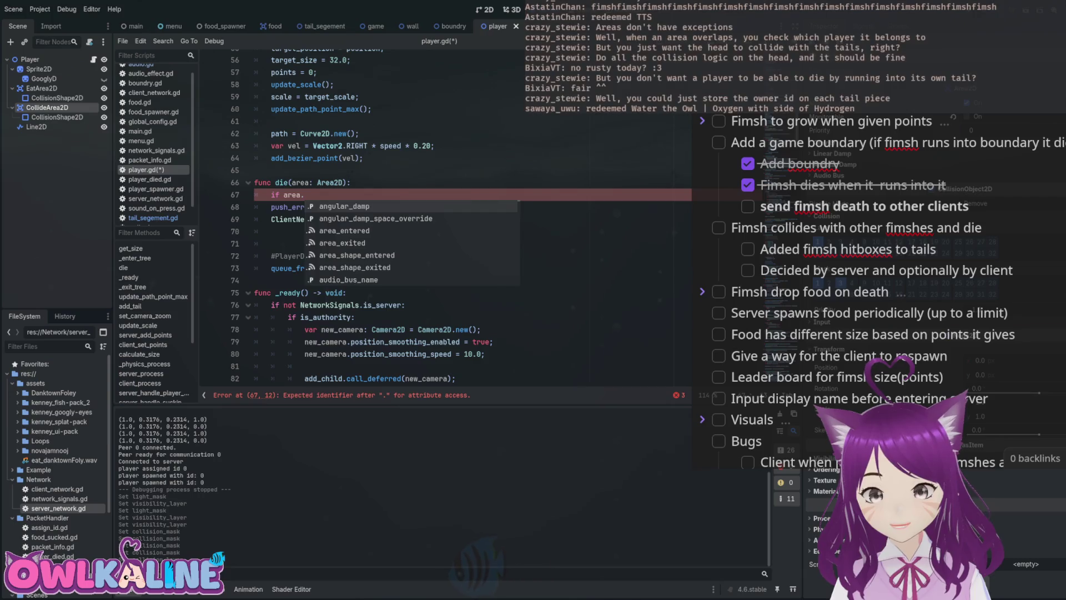
left_click(271, 195)
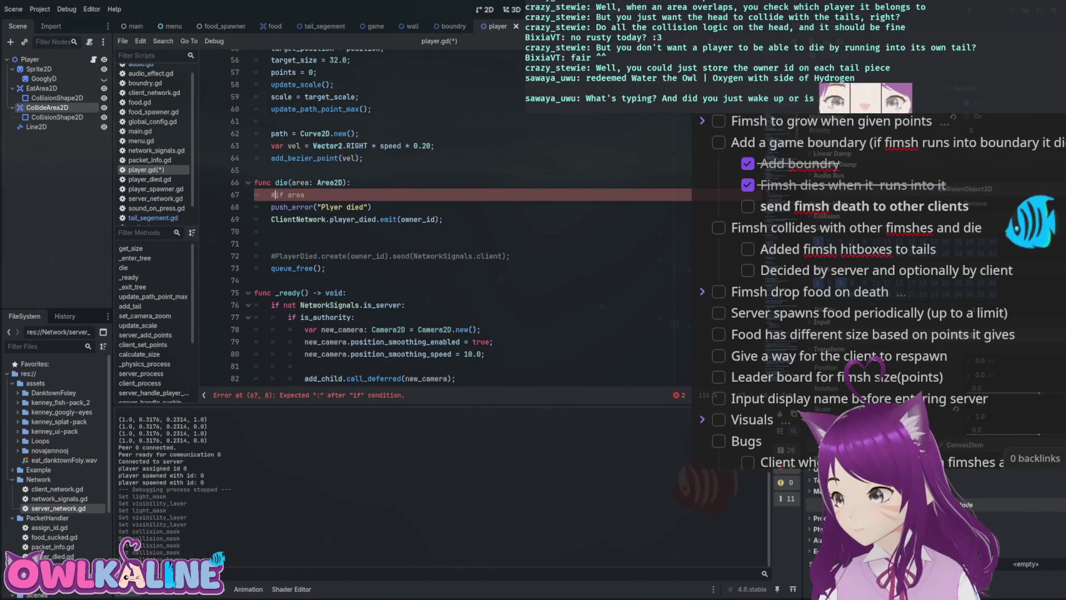
type("#")
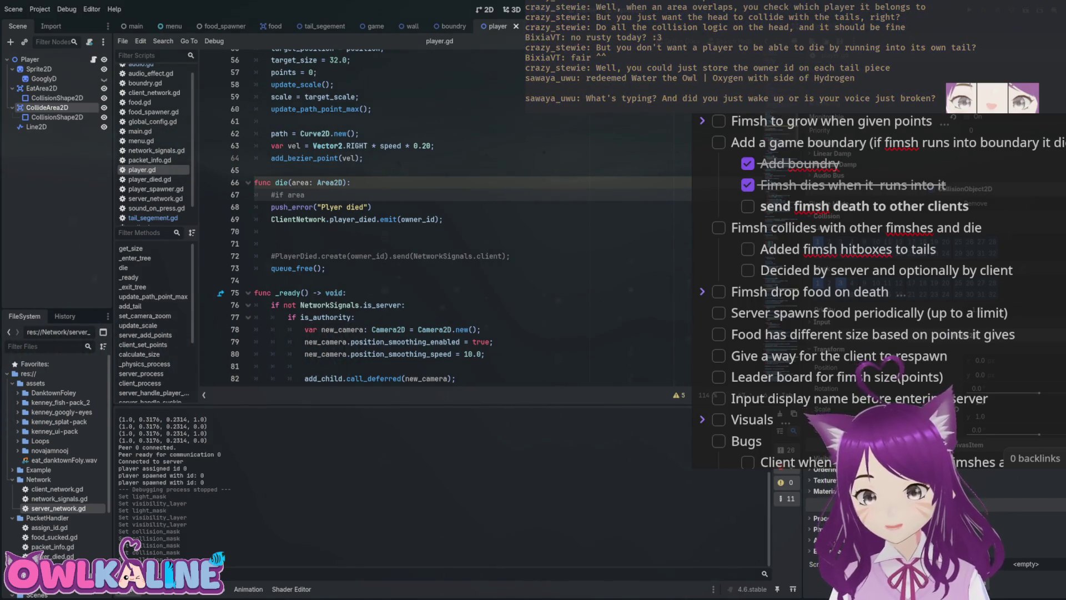
Scroll player.gd to review func die(), then move on to the food scene
scroll(444, 217, "down", 20)
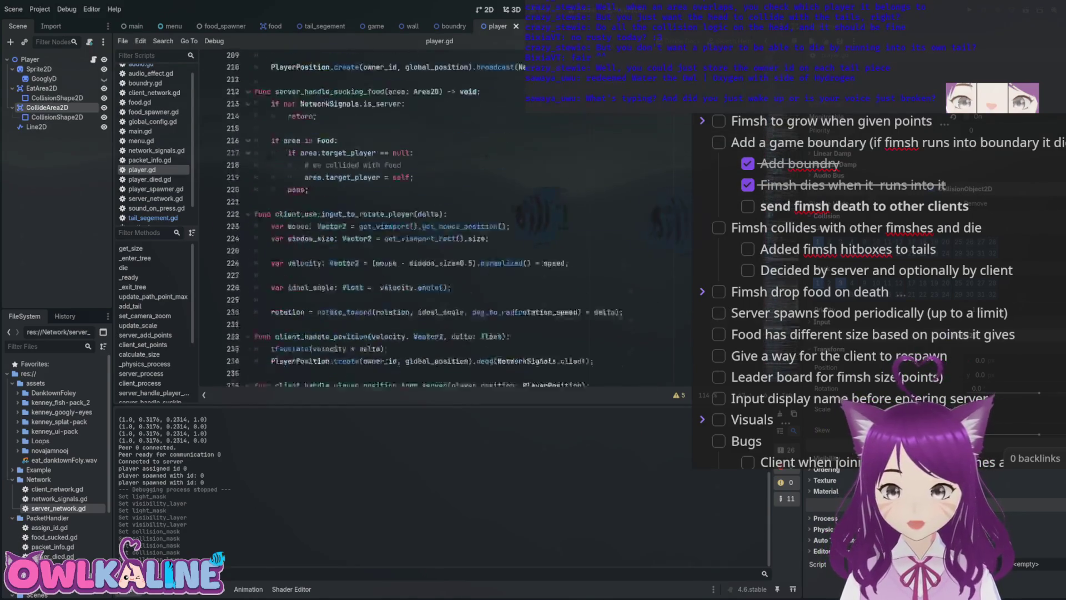
scroll(445, 217, "down", 5)
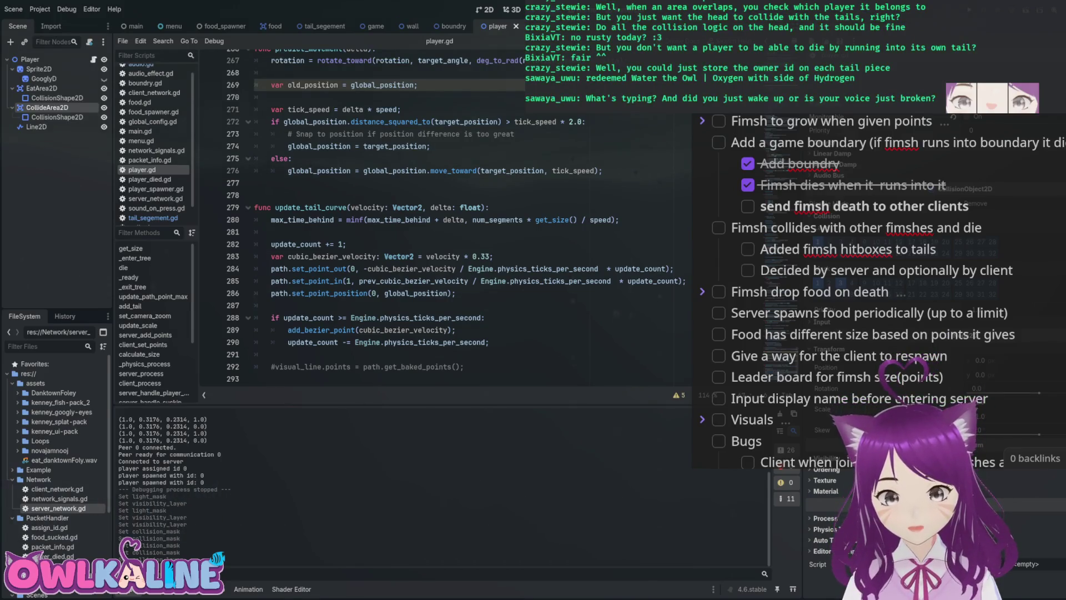
scroll(444, 217, "up", 5)
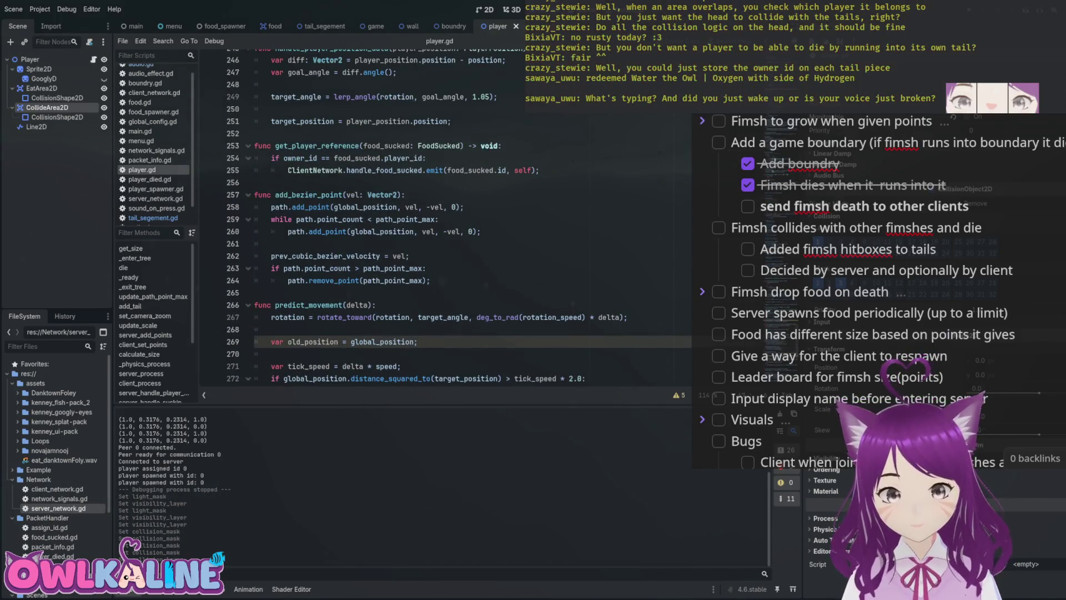
scroll(444, 217, "up", 7)
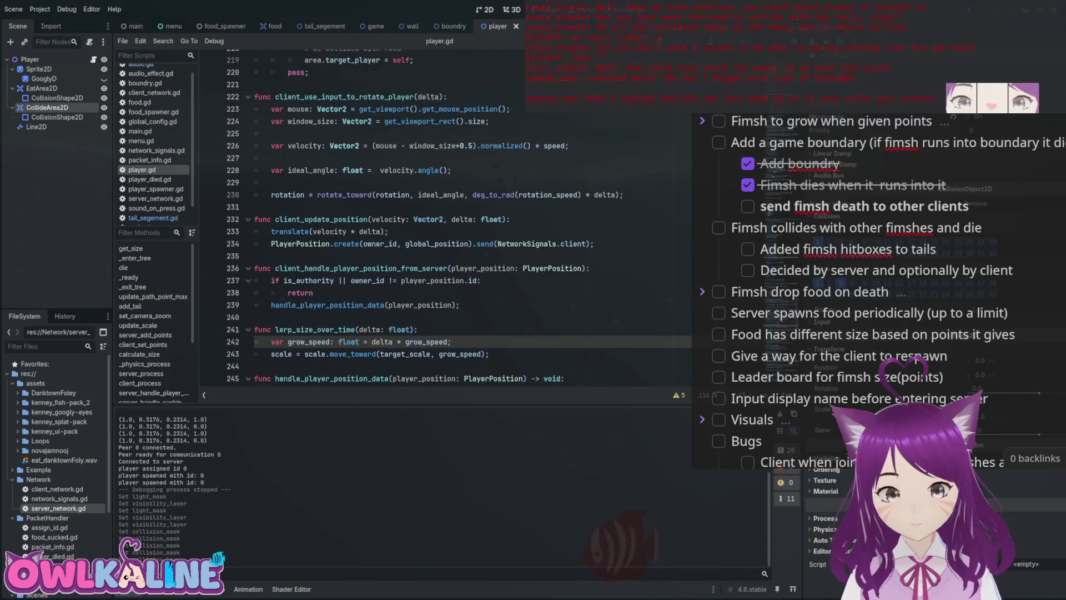
scroll(444, 216, "up", 20)
scroll(444, 216, "up", 10)
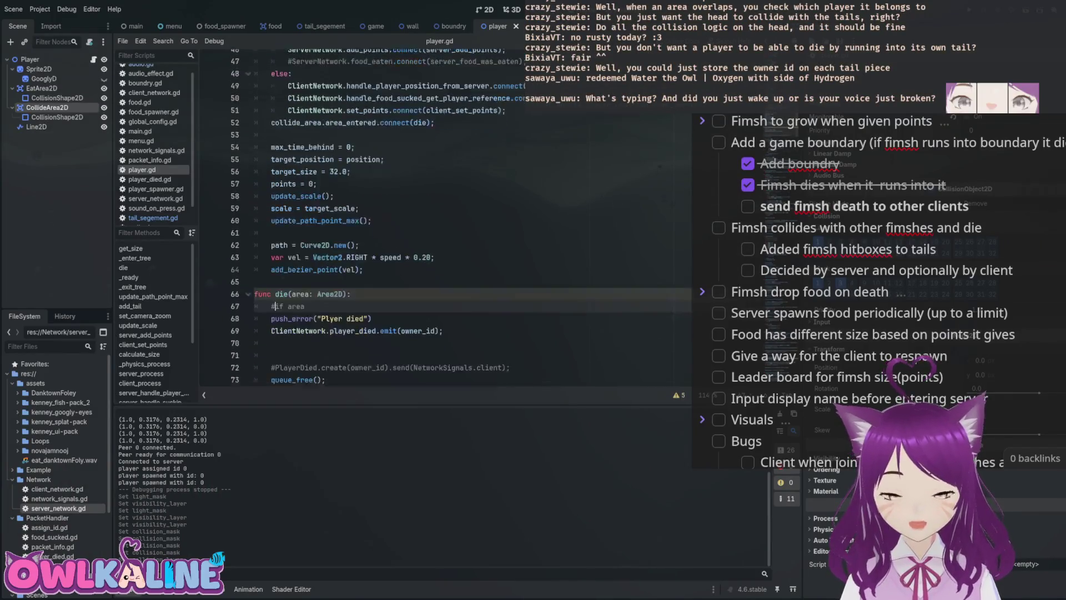
scroll(444, 217, "down", 3)
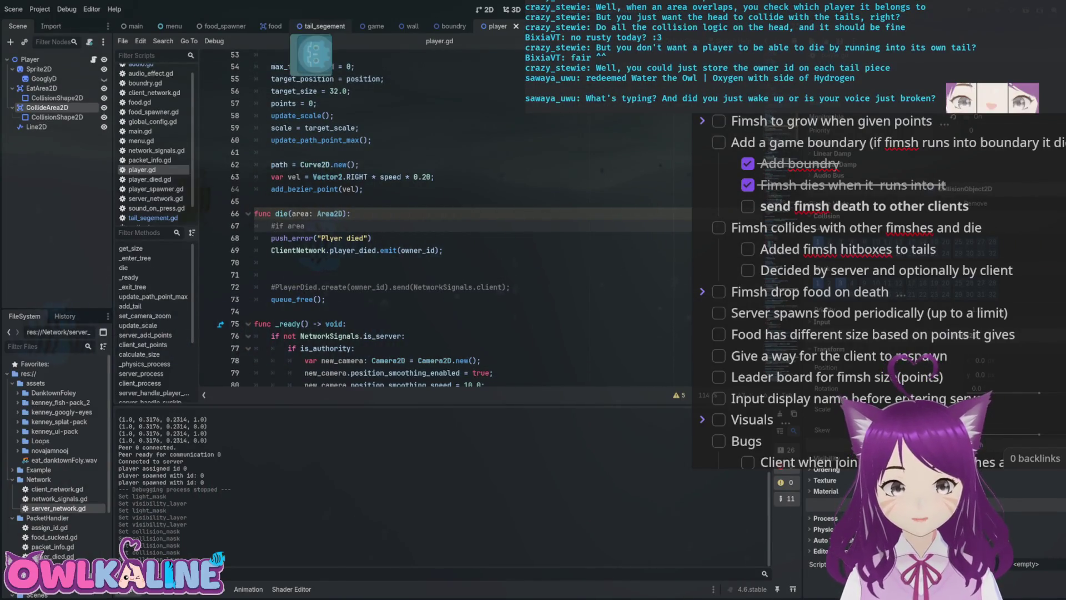
left_click(275, 27)
scroll(444, 216, "down", 8)
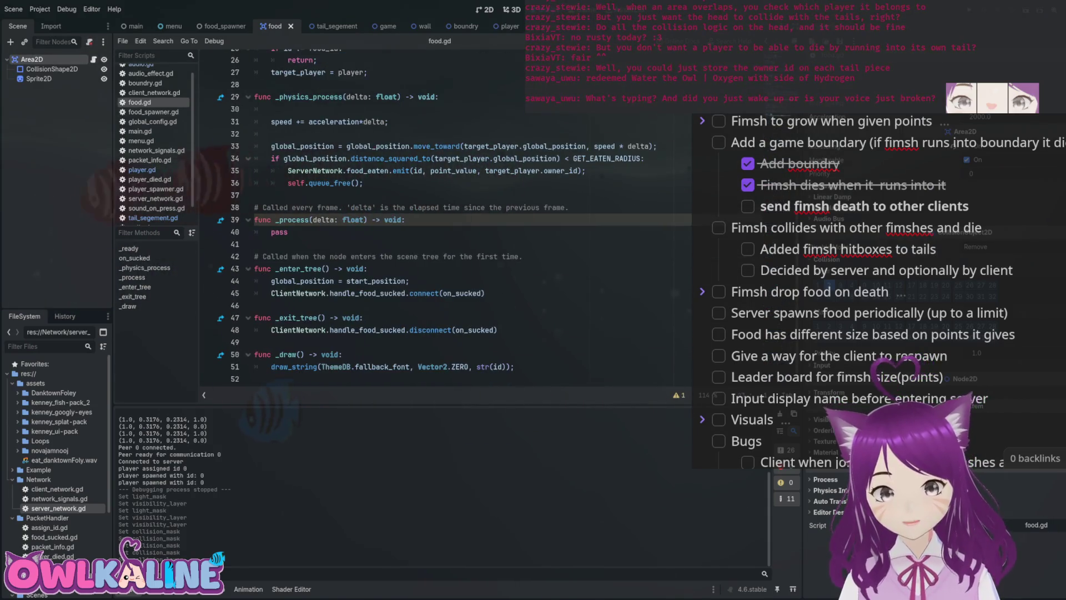
scroll(444, 217, "up", 2)
scroll(444, 216, "up", 4)
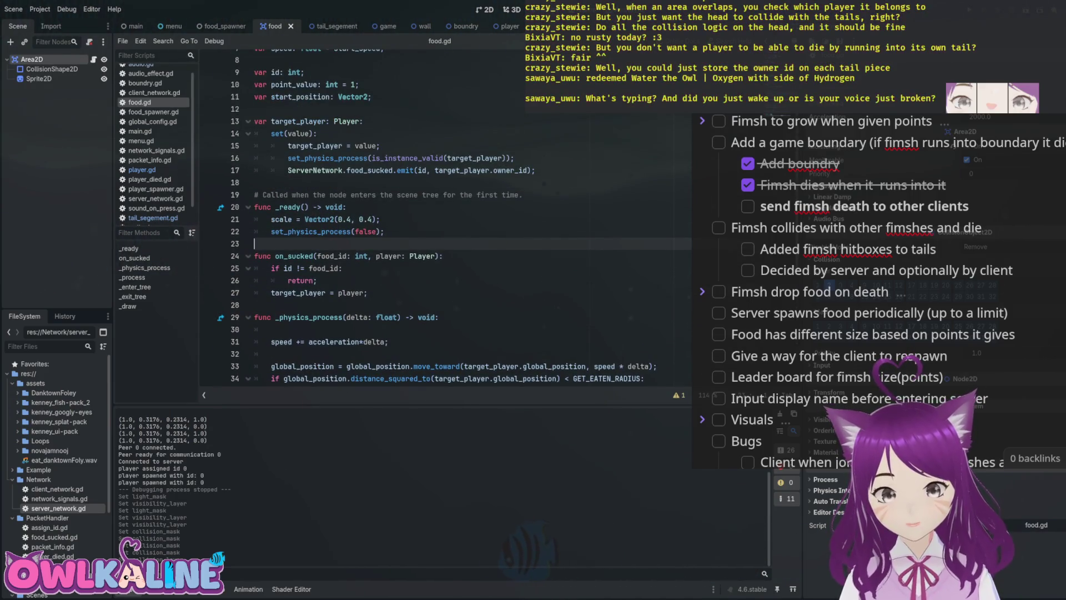
scroll(445, 217, "up", 3)
scroll(444, 217, "down", 8)
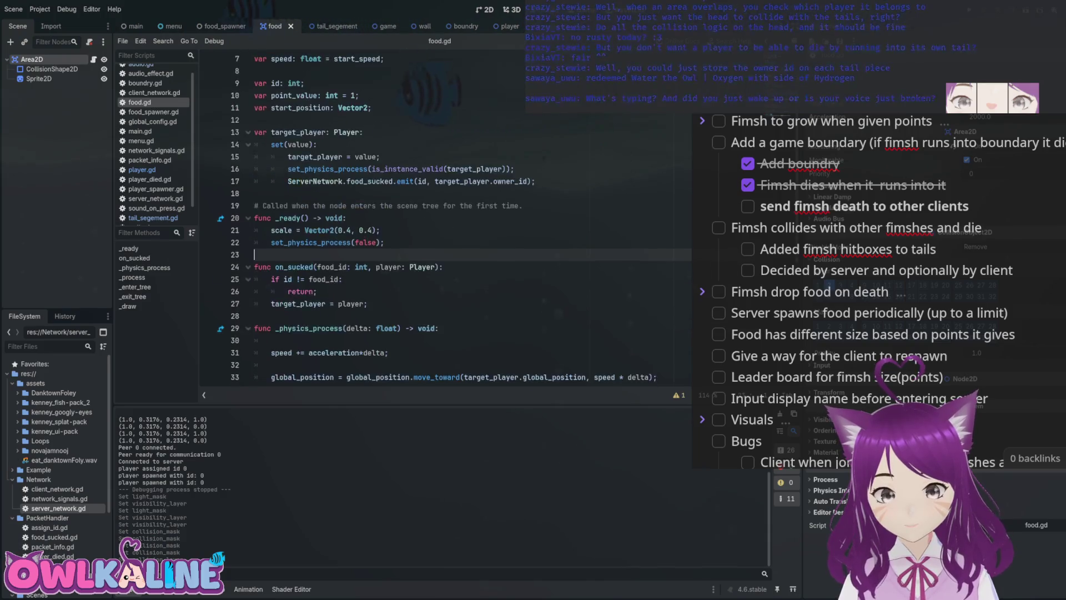
left_click(411, 220)
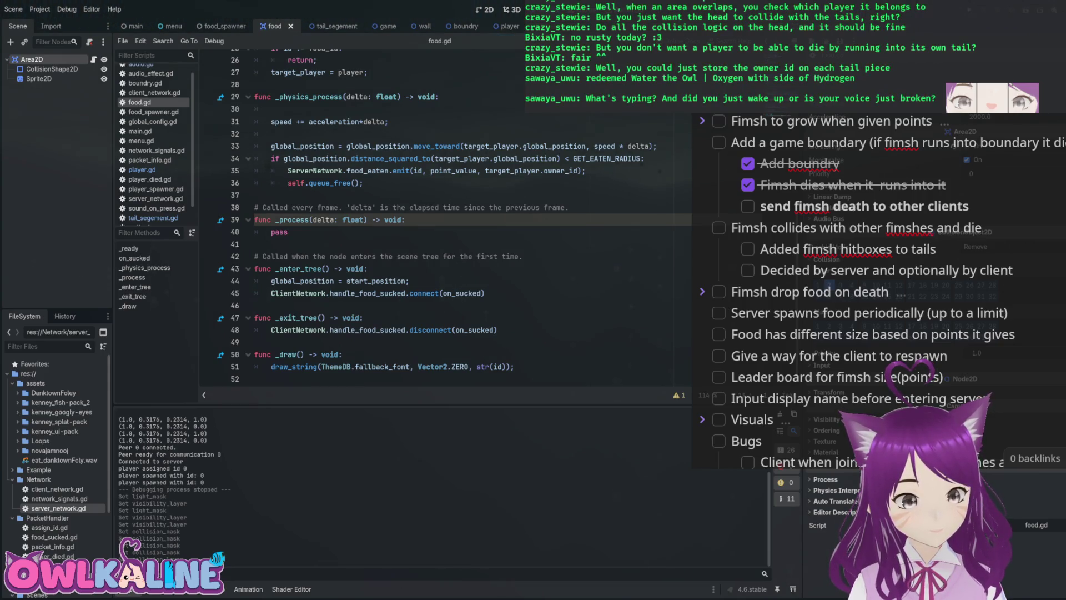
scroll(335, 170, "up", 8)
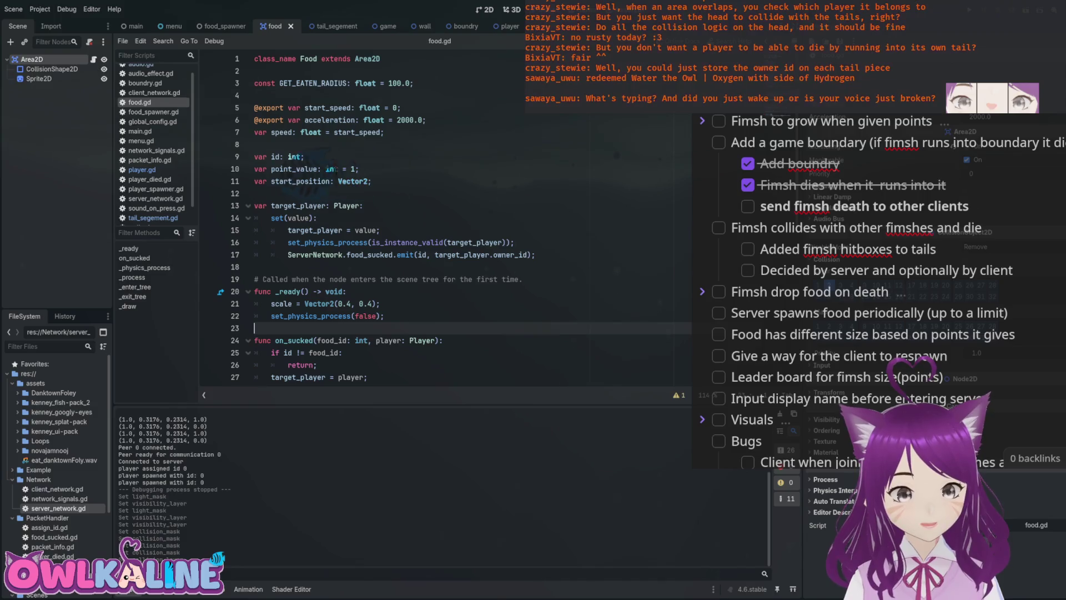
scroll(444, 222, "down", 7)
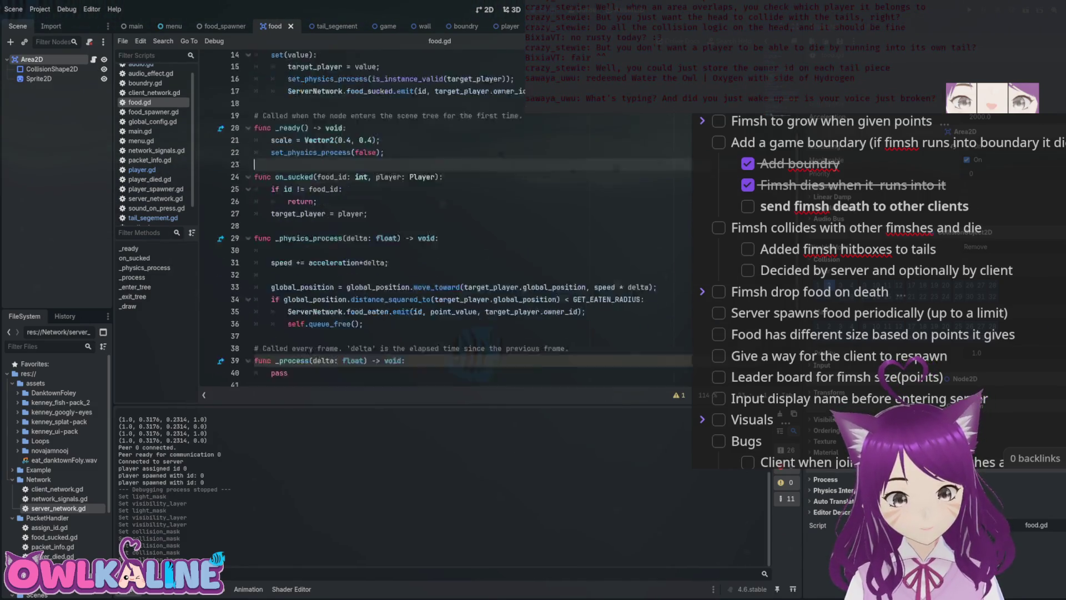
key("ctrl+Tab")
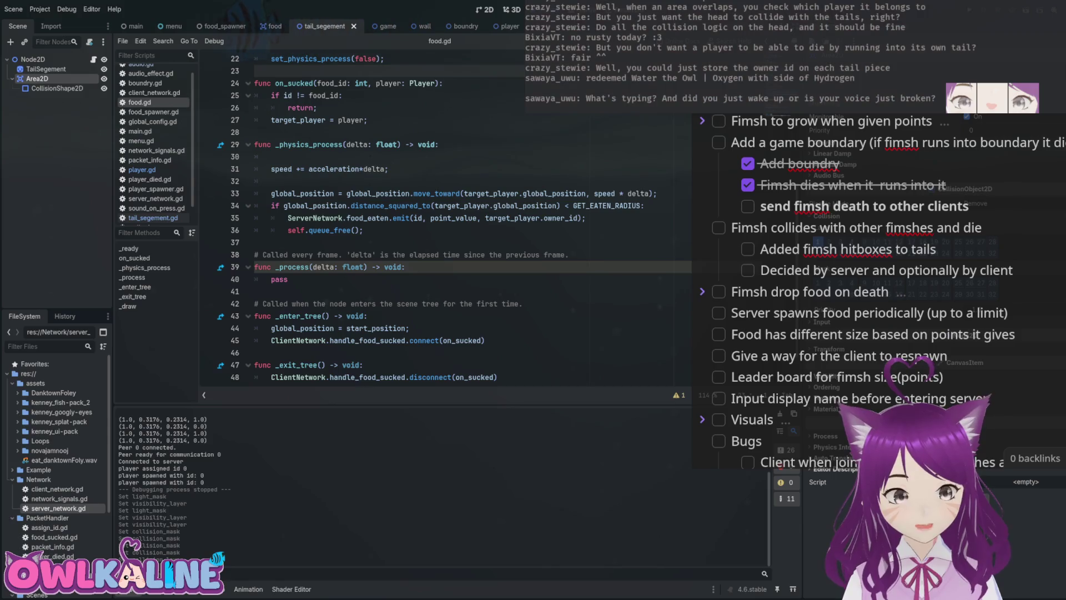
scroll(444, 222, "down", 10)
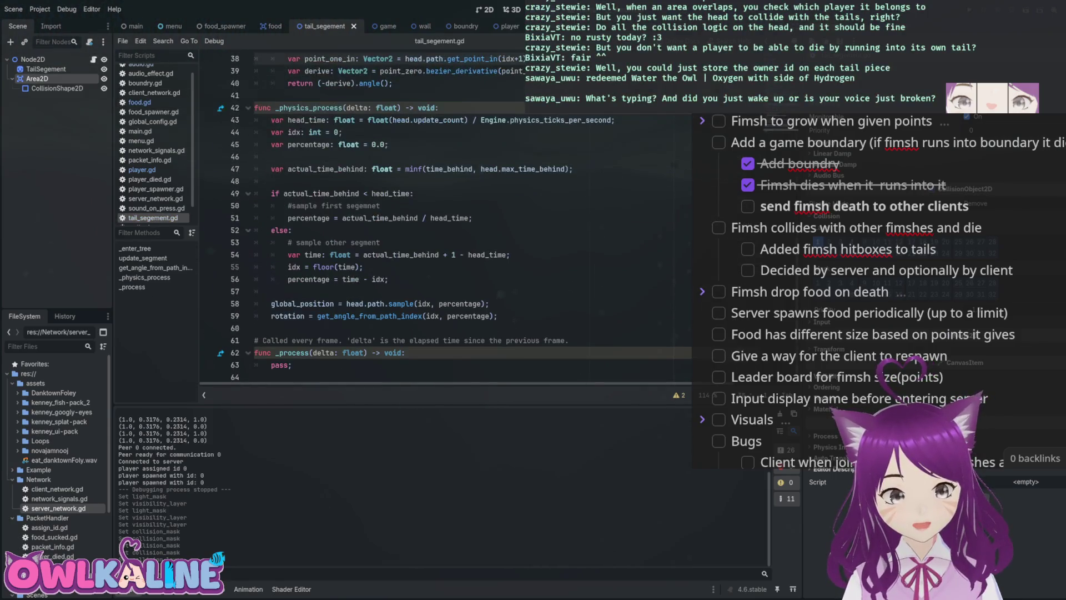
left_click(385, 26)
left_click(423, 26)
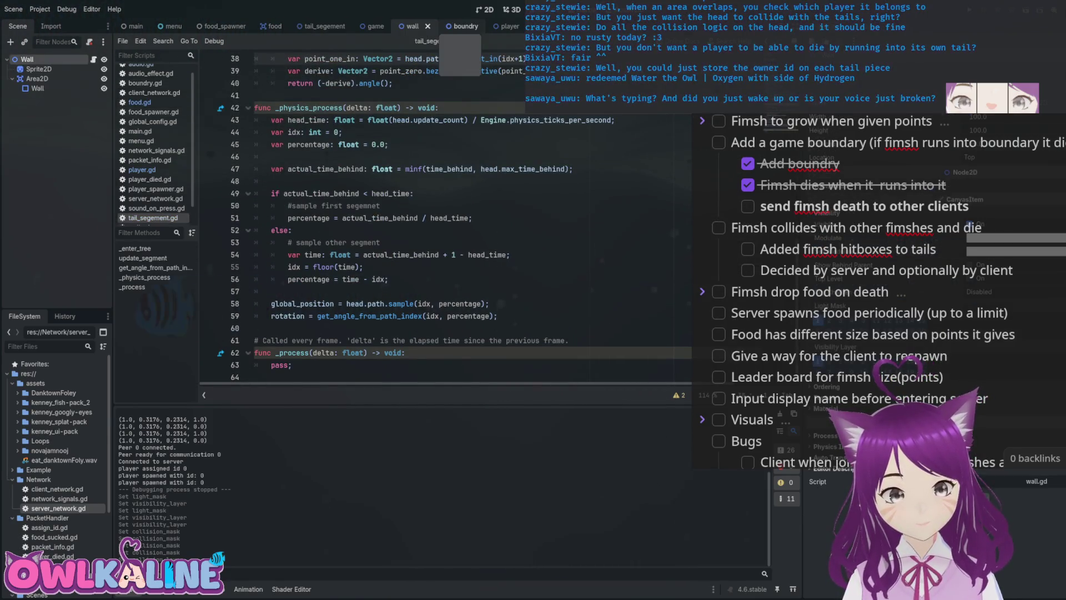
scroll(444, 222, "down", 5)
scroll(444, 222, "up", 13)
left_click(454, 26)
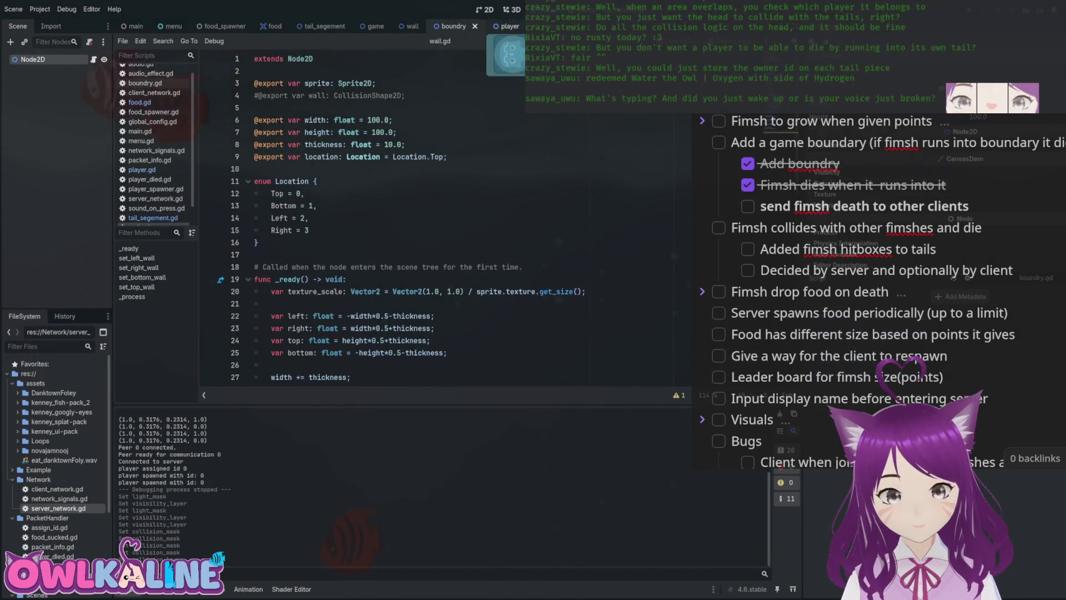
left_click(498, 26)
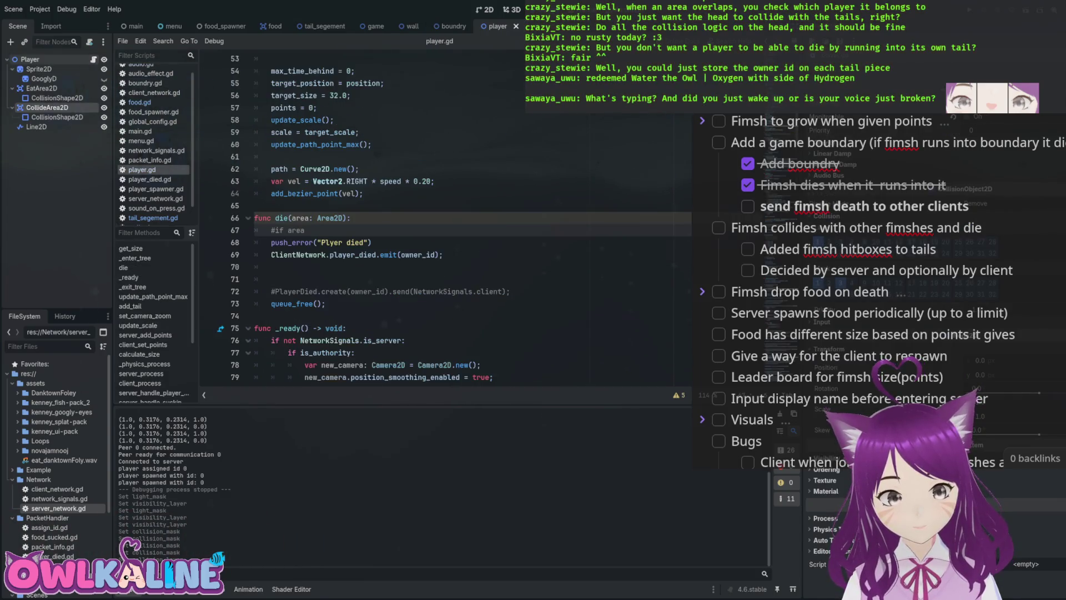
Search player.gd for 'Play' and then 'fo' to locate the food handling code
scroll(276, 230, "down", 1)
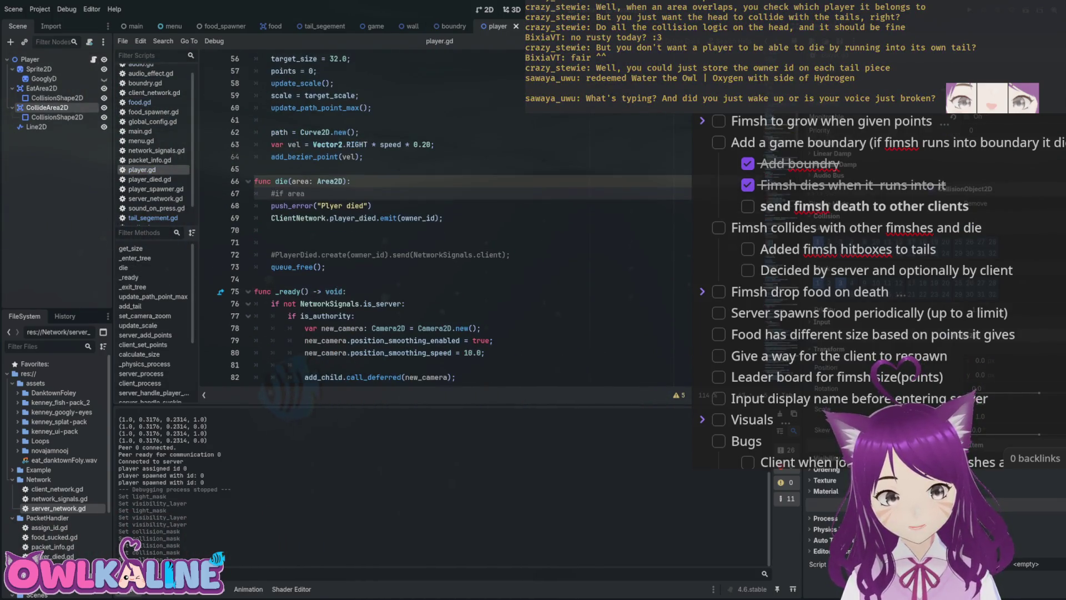
key("ctrl+f")
type("Play")
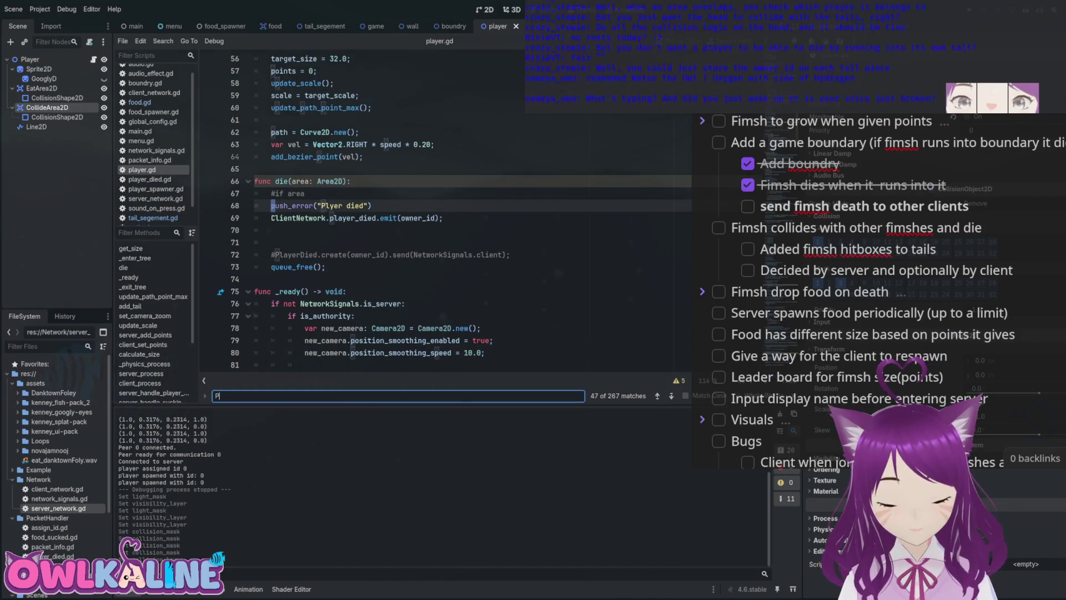
key("Return")
key("Return")
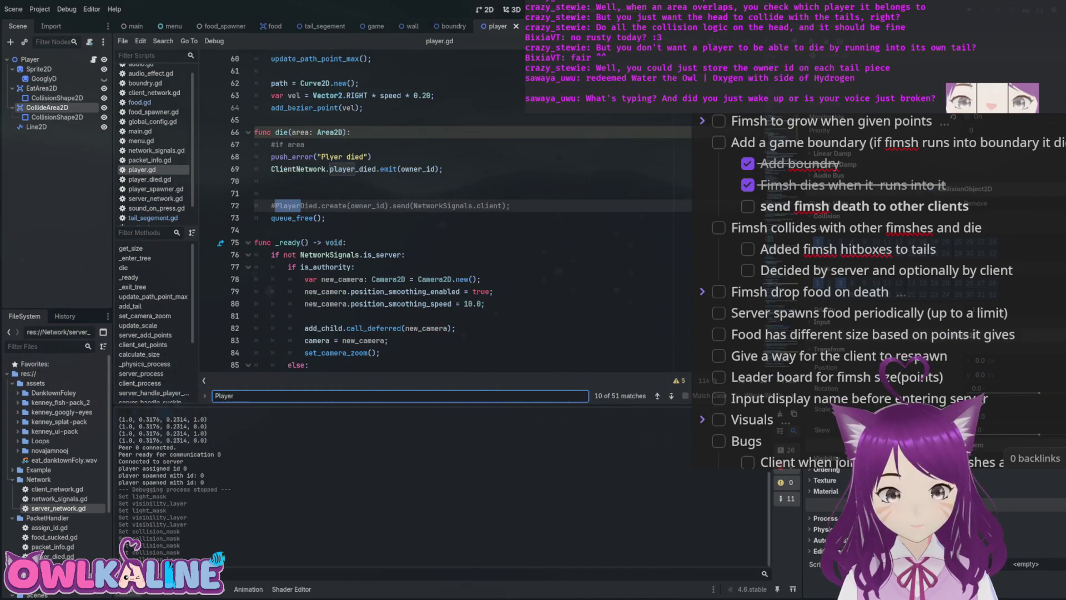
key("Return")
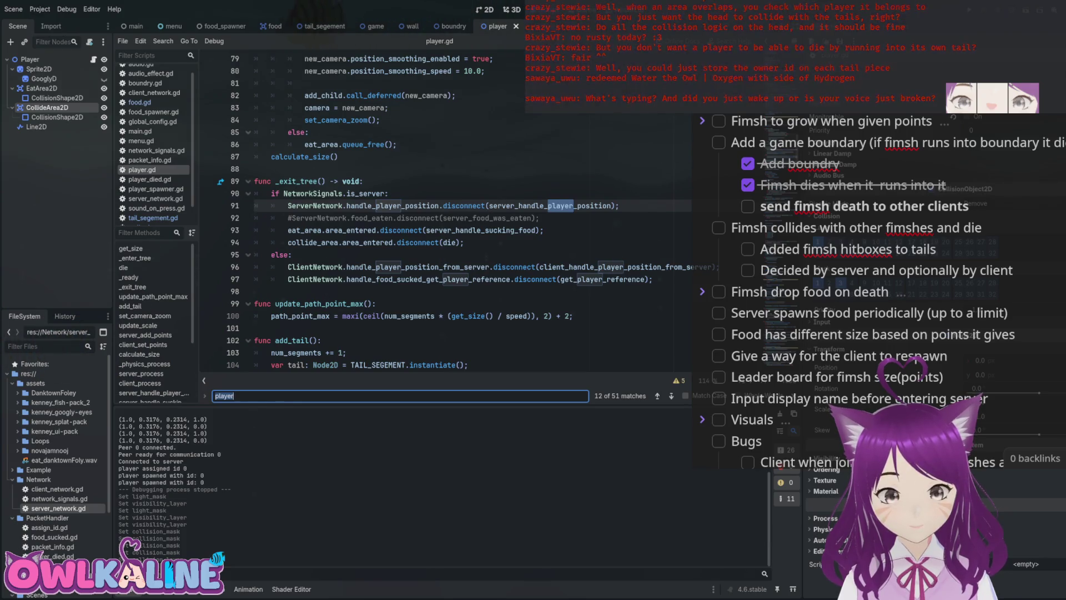
type("fo")
key("Return")
key("Return")
key("Return")
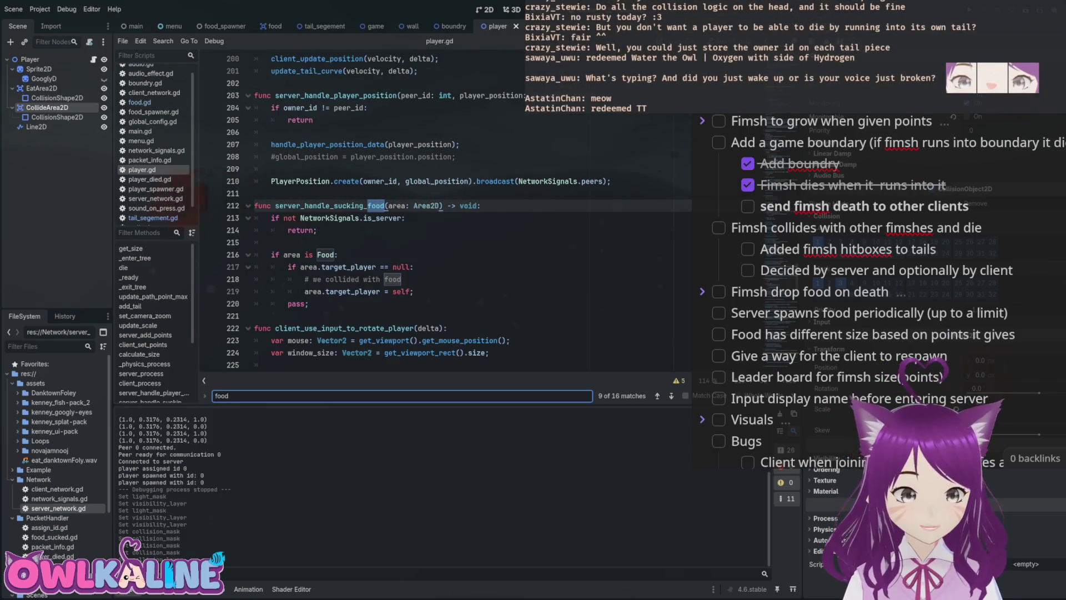
Select the 'if area is Food:' check on line 216 before returning to the tail_segement scene
left_click_drag(338, 254, 270, 254)
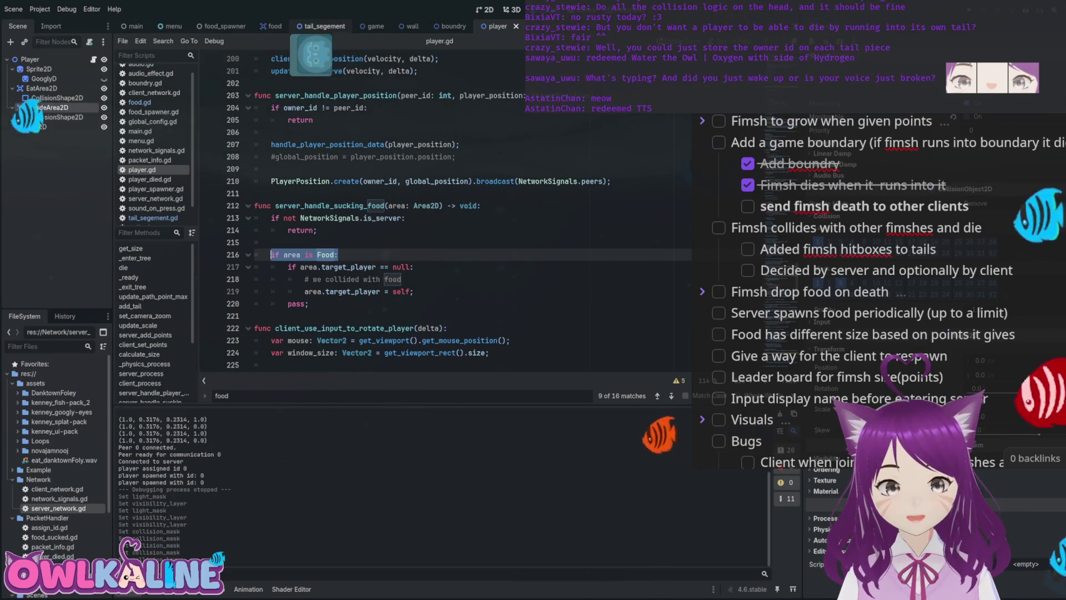
left_click(326, 255)
left_click(324, 26)
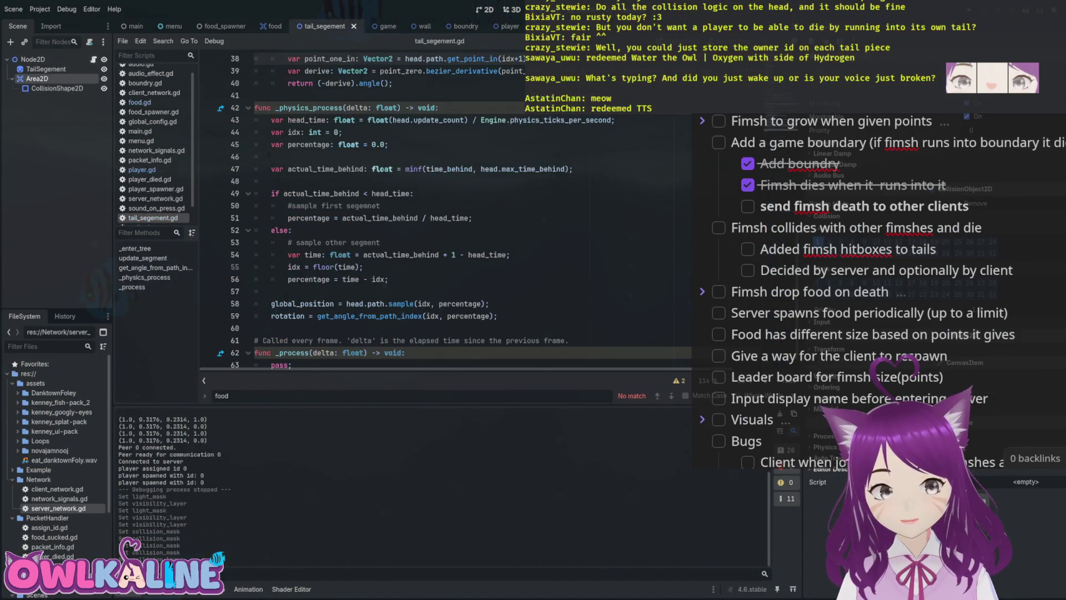
double_click(309, 58)
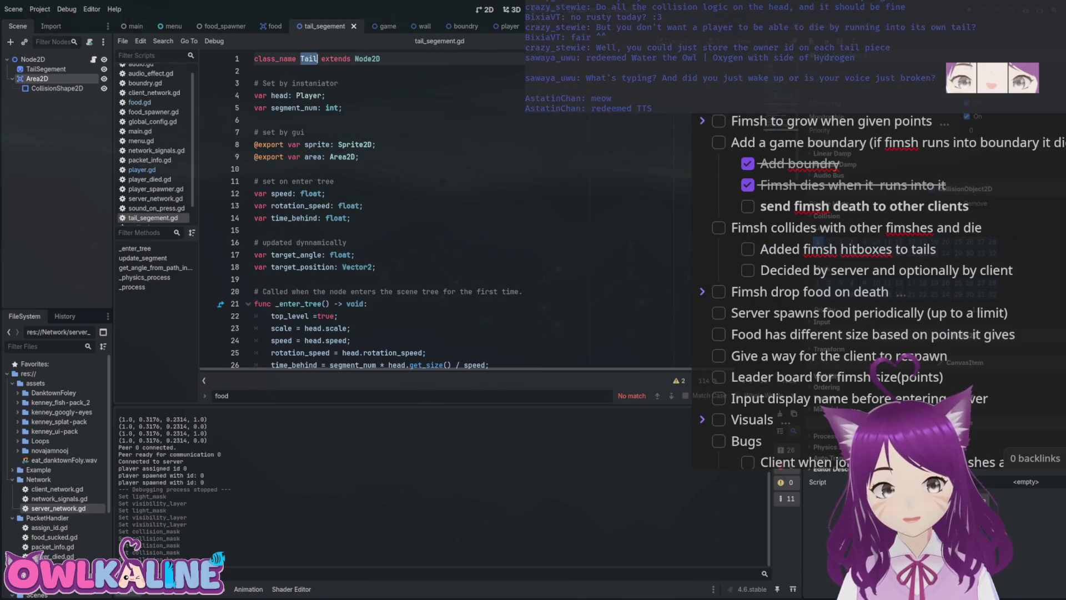
left_click(506, 27)
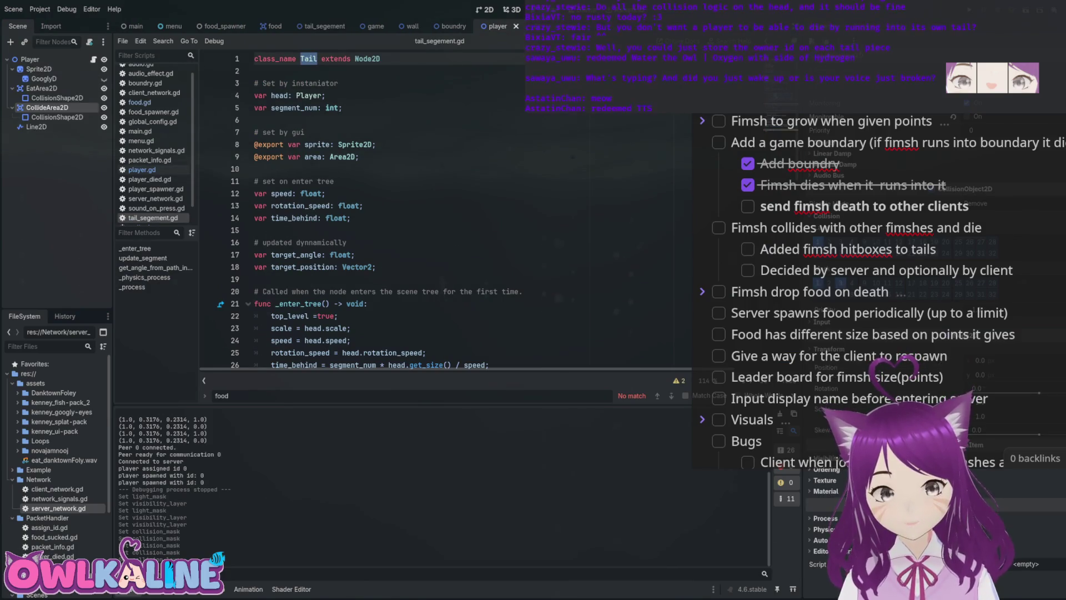
left_click(325, 26)
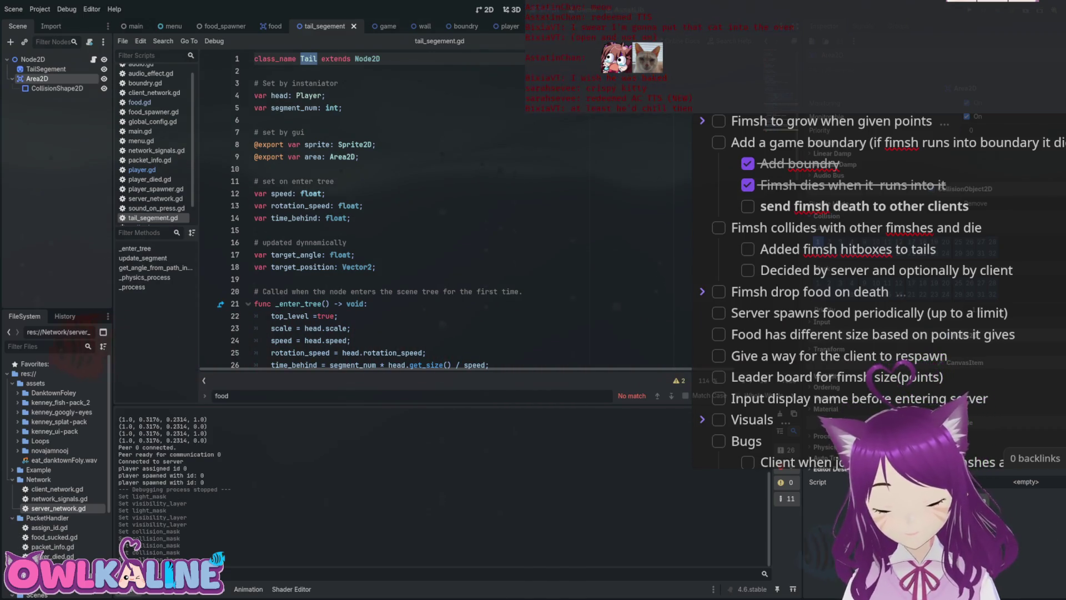
left_click(254, 120)
left_click(145, 277)
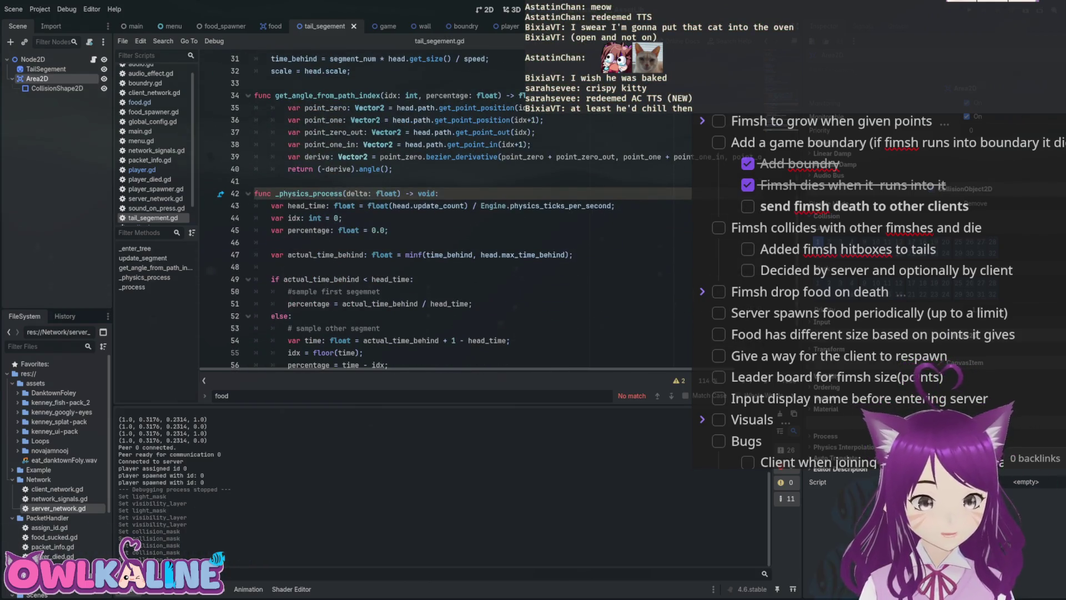
key("alt+Left")
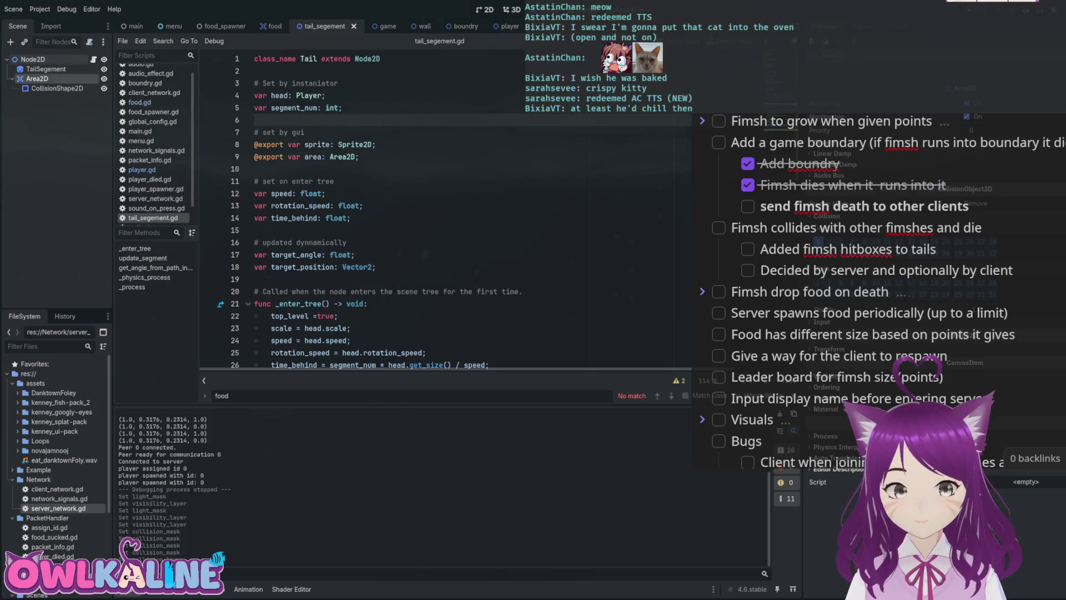
left_click(272, 26)
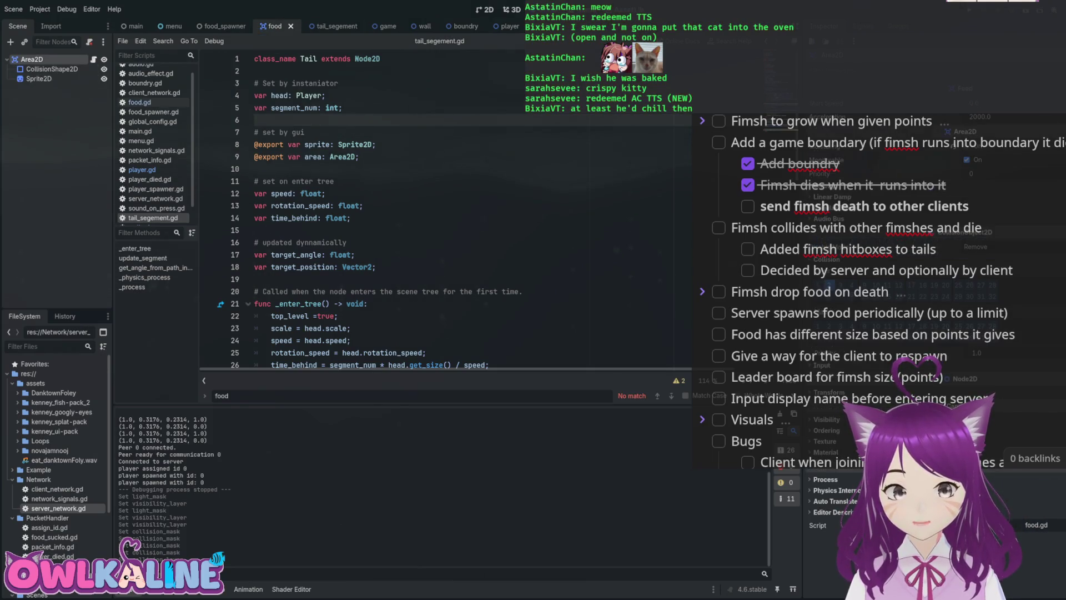
left_click(325, 26)
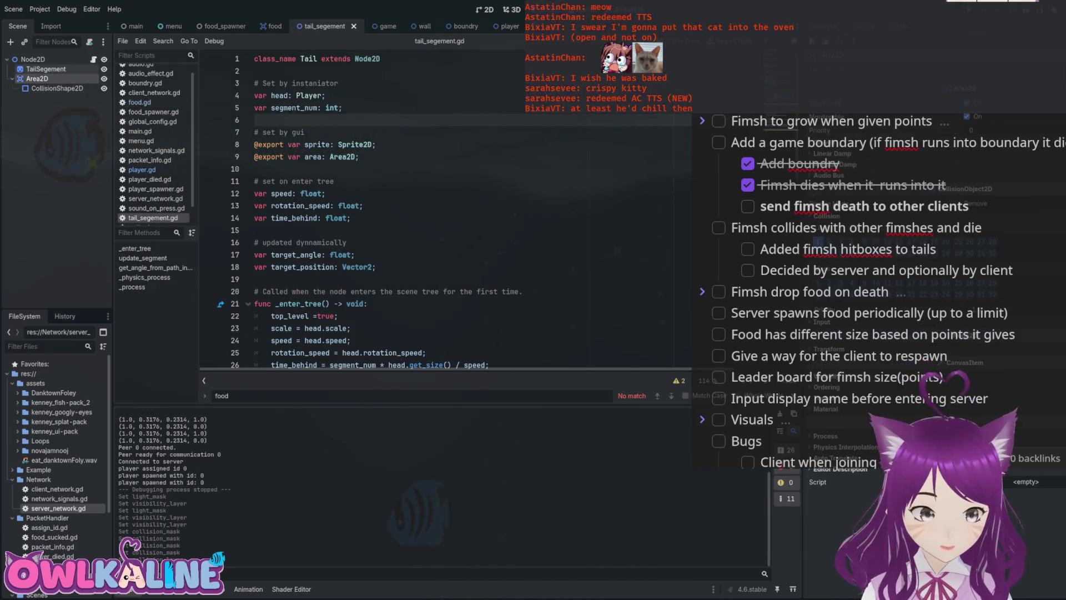
left_click(484, 9)
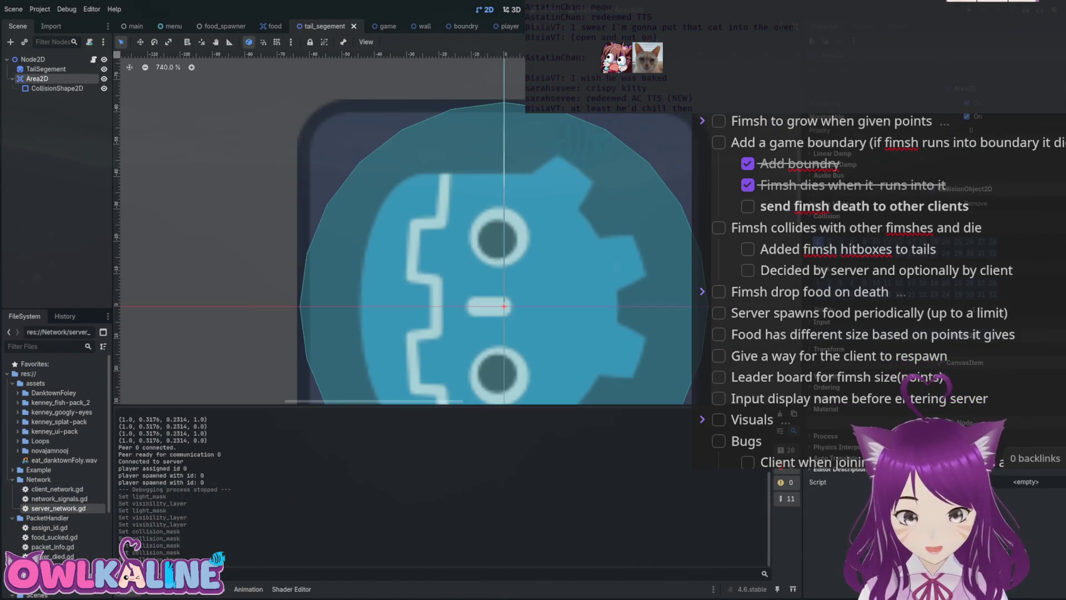
left_click(33, 59)
left_click(93, 59)
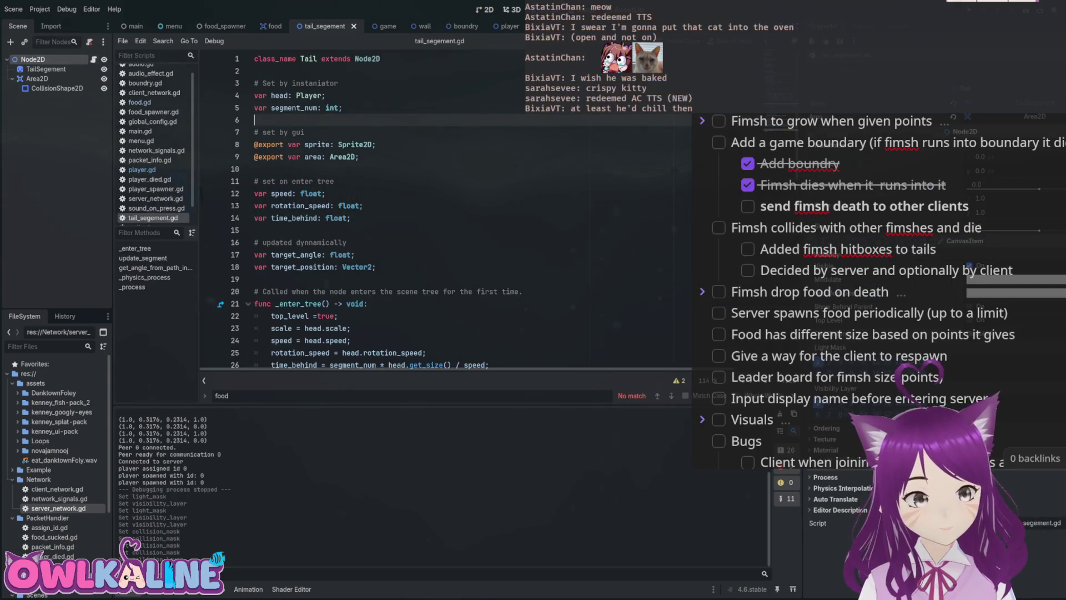
scroll(444, 211, "down", 10)
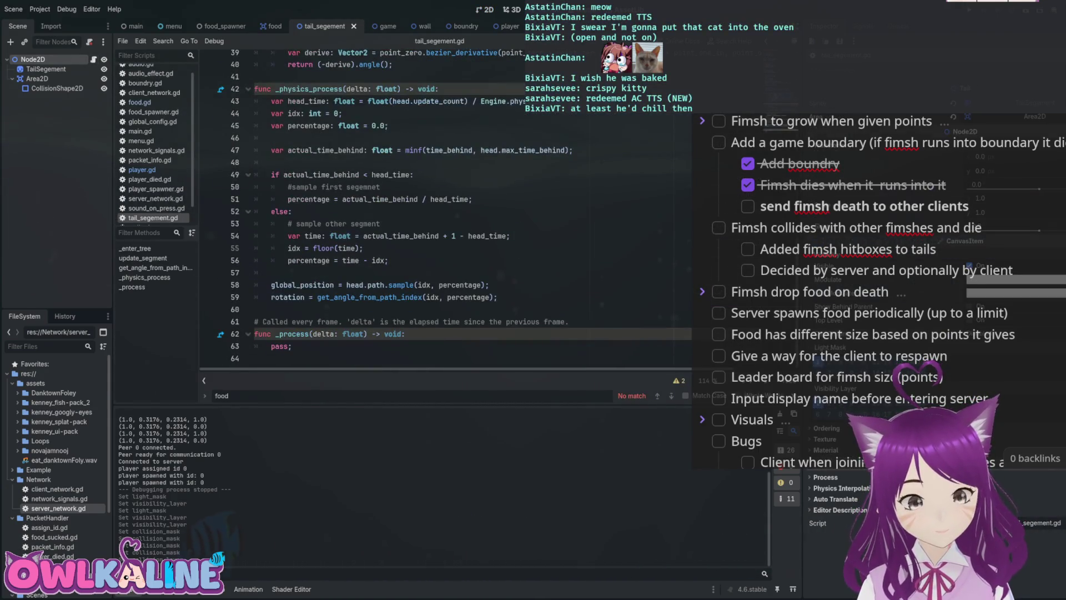
scroll(347, 211, "up", 12)
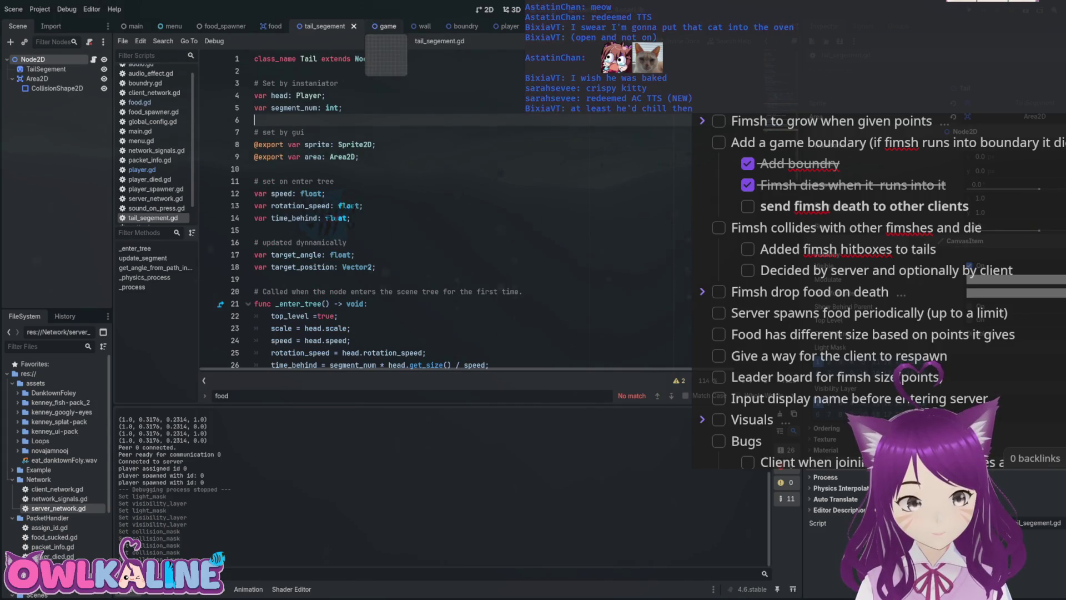
left_click(37, 78)
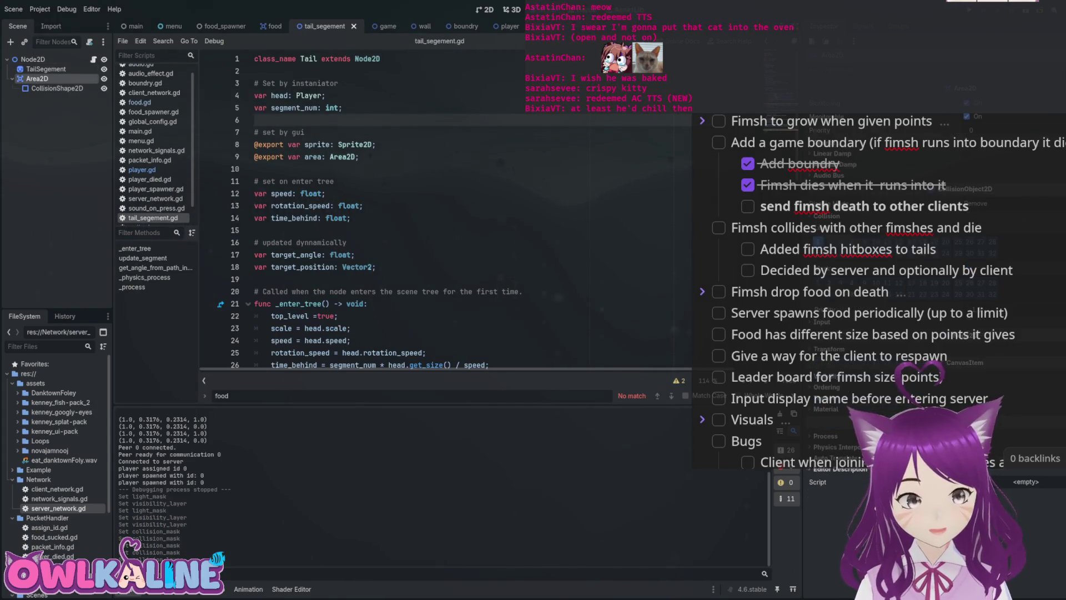
left_click(255, 230)
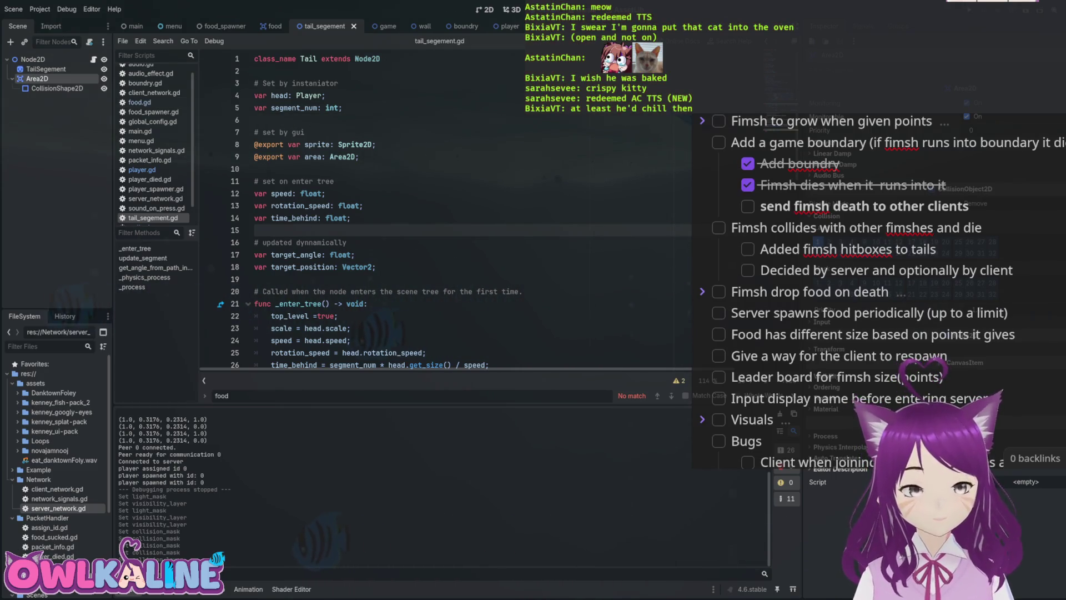
left_click(498, 26)
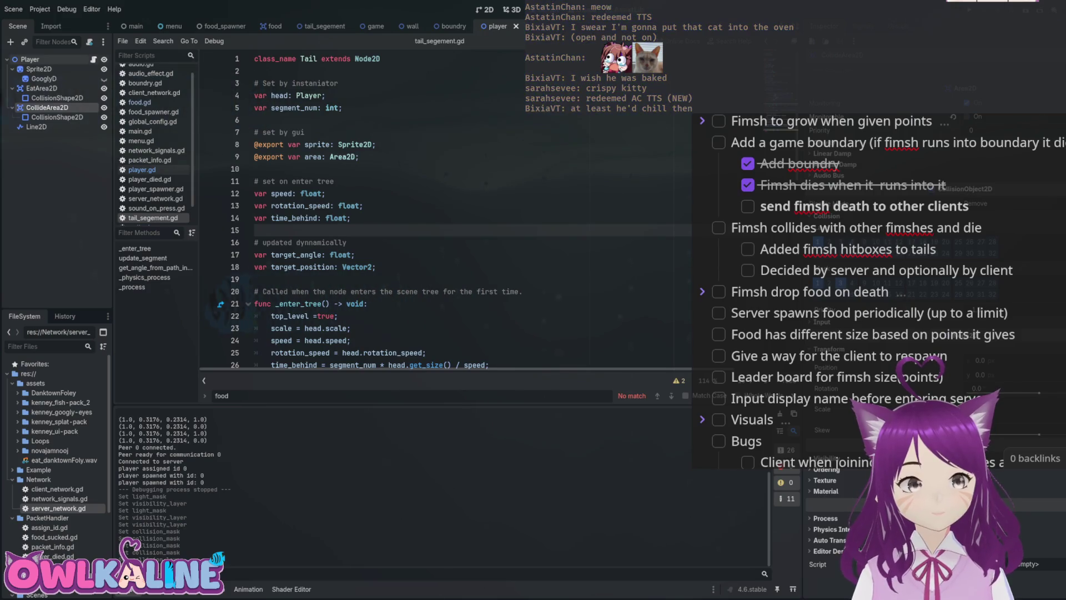
scroll(444, 211, "down", 3)
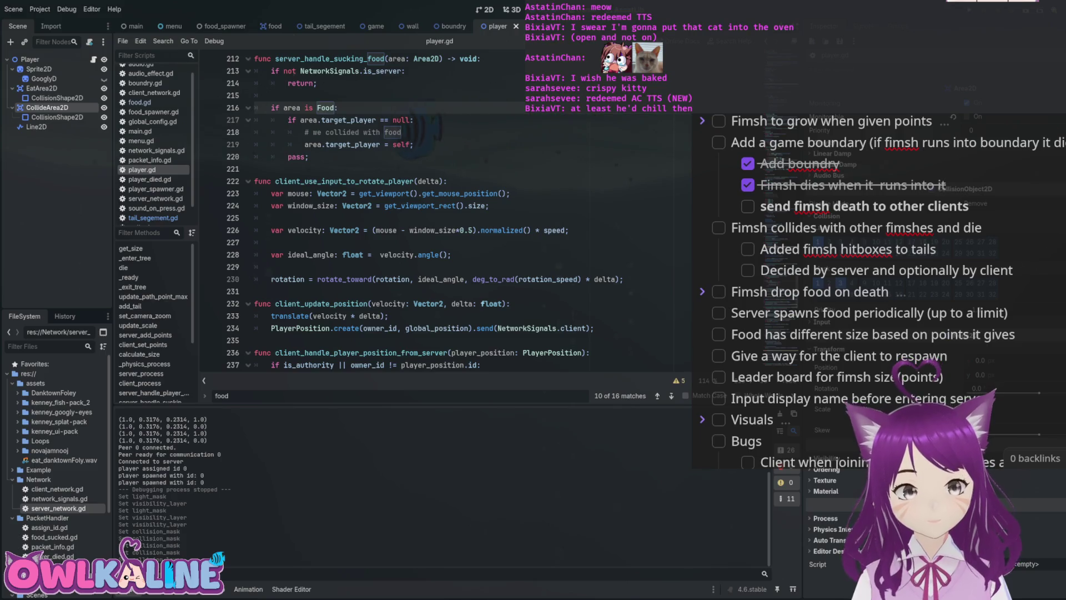
left_click(272, 26)
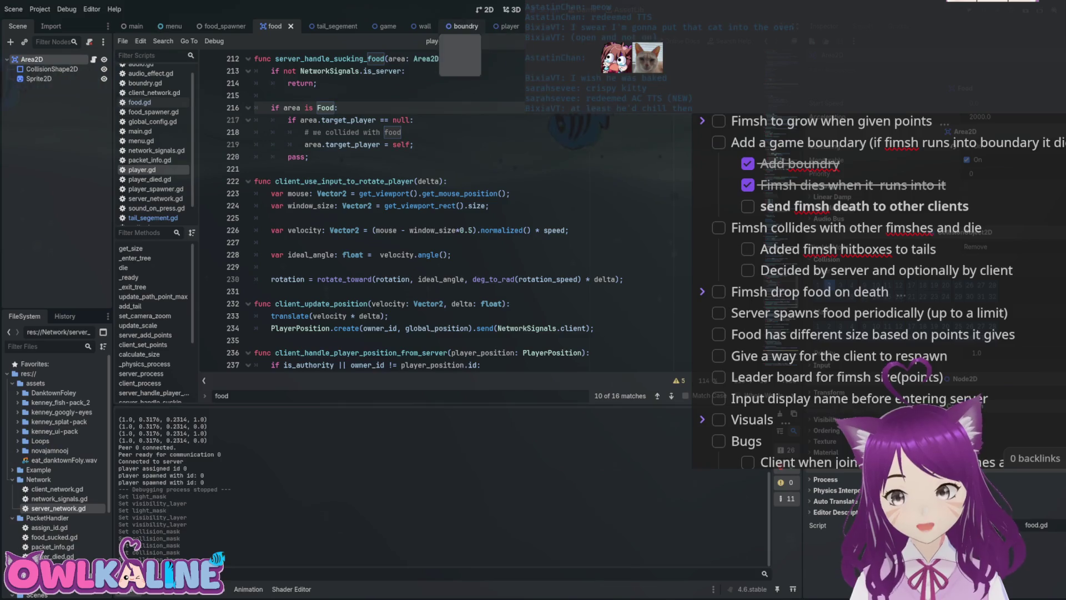
left_click(325, 26)
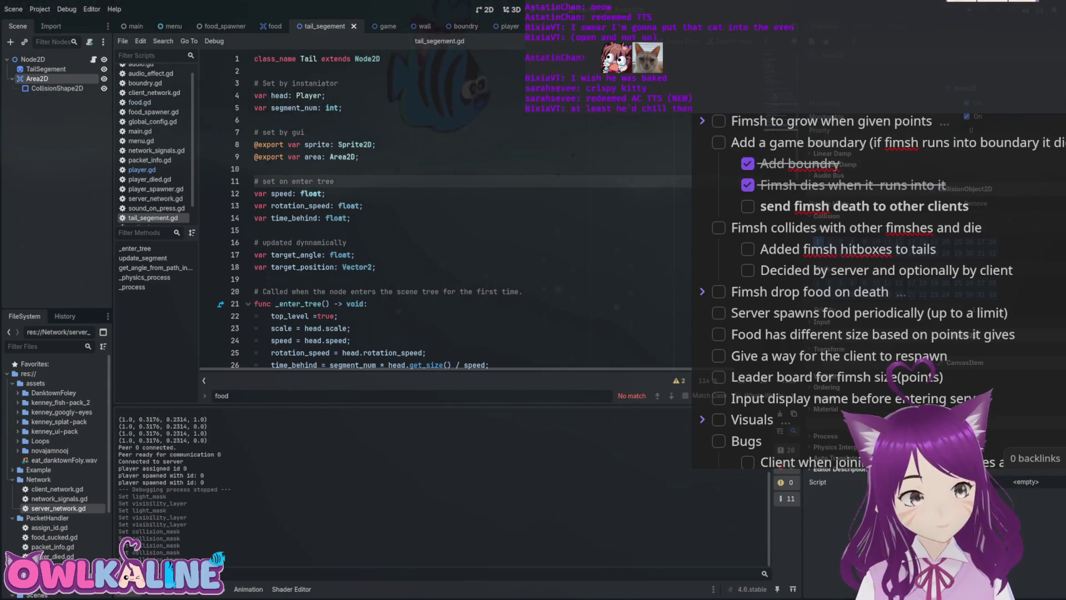
Make Area2D the scene root with TailSegement under it, and delete the leftover Node2D
key("ctrl+z")
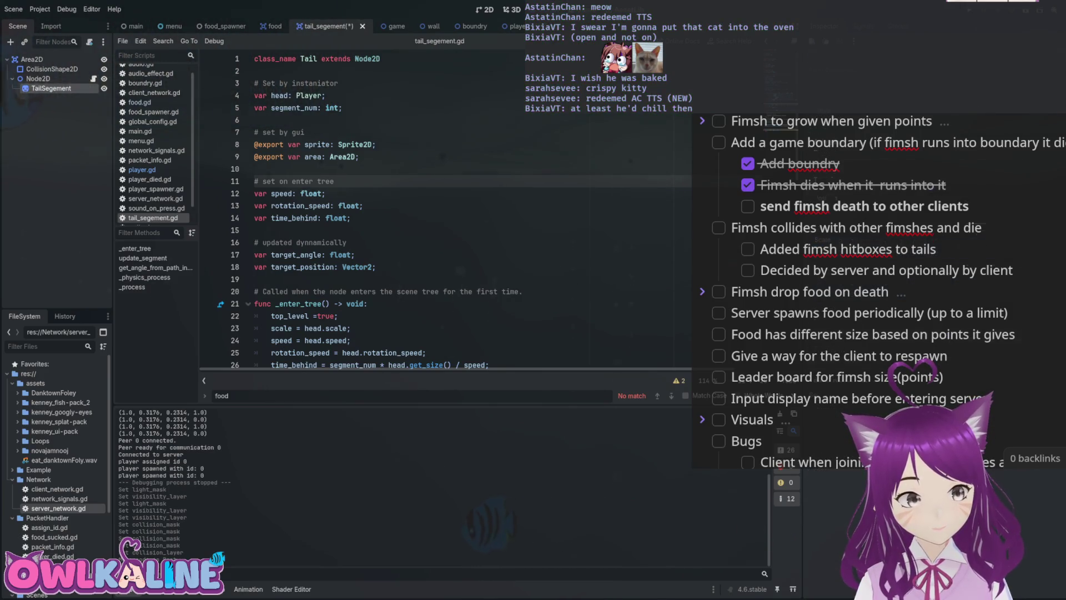
key("ctrl+z")
key("ctrl+z")
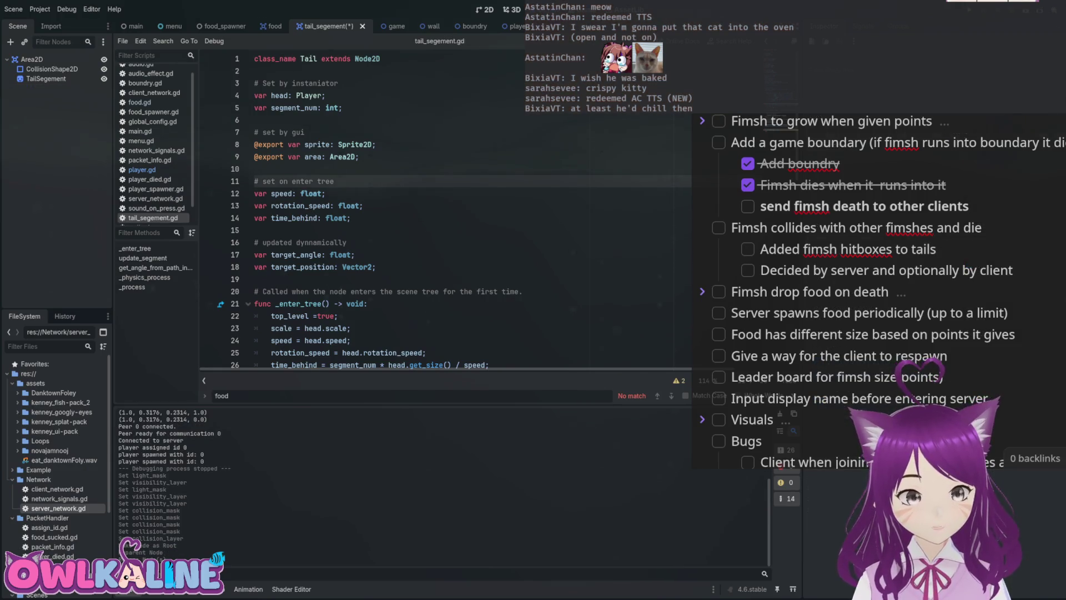
key("Delete")
Attach tail_segement.gd to the Area2D node and save the tail segment scene
scroll(61, 483, "down", 5)
left_click(18, 473)
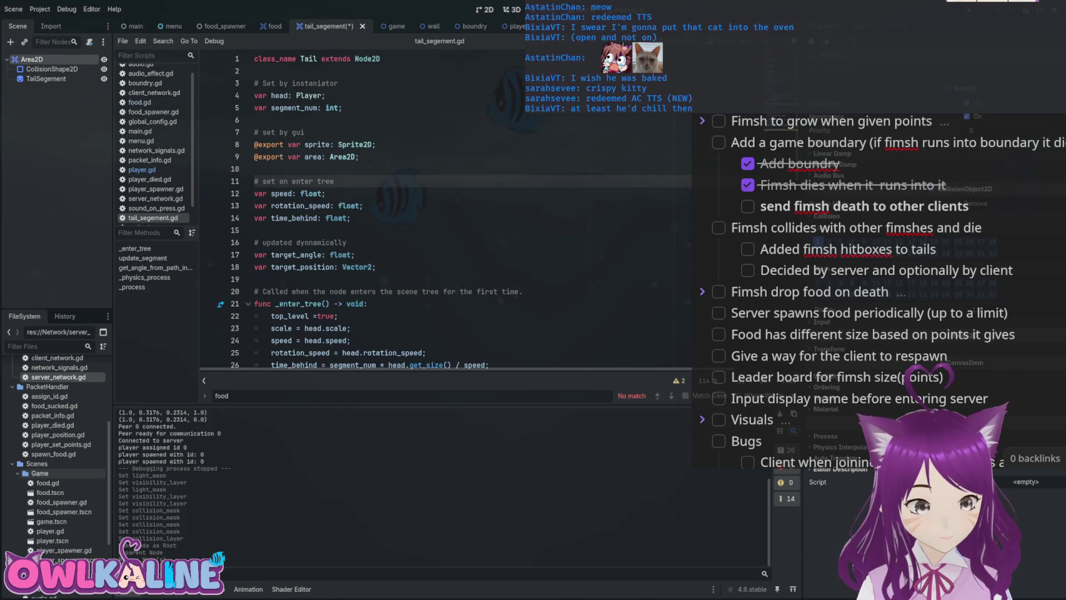
scroll(61, 444, "down", 3)
left_click(61, 486)
left_click_drag(62, 485, 39, 60)
key("ctrl+s")
left_click(496, 26)
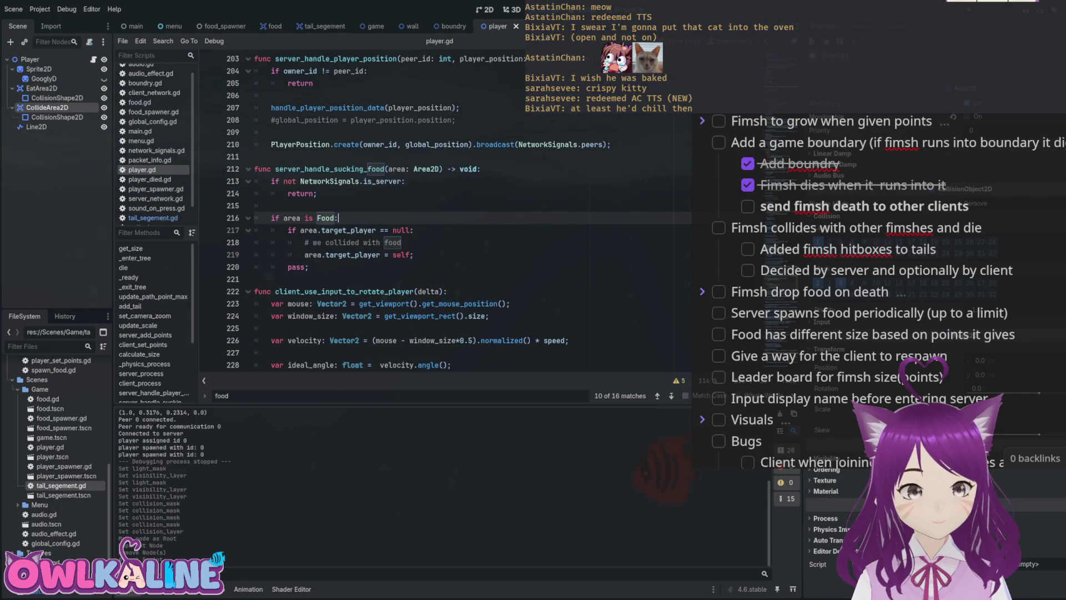
Paste 'if area is Food:' from line 216 over '#if area' in die and remove Food
key("shift+Home")
key("ctrl+c")
left_click(123, 268)
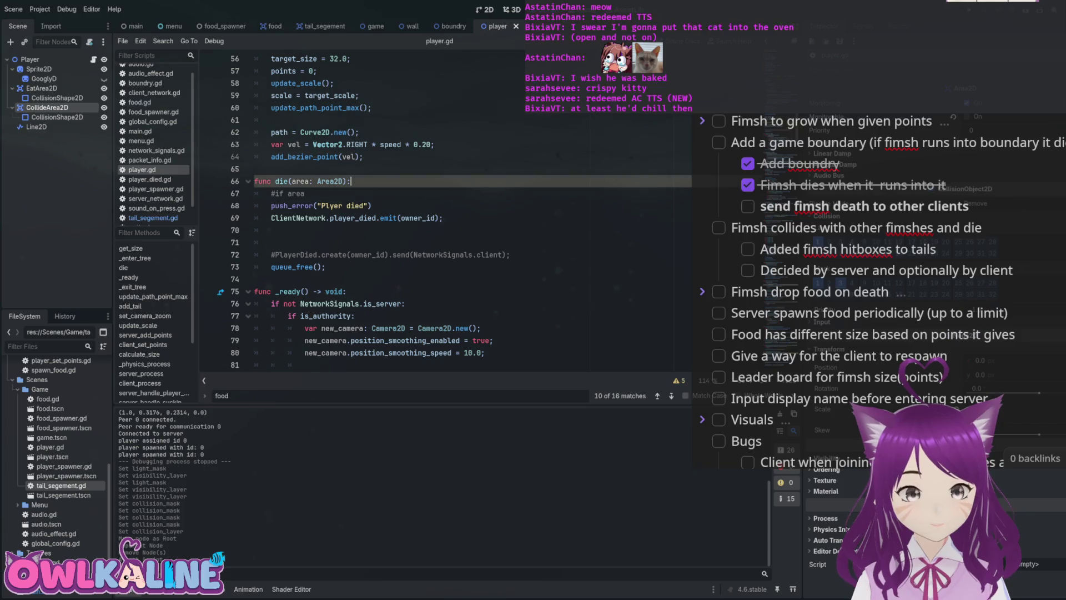
left_click_drag(283, 193, 305, 193)
key("ctrl+v")
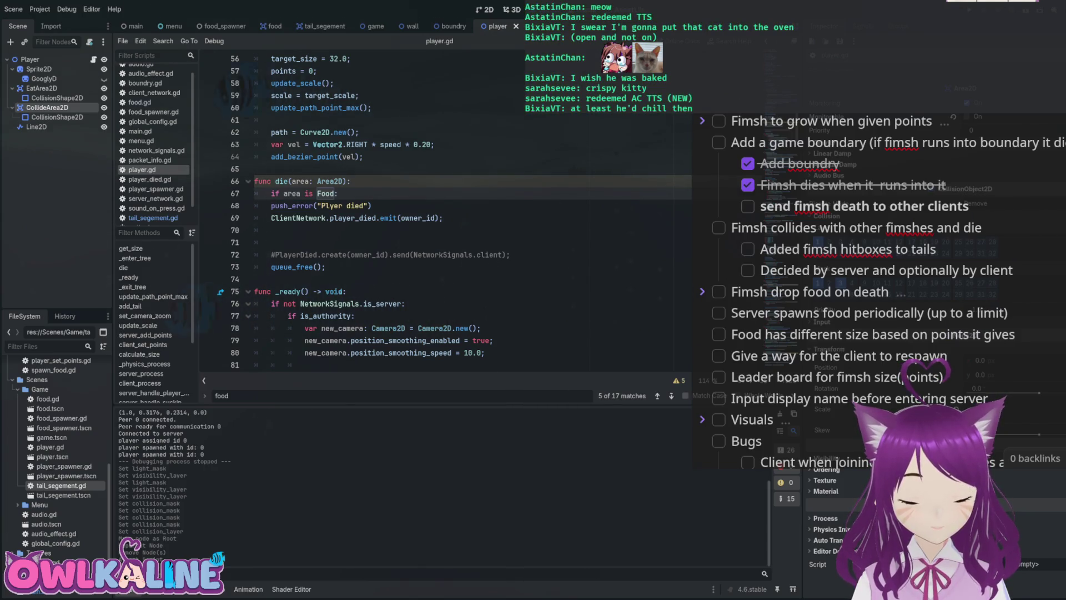
left_click(328, 193)
key("BackSpace")
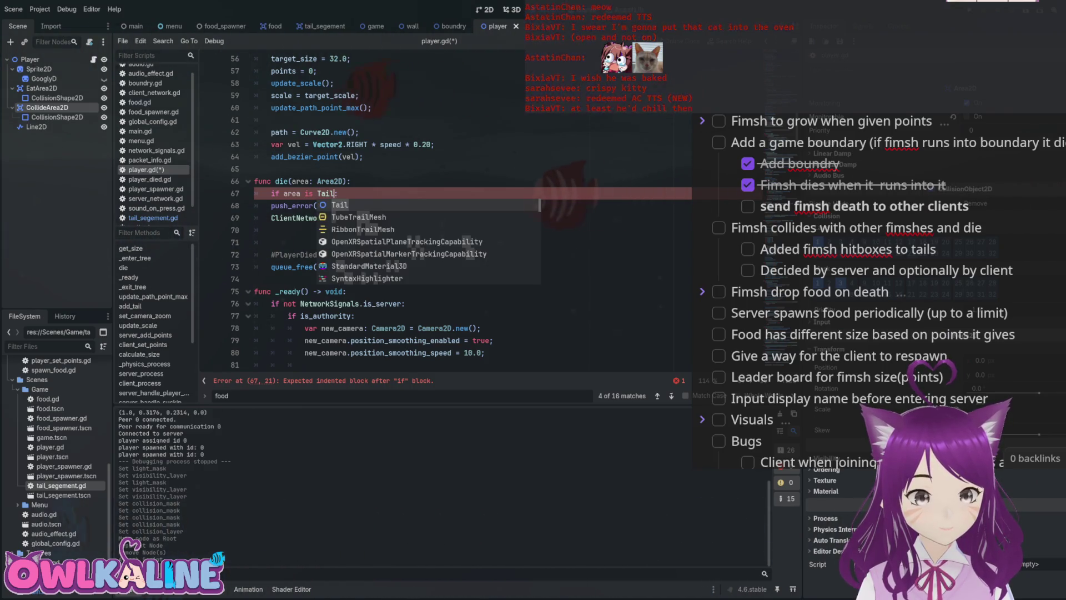
Make the check test for Tail, indent the die body beneath it, and save player.gd
left_click(321, 26)
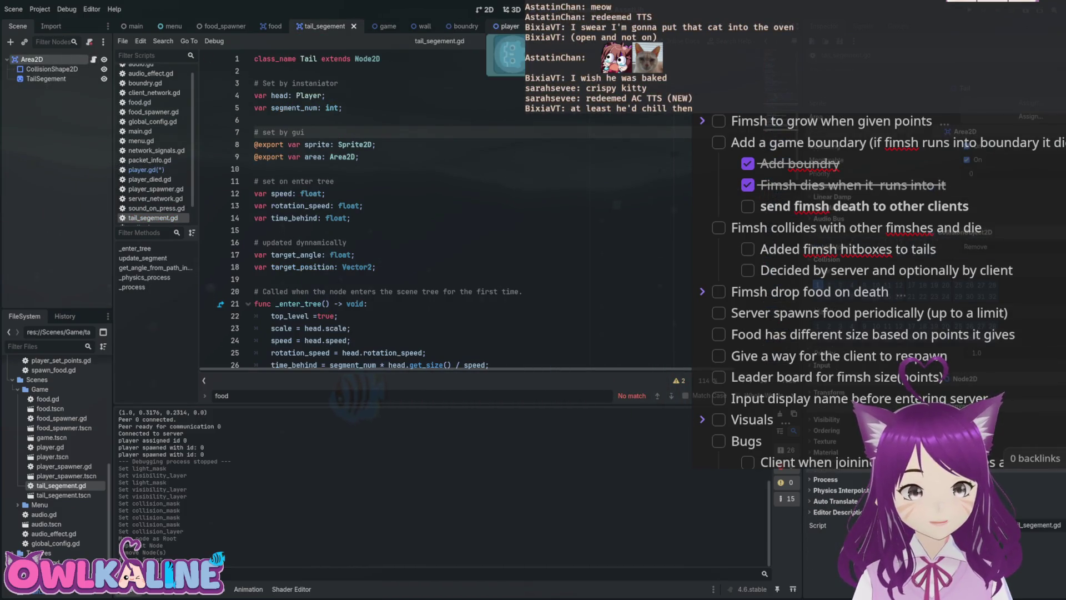
left_click(496, 26)
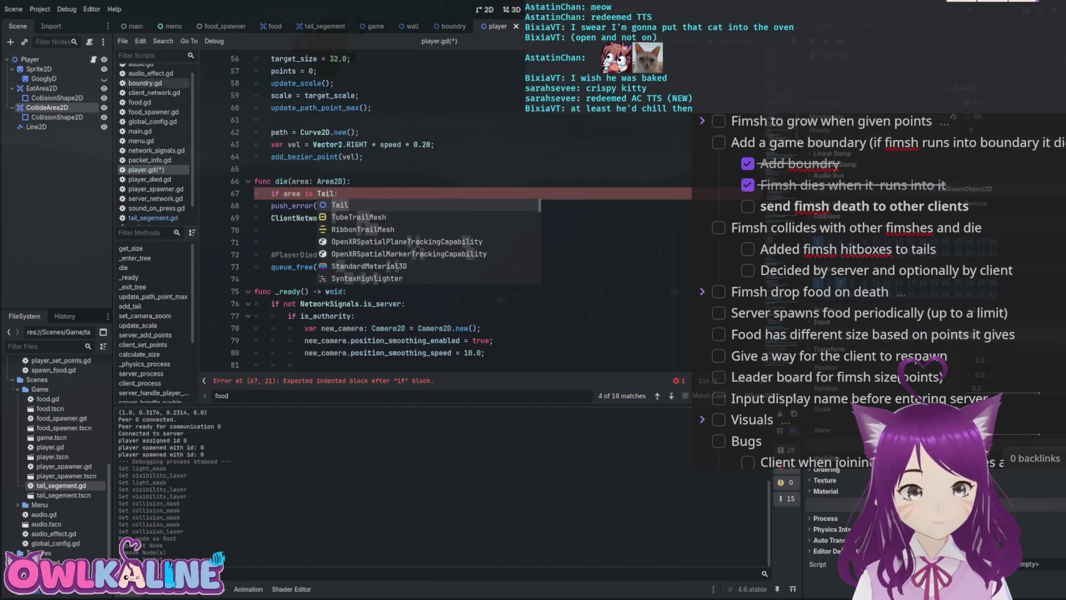
key("Down")
key("Home")
key("Tab")
key("Down")
key("Home")
key("Tab")
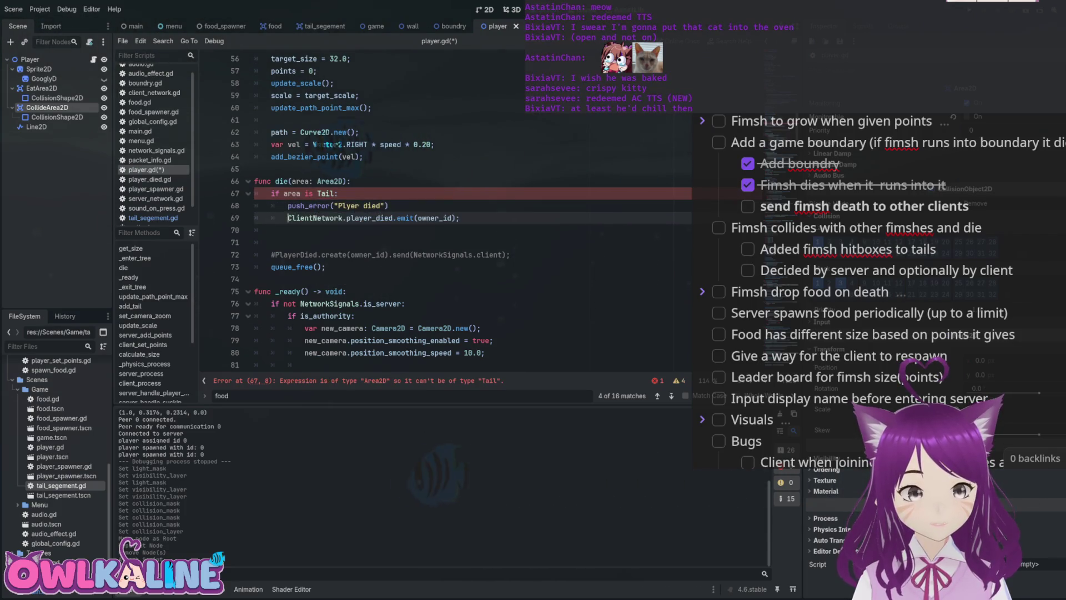
key("ctrl+s")
Review the 'area: Area2D' parameter and the 'if area is Food' check on line 212
scroll(444, 211, "down", 3)
scroll(445, 211, "up", 3)
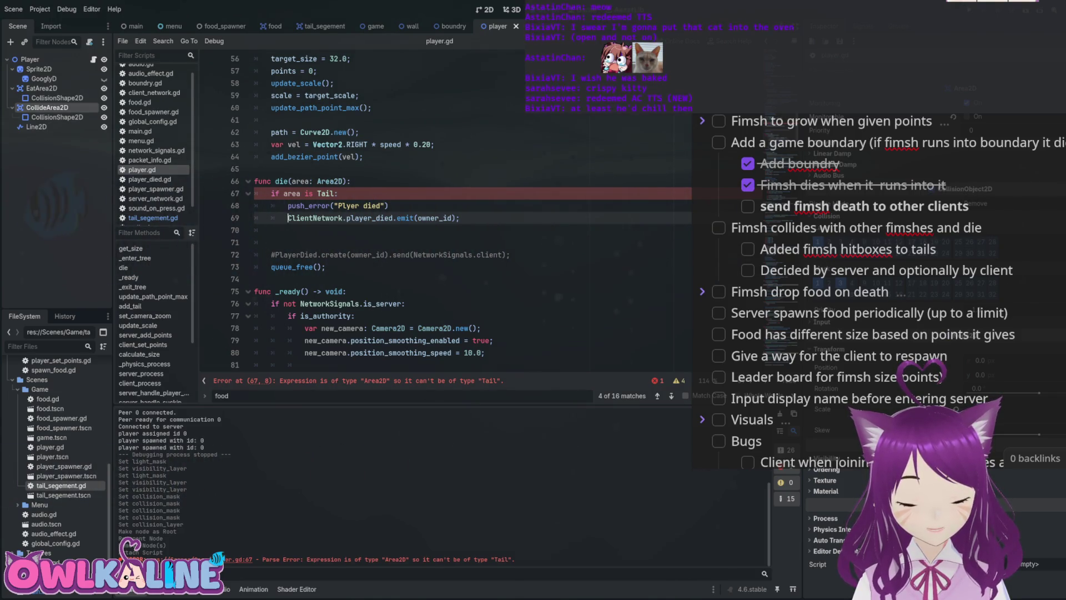
scroll(445, 211, "down", 20)
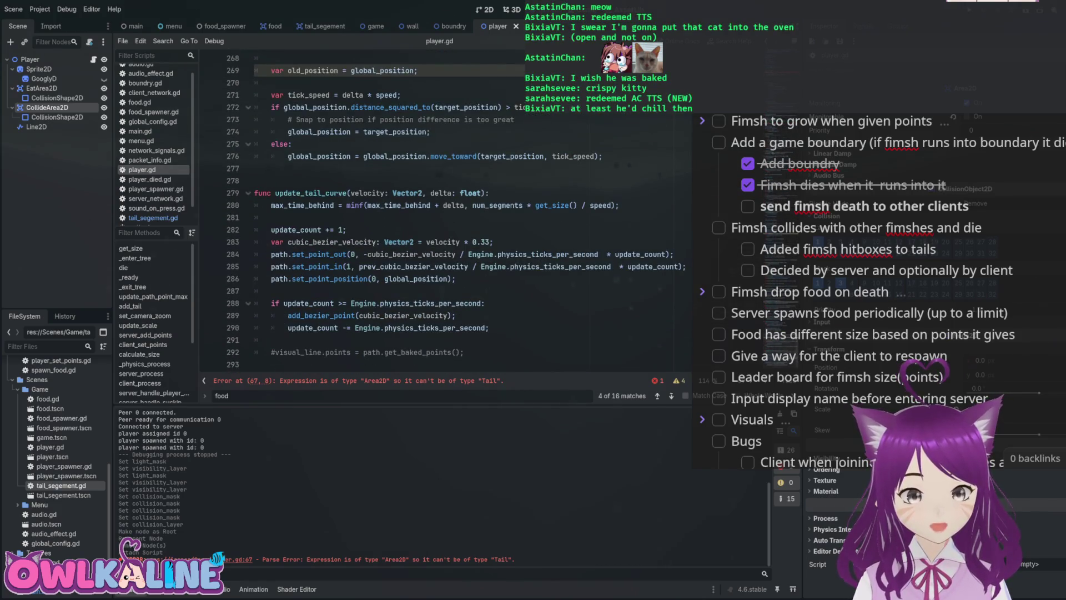
scroll(445, 211, "up", 10)
left_click(361, 107)
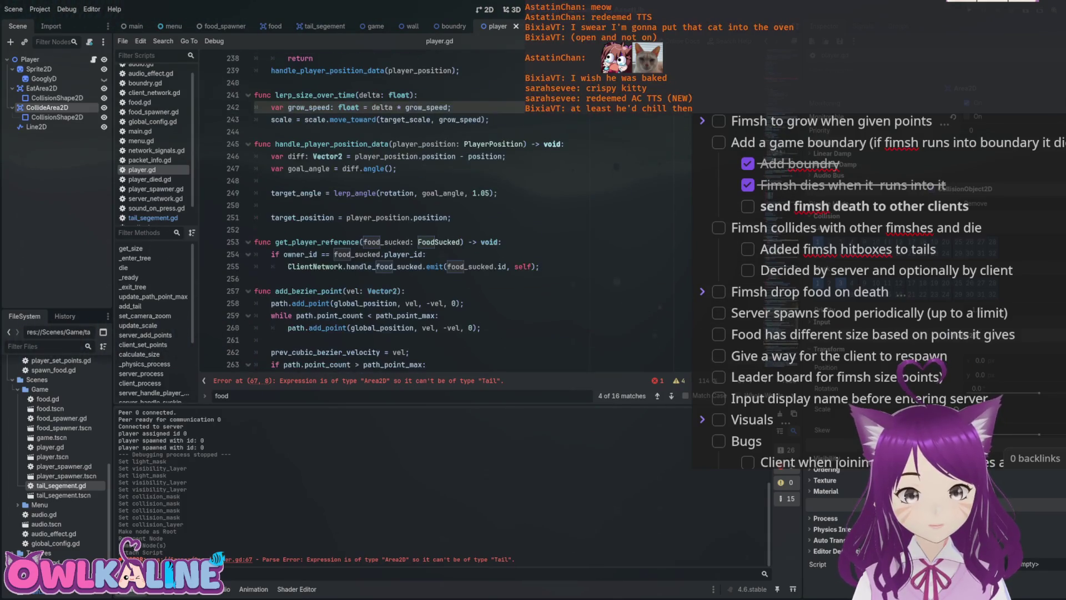
scroll(444, 211, "up", 2)
scroll(445, 211, "up", 10)
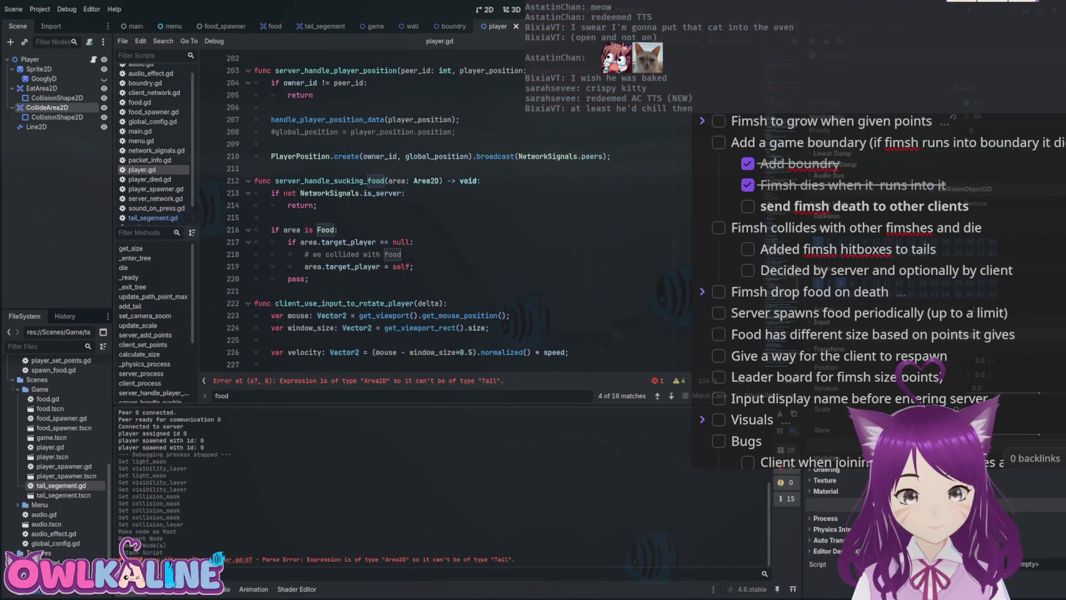
double_click(396, 180)
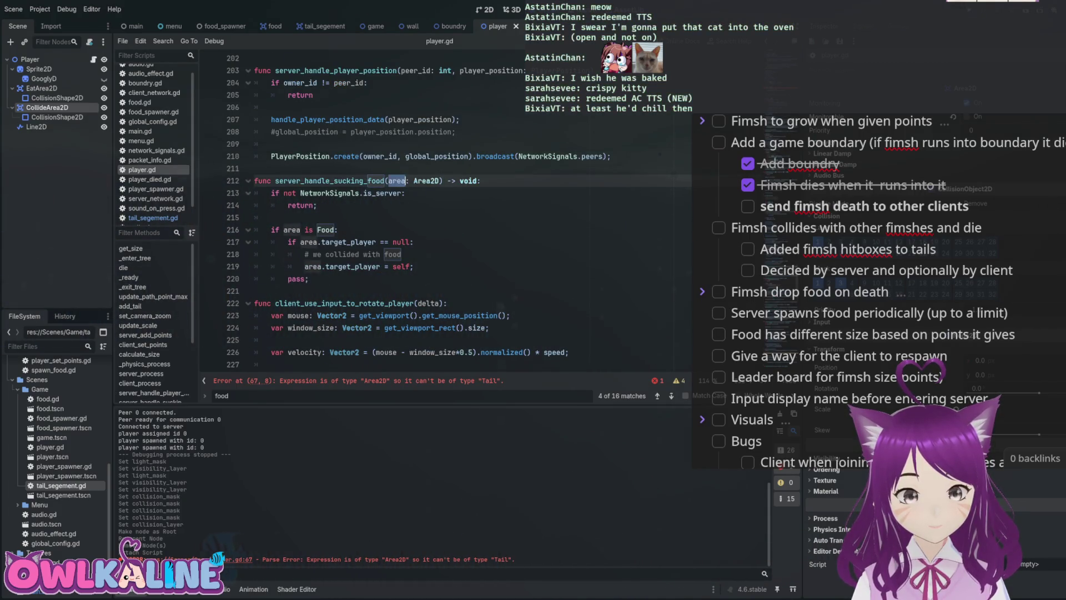
left_click_drag(389, 180, 440, 180)
left_click_drag(335, 229, 271, 229)
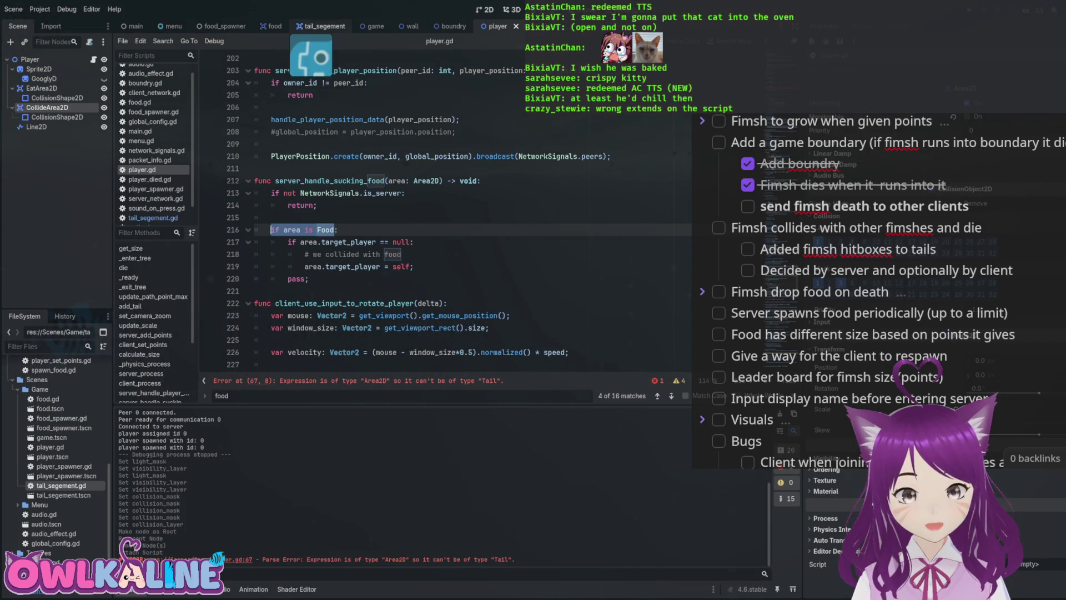
Change the Tail class's base on line 1 from Node2D to Area2D, then reopen player.gd
left_click(324, 26)
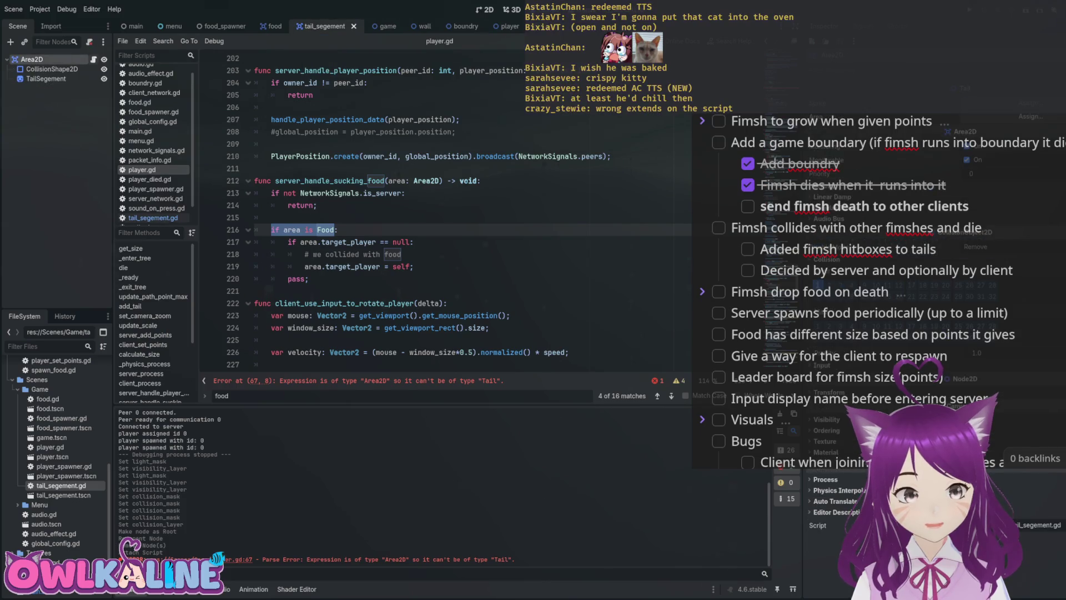
left_click(380, 58)
key("ctrl+BackSpace")
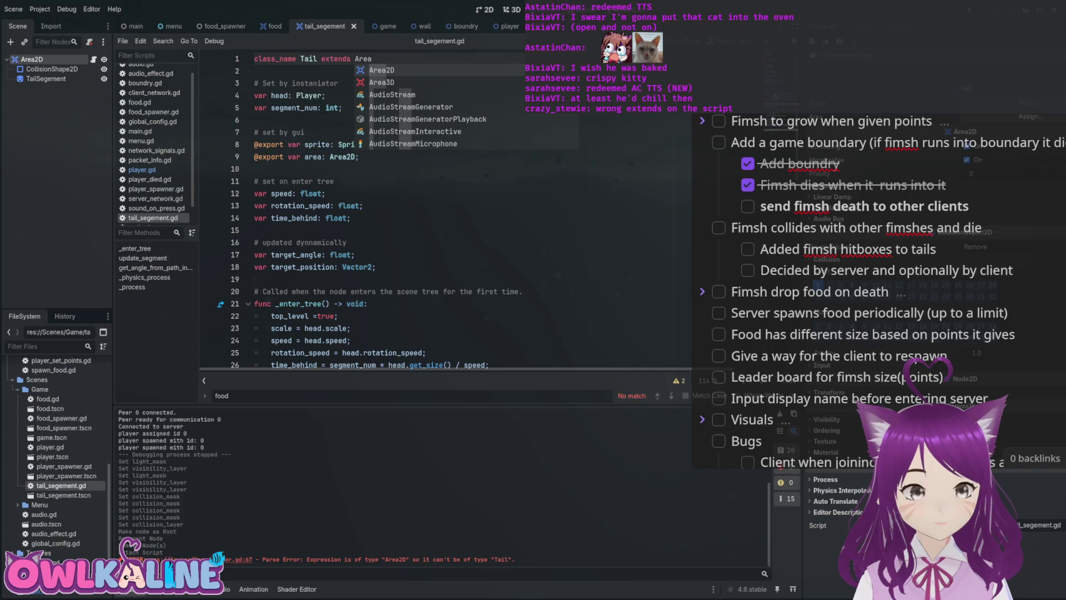
type("2D")
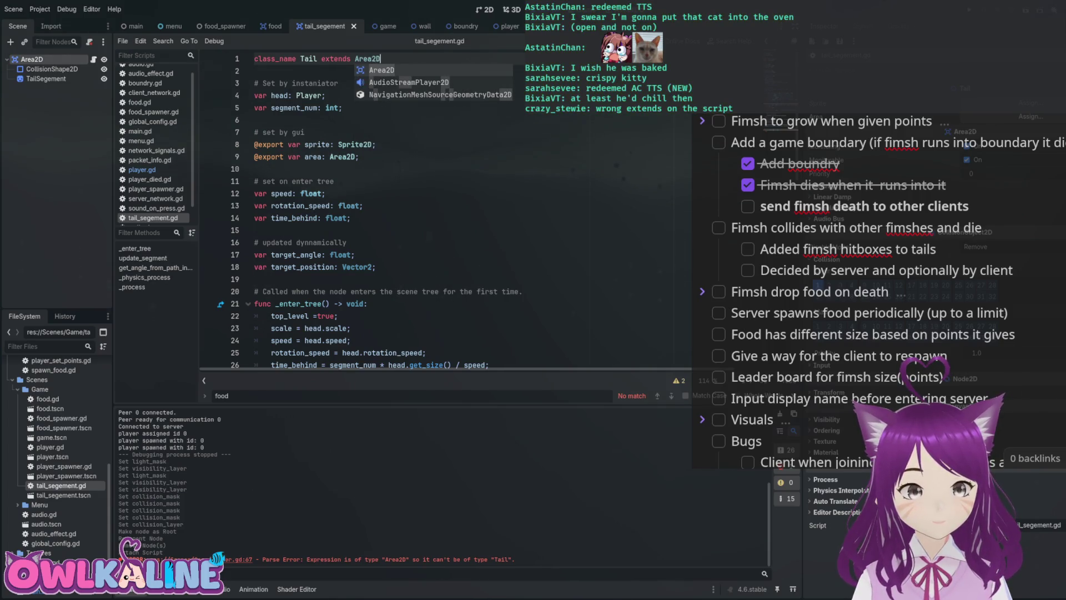
key("Escape")
key("ctrl+F1")
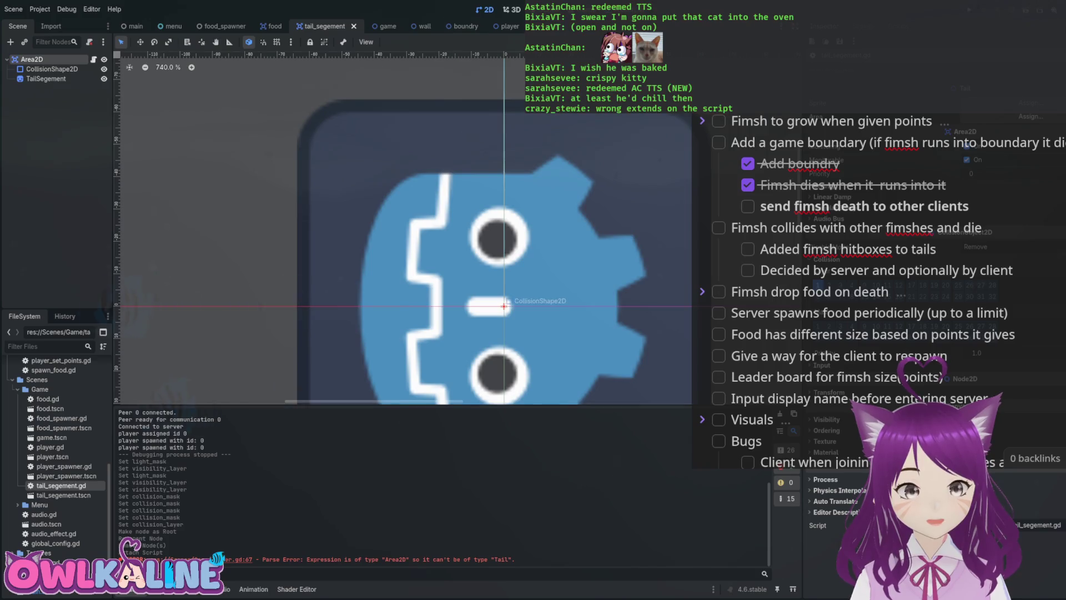
scroll(488, 239, "down", 3)
left_click(498, 26)
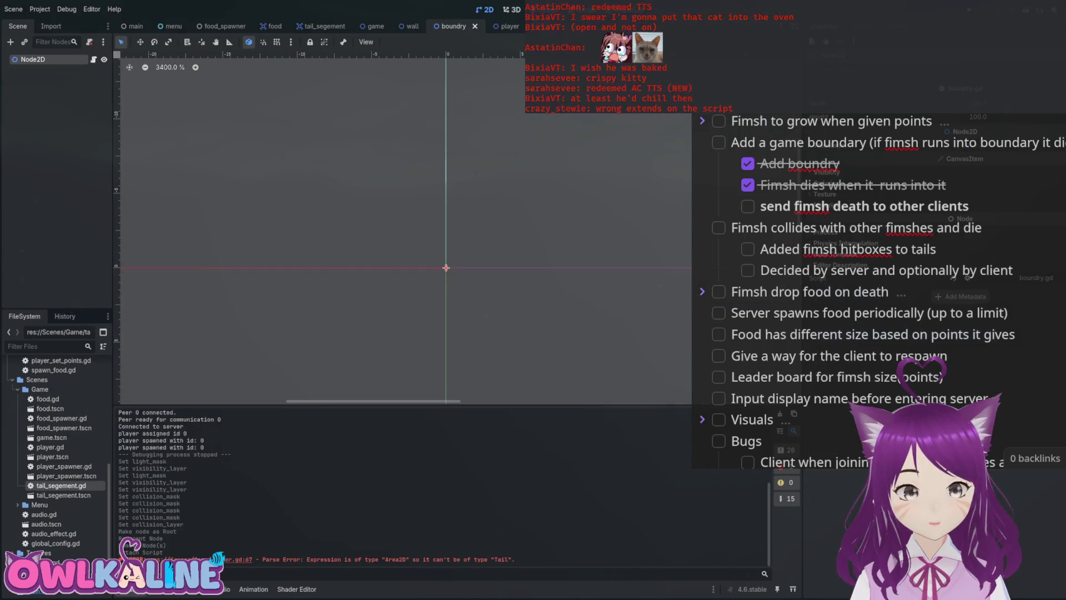
left_click(93, 59)
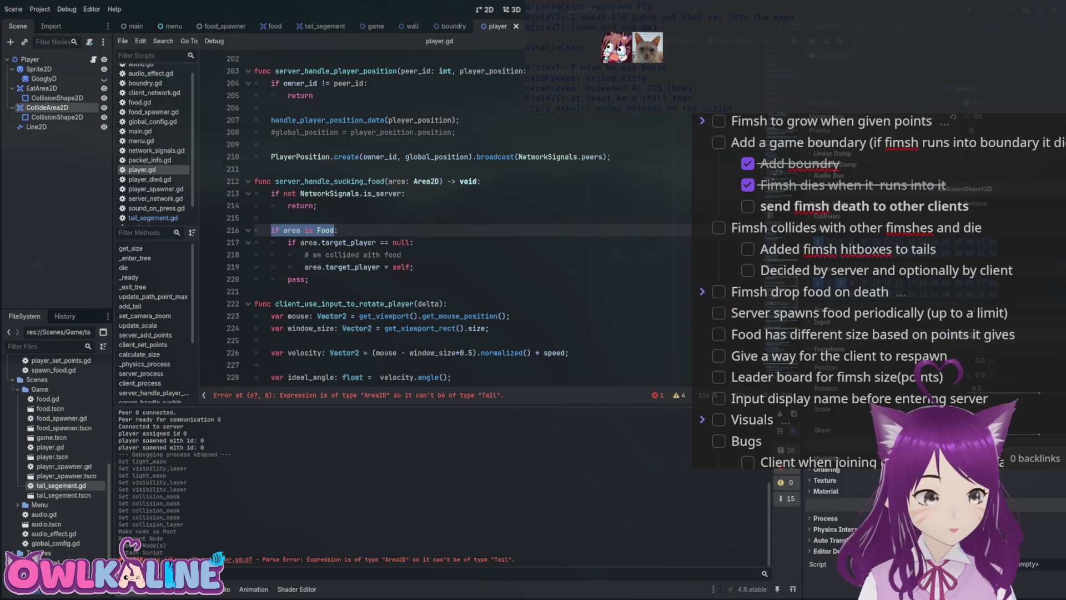
Add an owner_id comparison under 'if area is Tail:' and nest the death lines beneath it
left_click(271, 217)
scroll(459, 218, "down", 2)
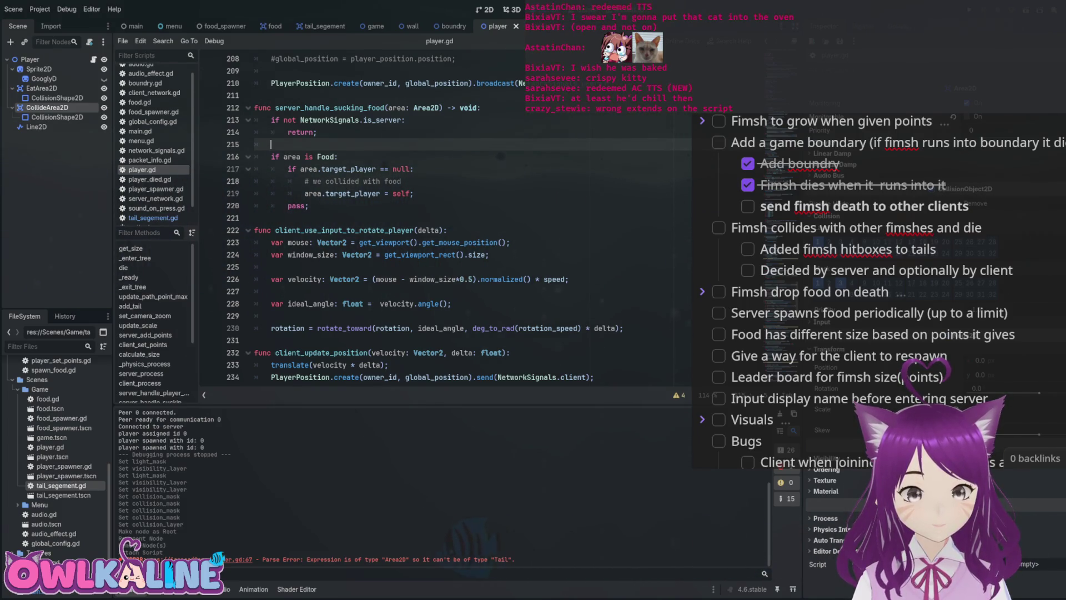
scroll(444, 222, "up", 1)
scroll(444, 222, "up", 20)
scroll(360, 222, "down", 10)
left_click(320, 149)
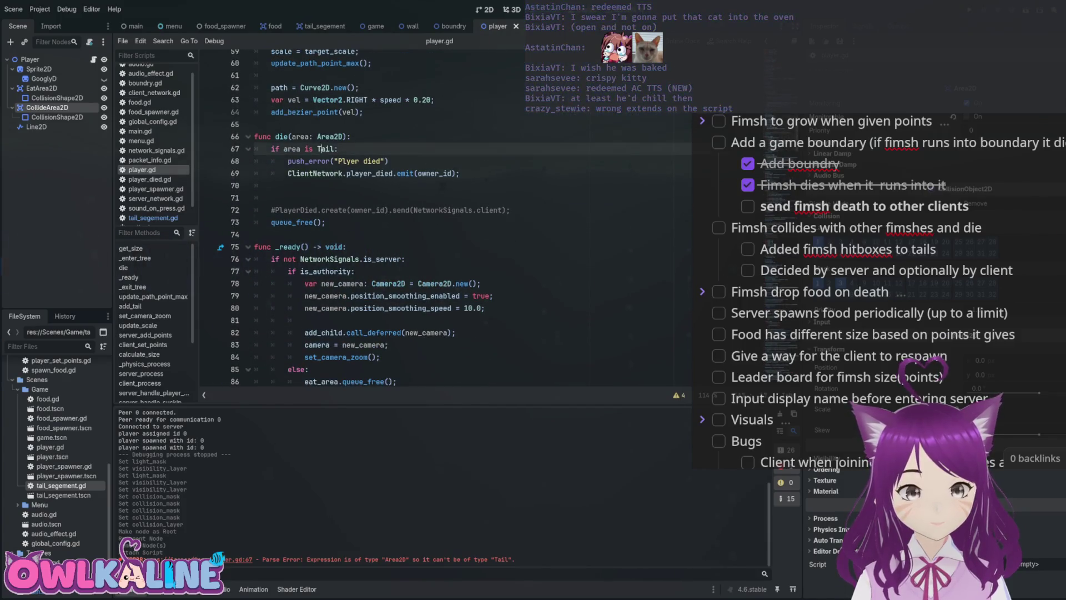
key("End")
key("Return")
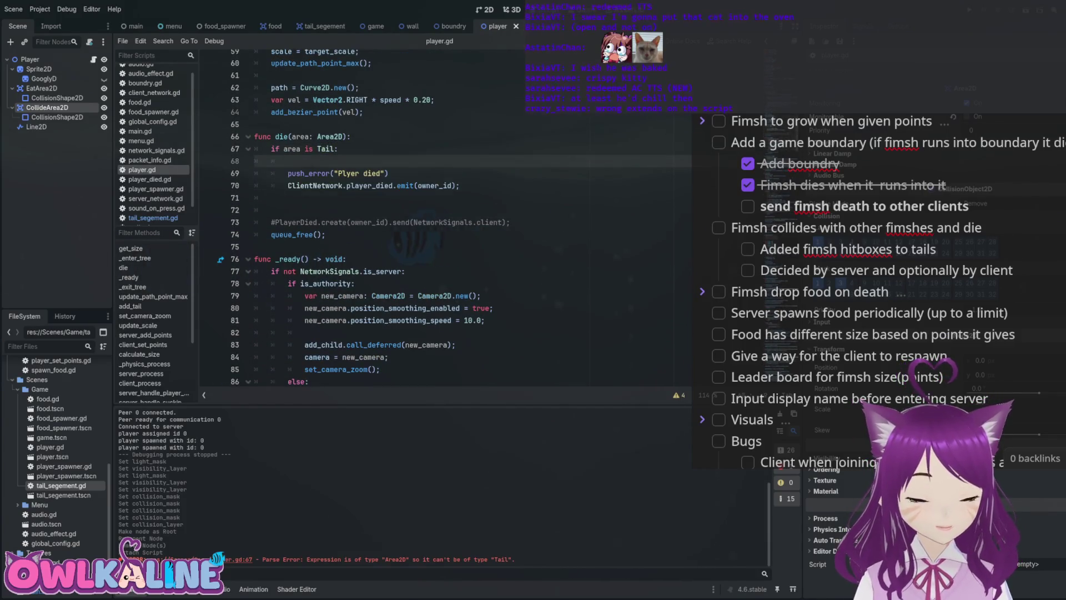
type("a.owner_i")
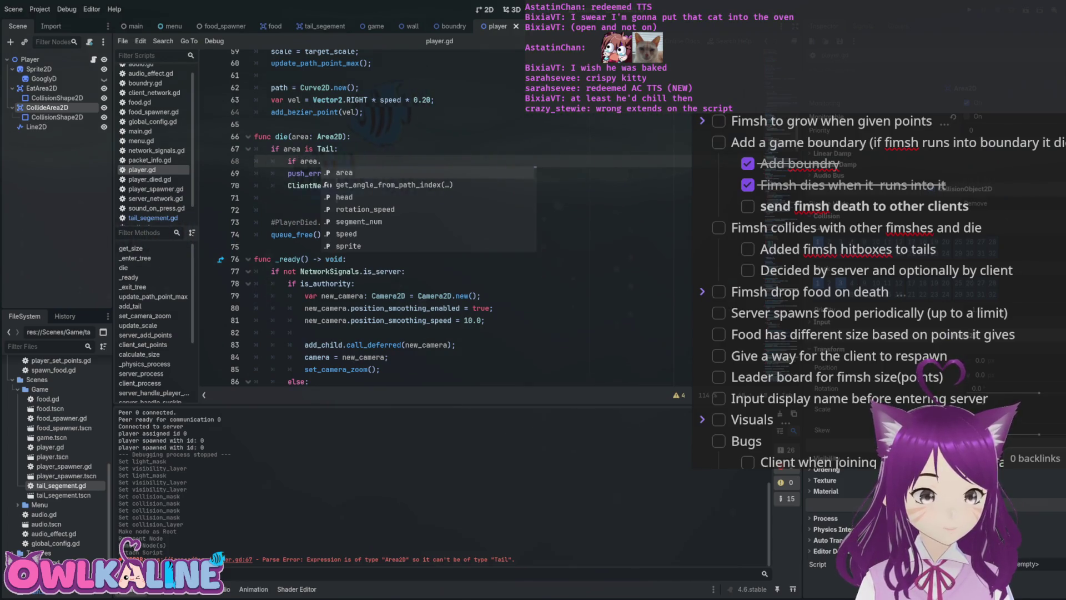
type("d == i")
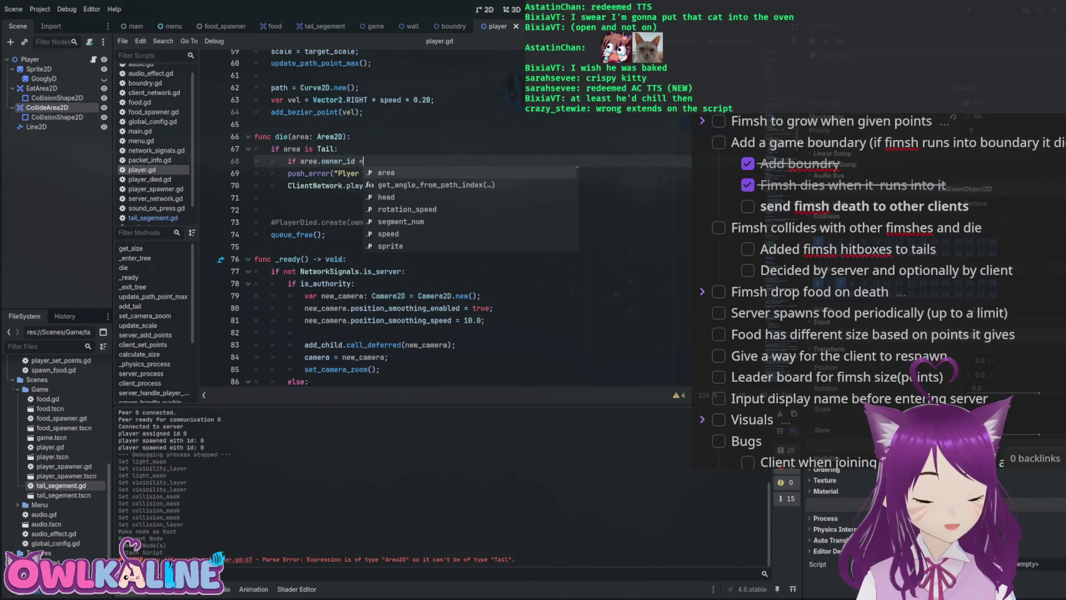
type("wner_id:")
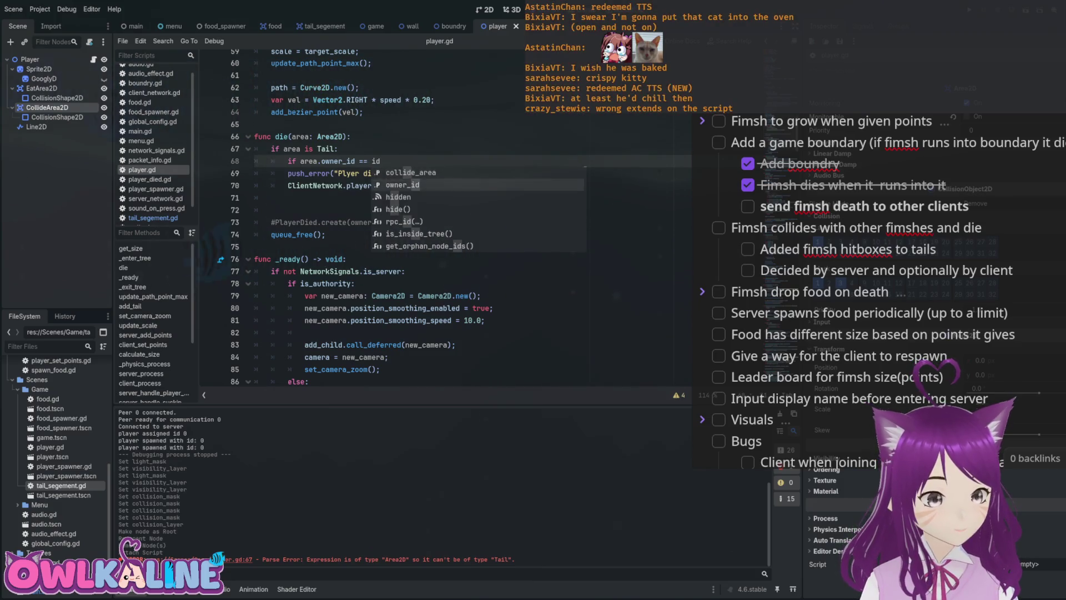
key("Down")
key("Home")
key("Tab")
key("Down")
key("Tab")
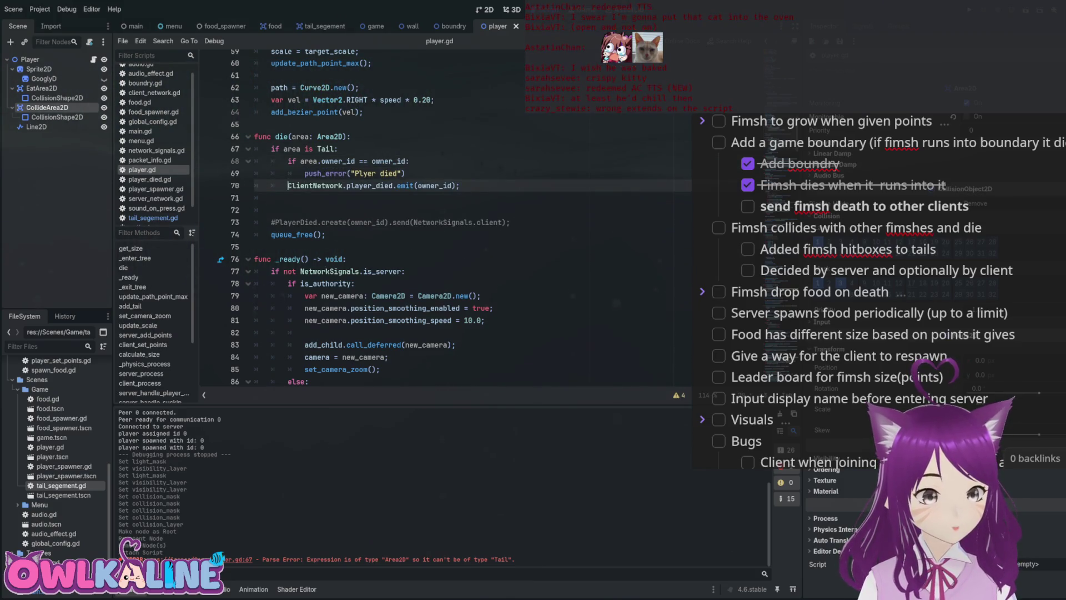
key("Up")
key("End")
Rework line 68 into 'if not area.owner_id == owner_id:' and save the script
key("Up")
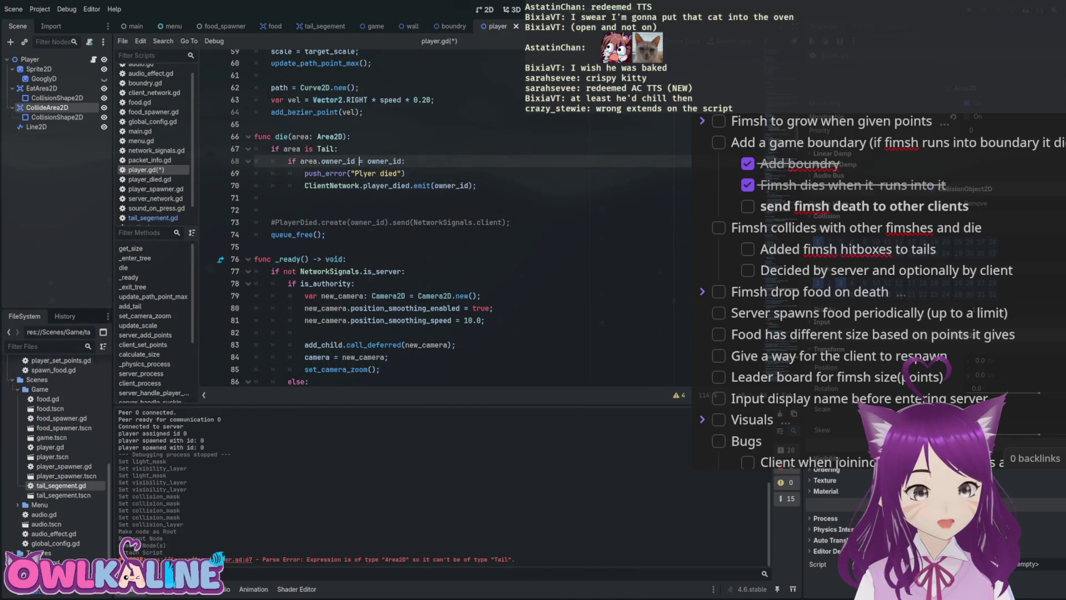
type("==")
key("ctrl+Left")
key("ctrl+Left")
key("ctrl+Left")
key("Escape")
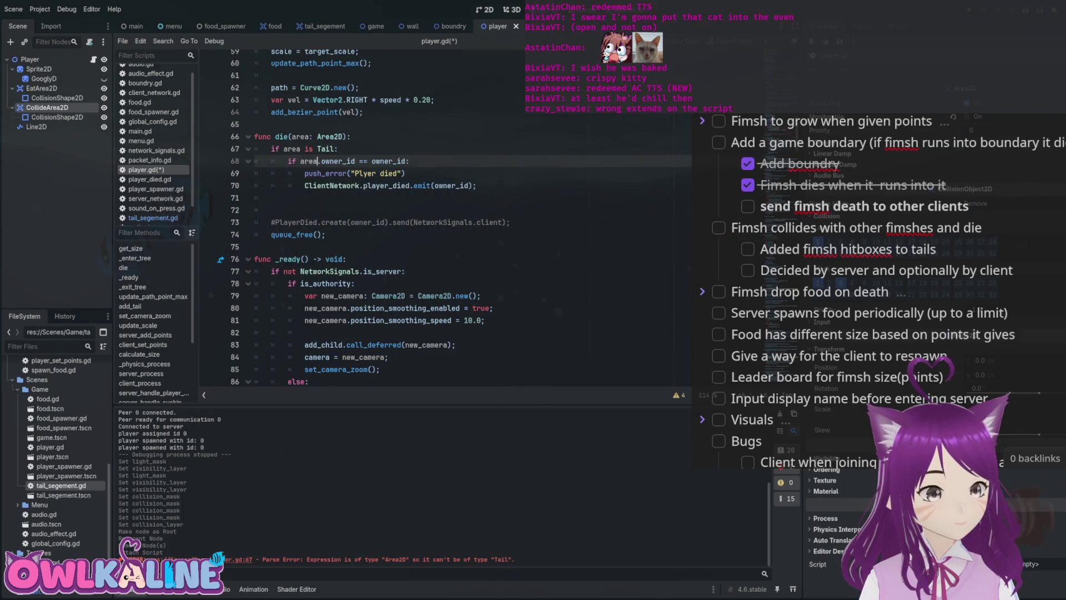
left_click(364, 161)
key("BackSpace")
type("~")
left_click(361, 173)
type("a")
key("ctrl+s")
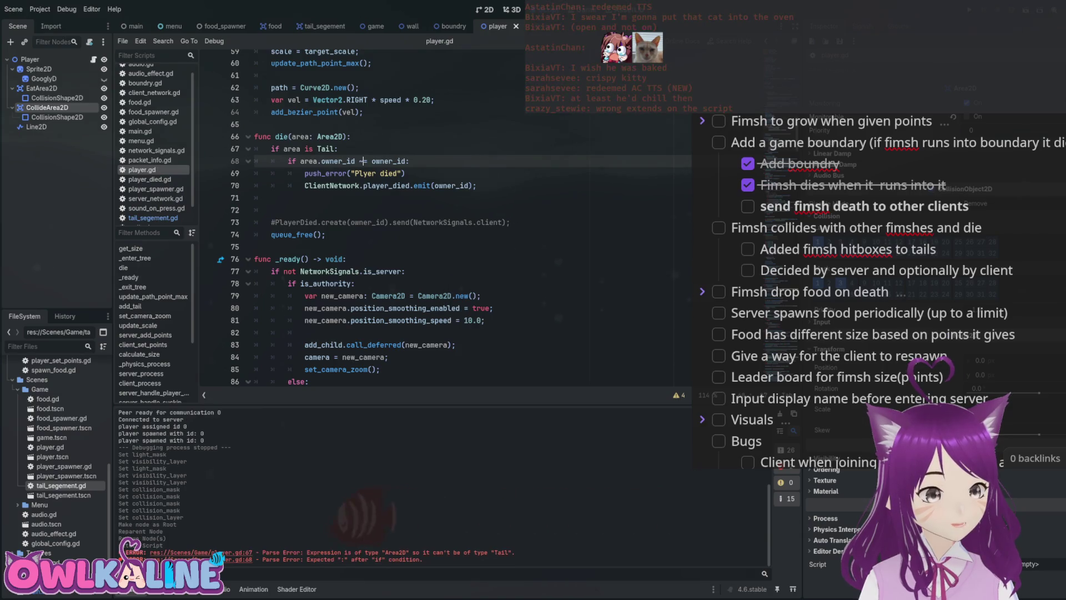
key("ctrl+z")
key("ctrl+z")
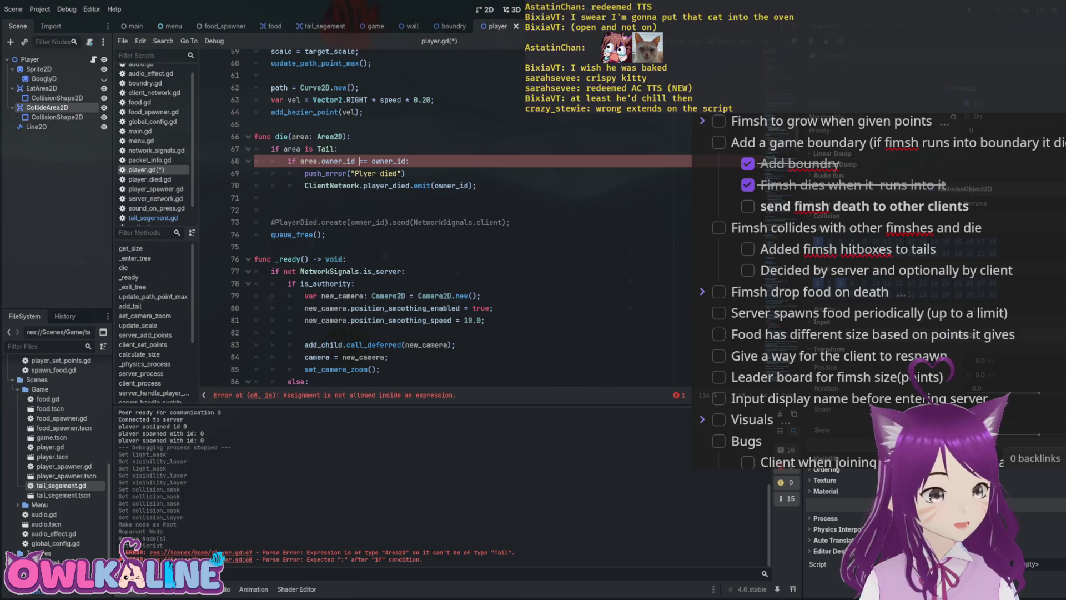
left_click(296, 161)
type("nb")
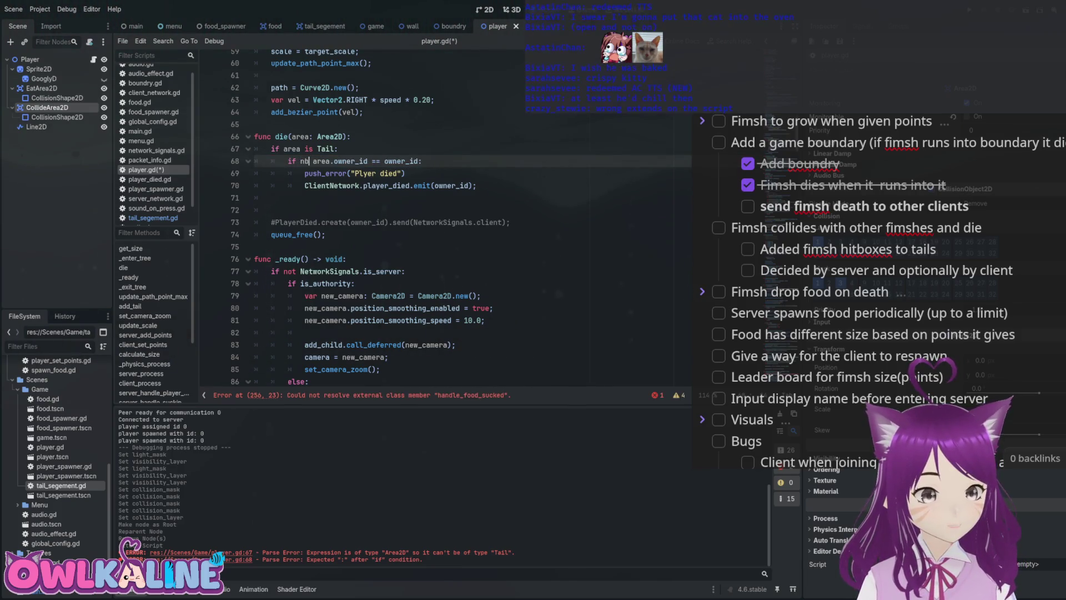
key("BackSpace")
type("ot")
key("ctrl+s")
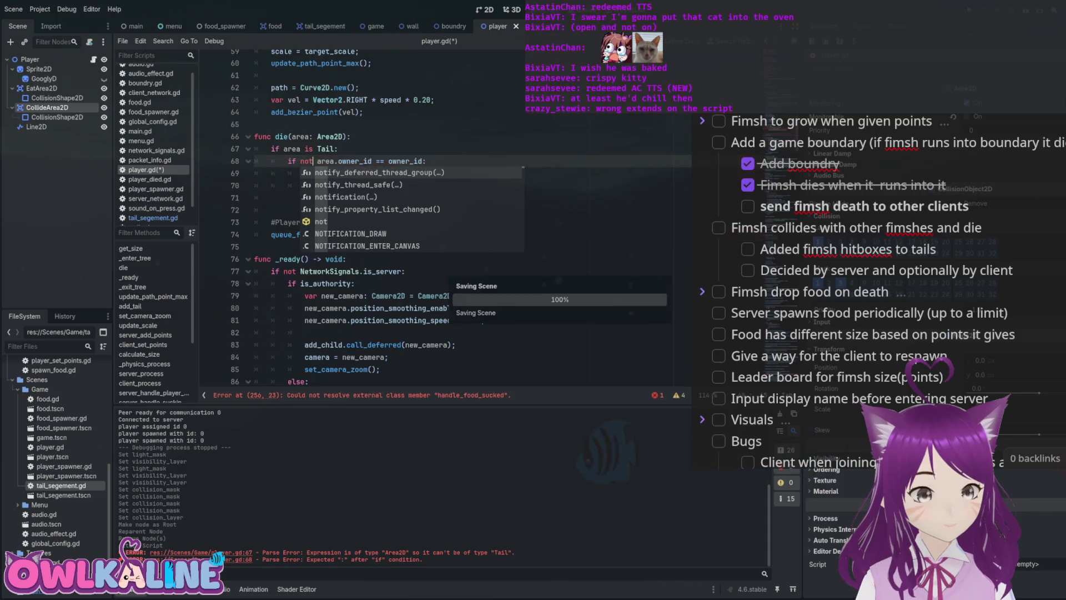
Check the owner_id usages, then run the game with F5 to test
left_click(314, 173)
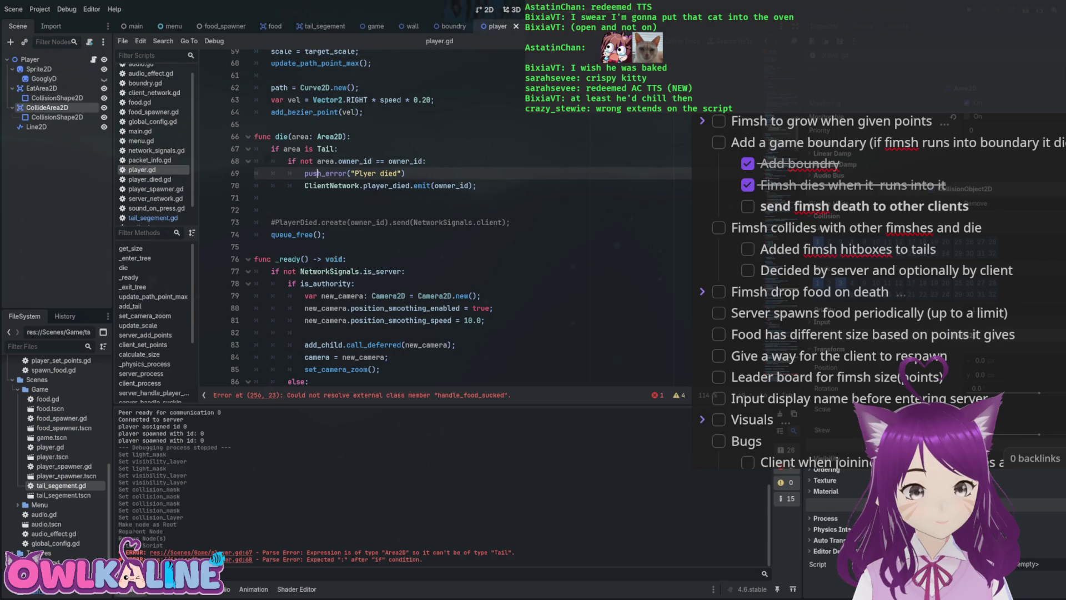
left_click(335, 161)
left_click(450, 185)
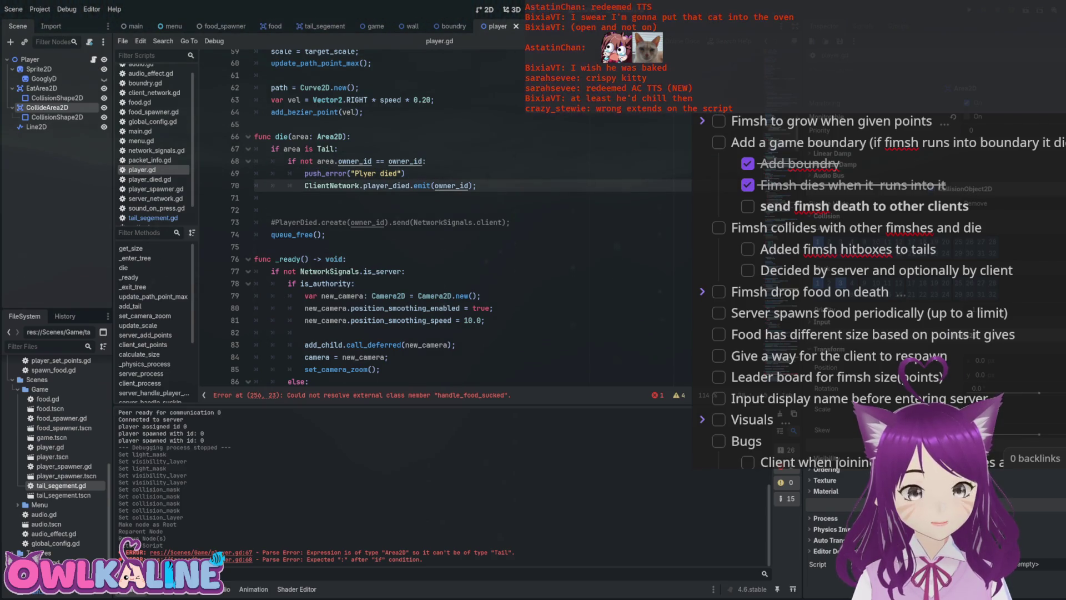
left_click(335, 161)
key("F5")
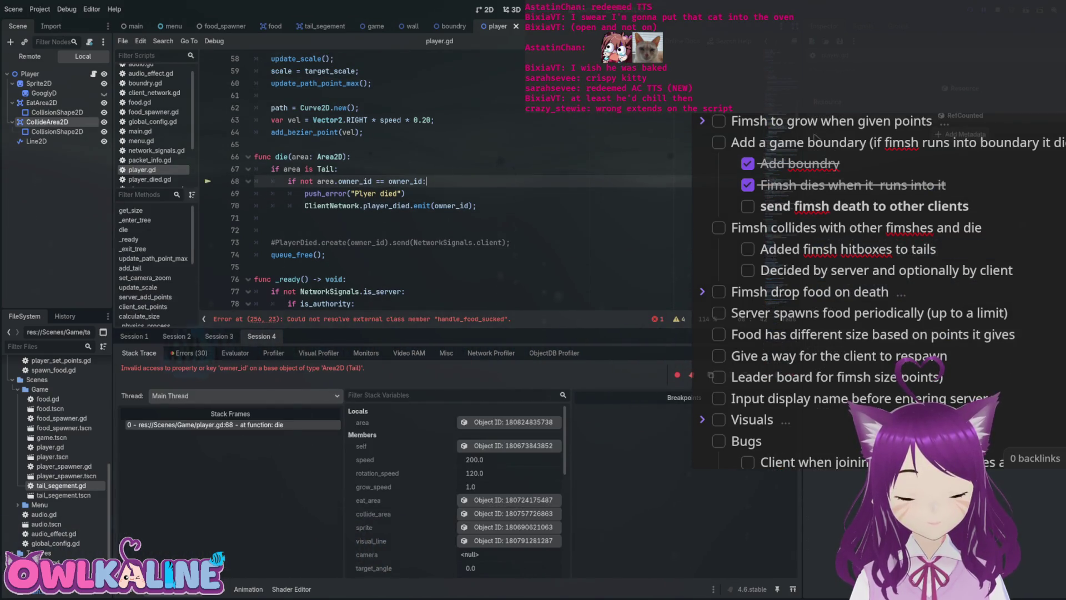
Stop the game and add an owner_id variable line after time_behind in tail_segement.gd
key("F8")
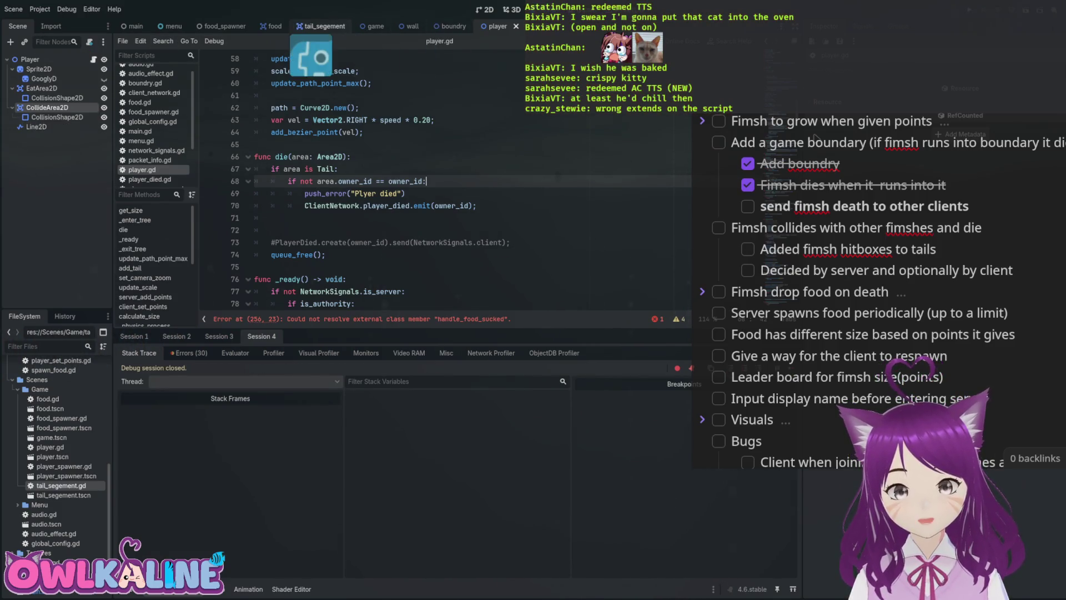
left_click(322, 26)
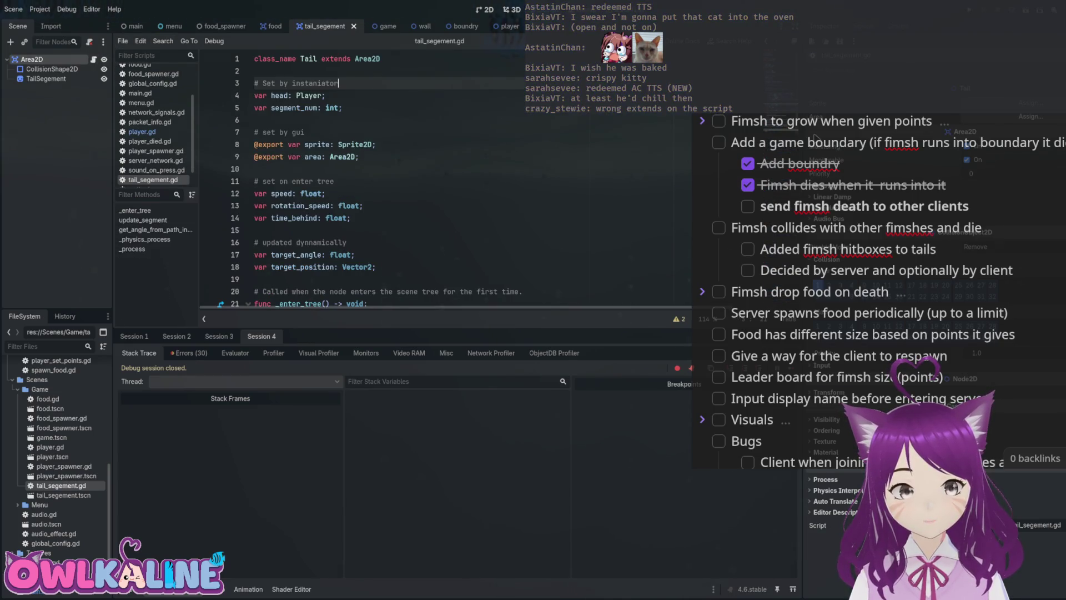
scroll(444, 183, "down", 5)
scroll(444, 183, "up", 4)
left_click(375, 230)
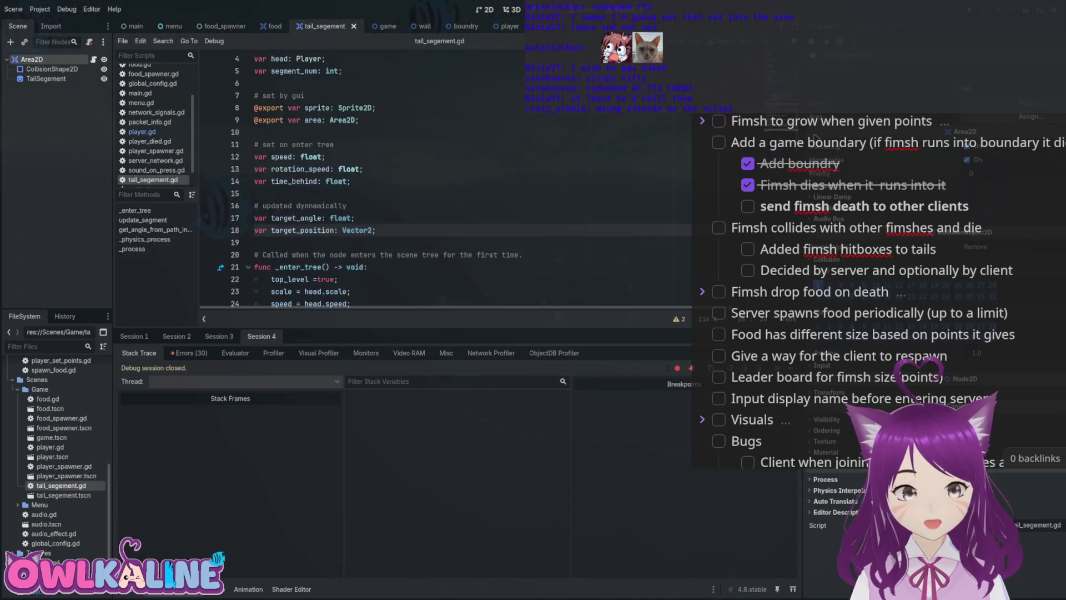
scroll(445, 183, "up", 1)
scroll(444, 183, "down", 1)
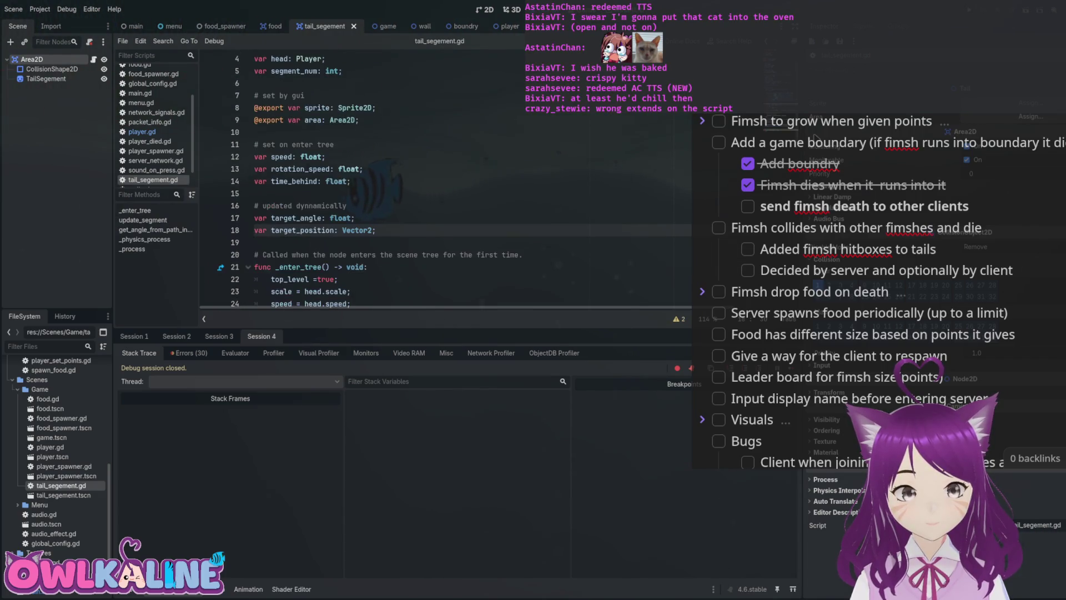
left_click(351, 181)
key("Return")
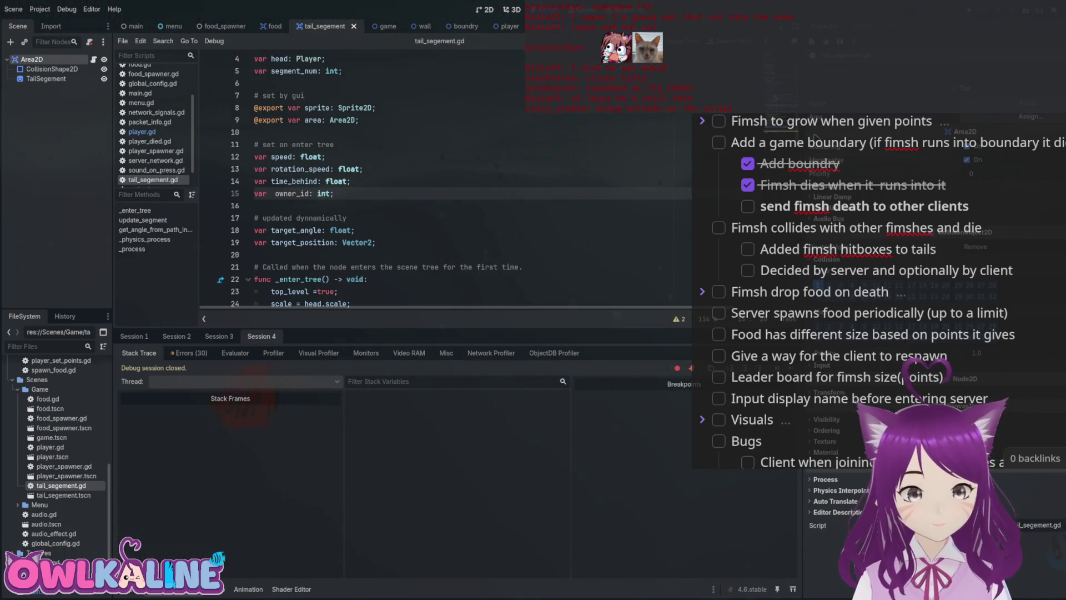
Copy owner_id from the head in _enter_tree, then run the game again
scroll(444, 183, "down", 4)
left_click(351, 169)
key("Return")
type("own")
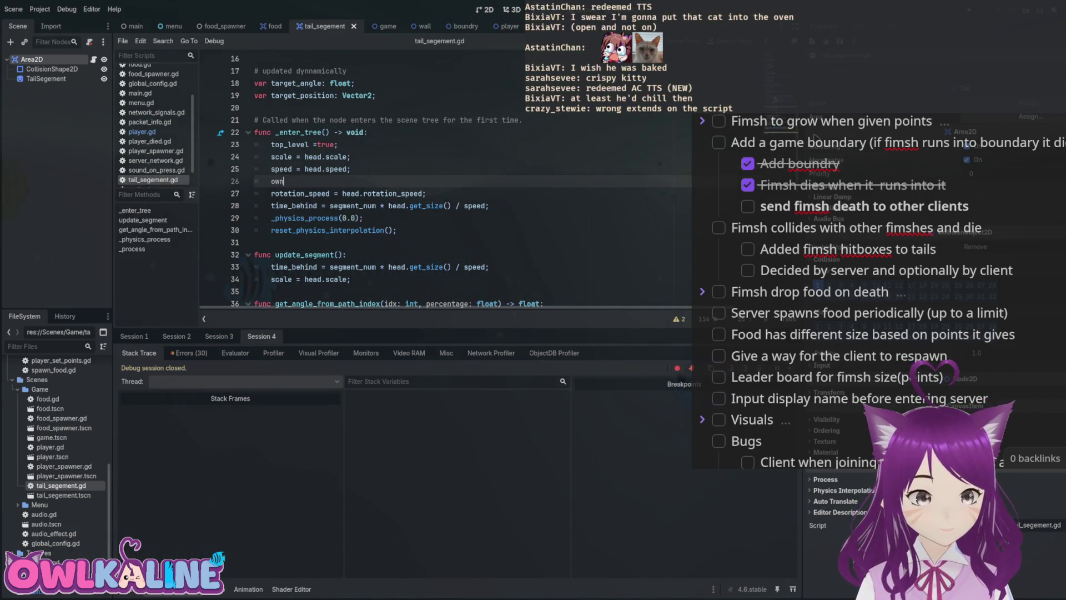
type("er_id = head.owner_od")
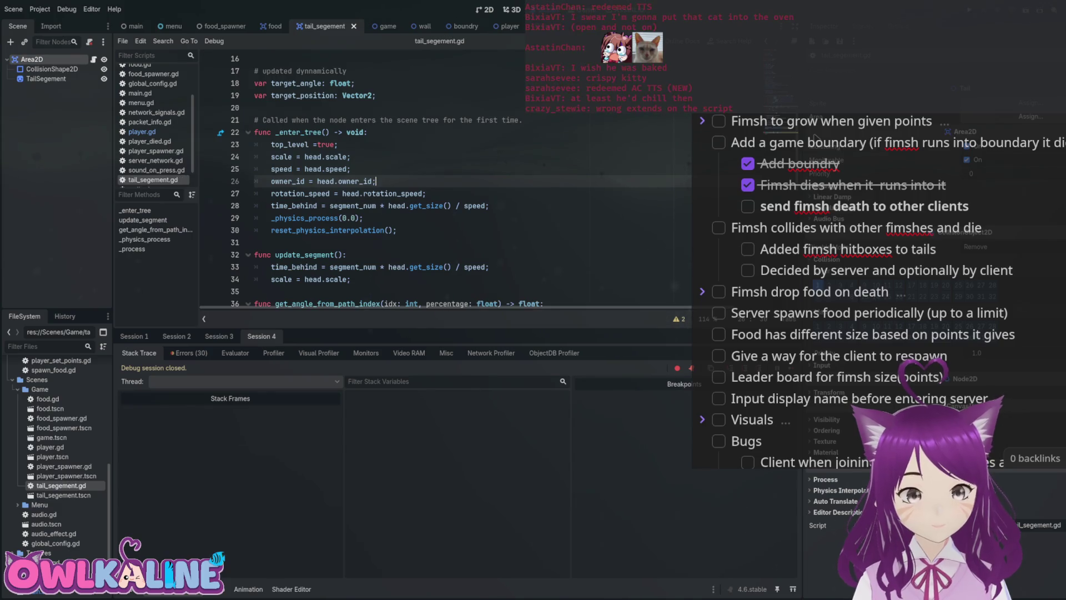
key("F5")
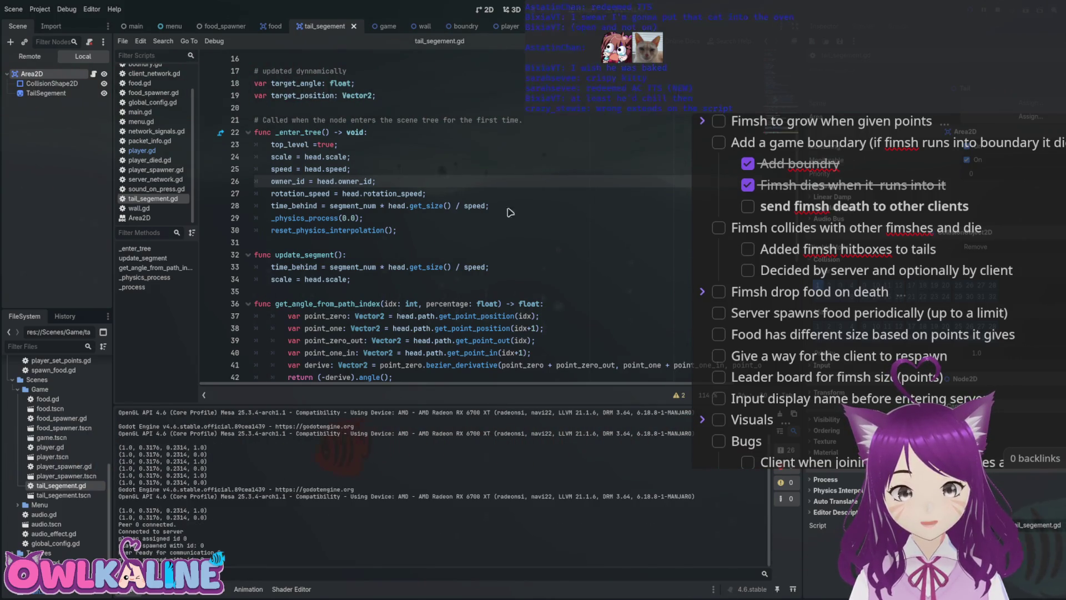
Stop and relaunch the game, then show the player scene with the Player root node selected
key("Down")
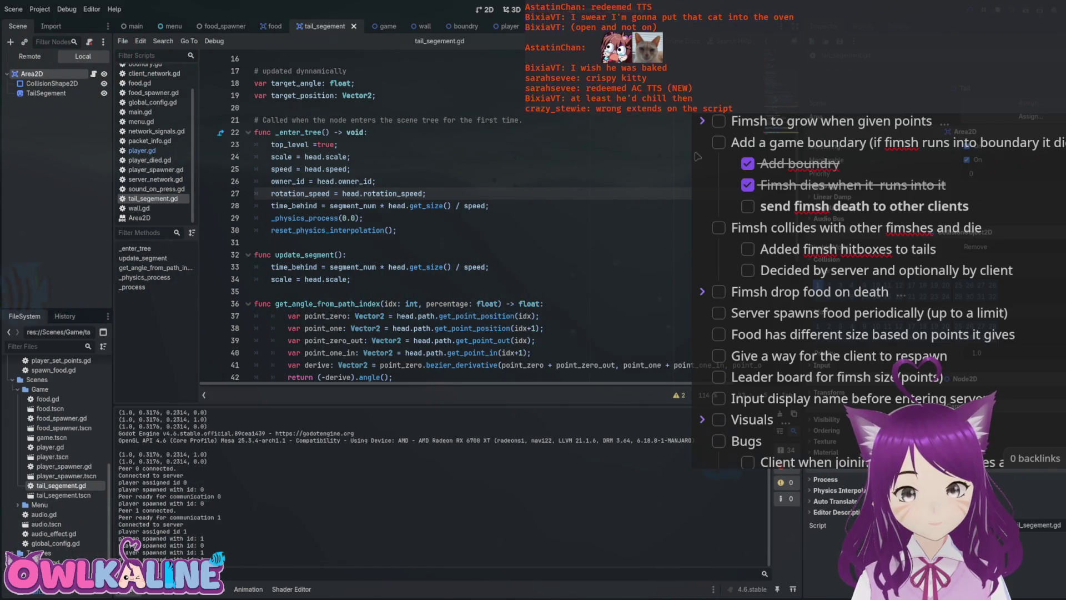
key("F8")
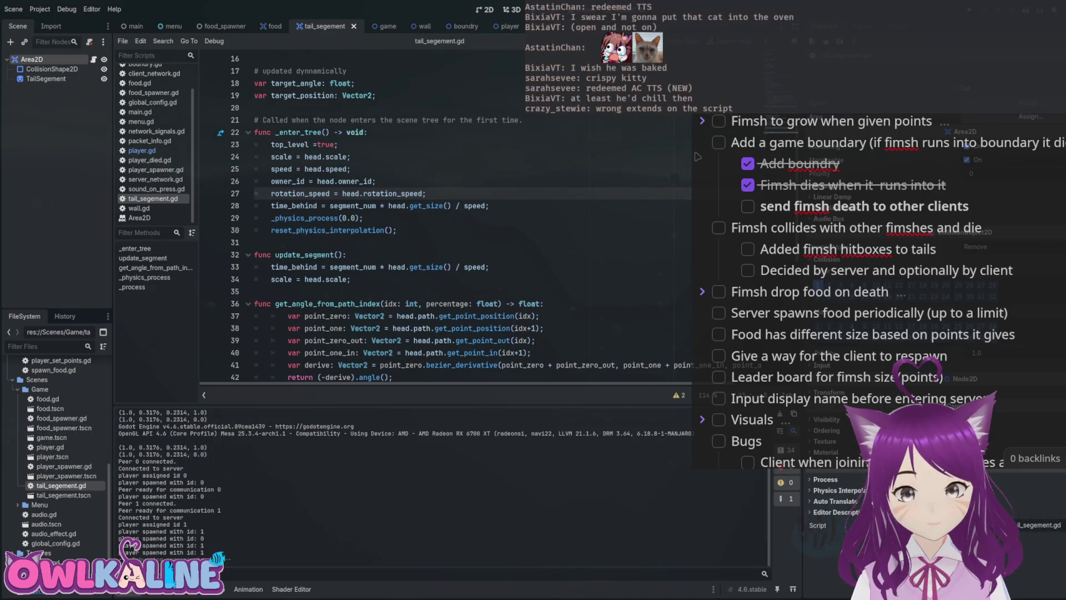
key("F5")
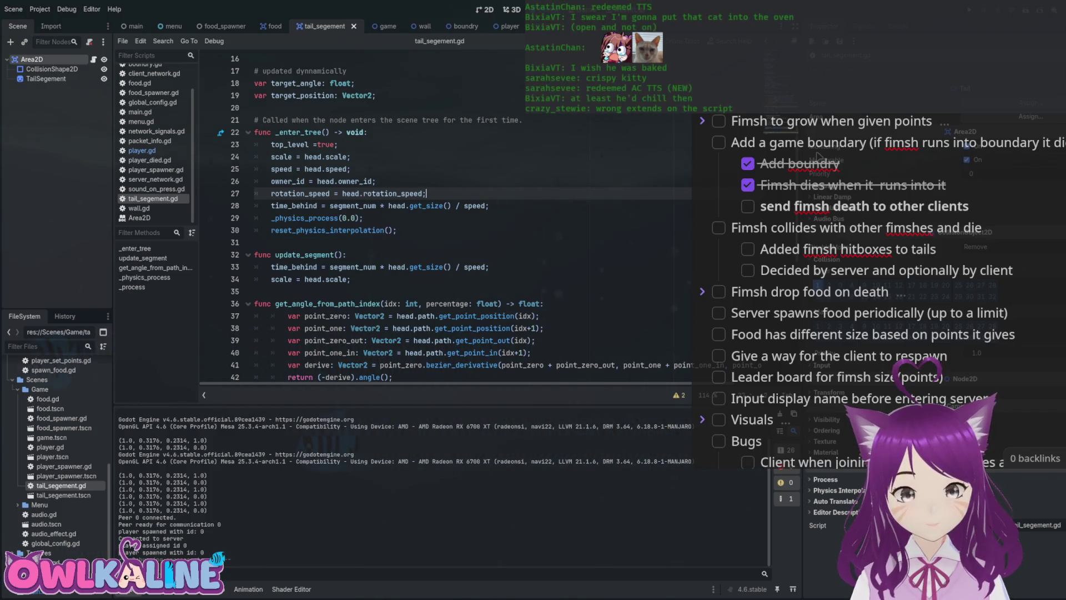
key("ctrl+Tab")
key("Home")
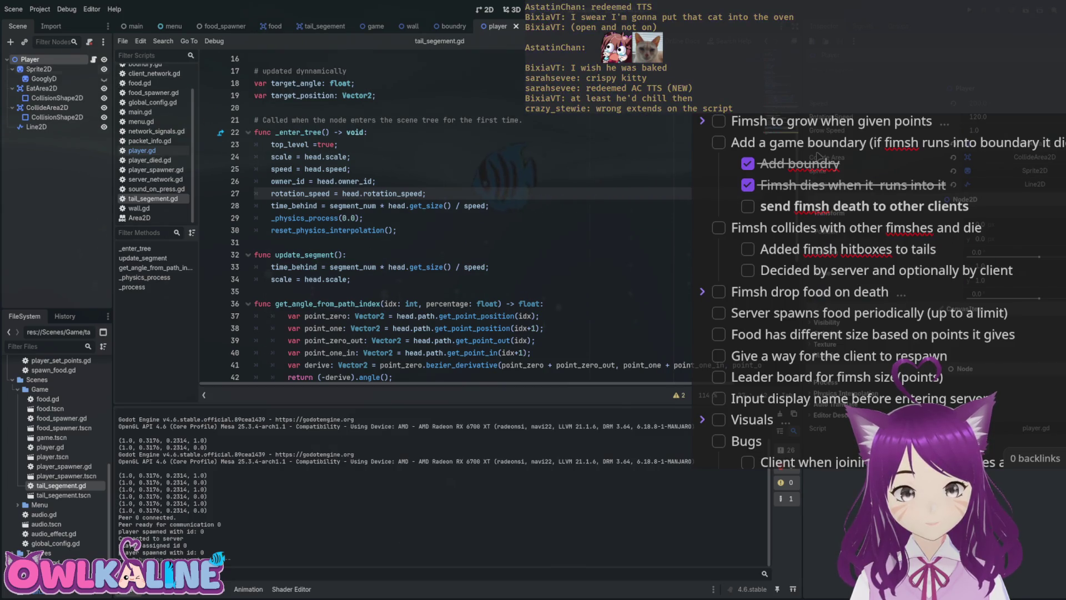
Select the misspelled 'Plyer' in player.gd, rerun the game, and check session 2's errors
left_click(93, 58)
double_click(366, 193)
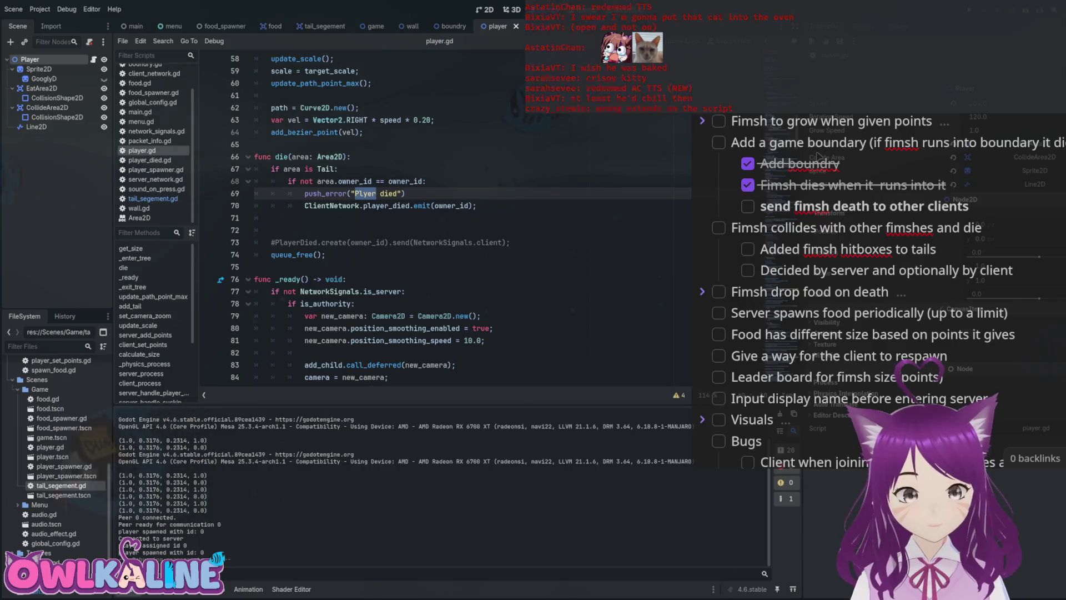
key("F5")
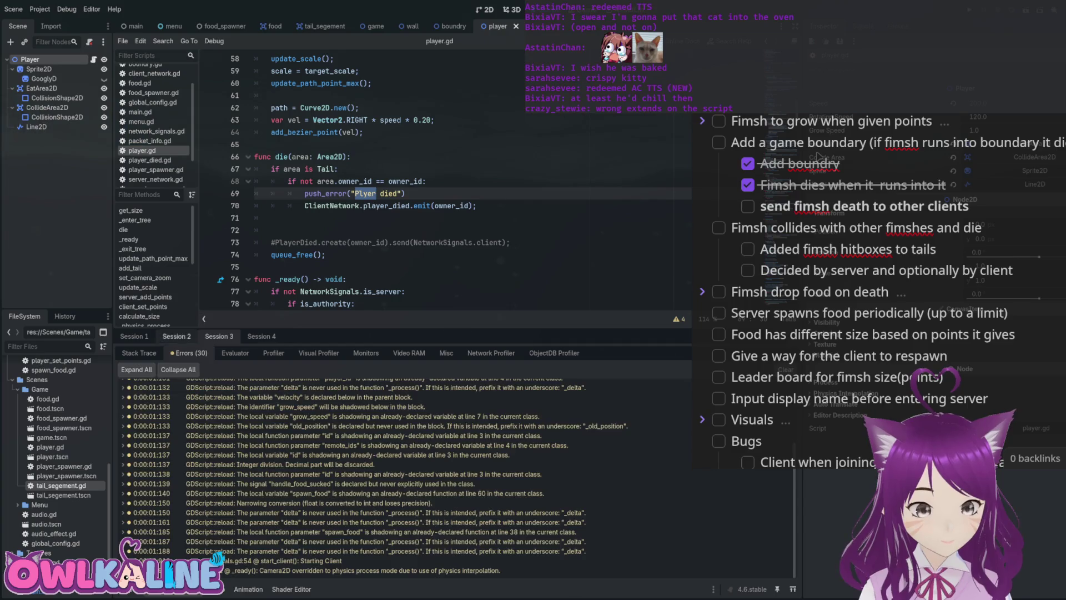
left_click(176, 336)
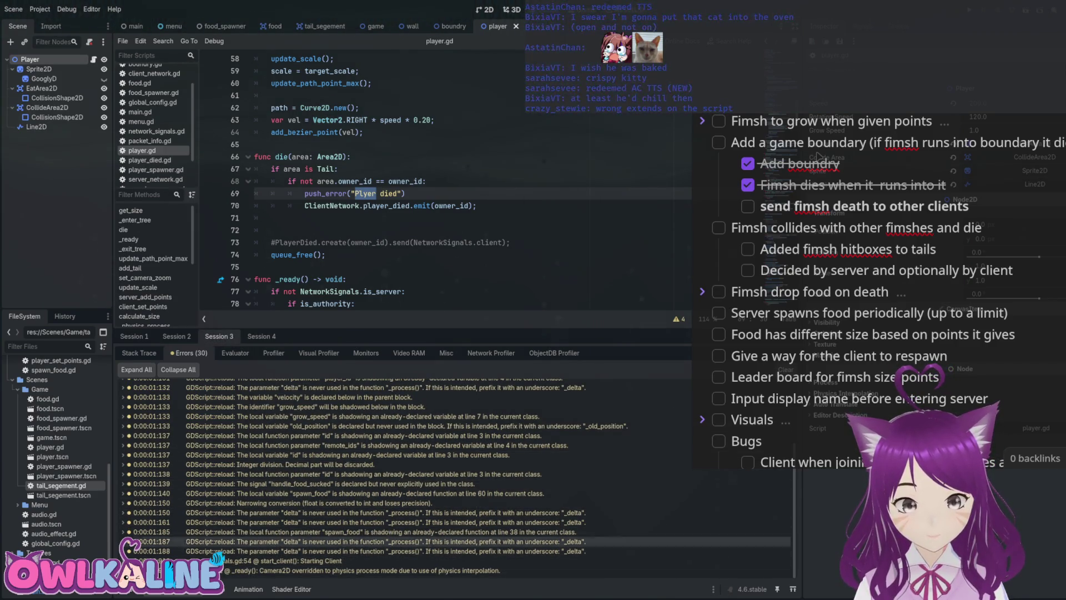
type("Player")
Move the queue_free() call beneath the player_died.emit line and save player.gd
left_click_drag(406, 193, 312, 193)
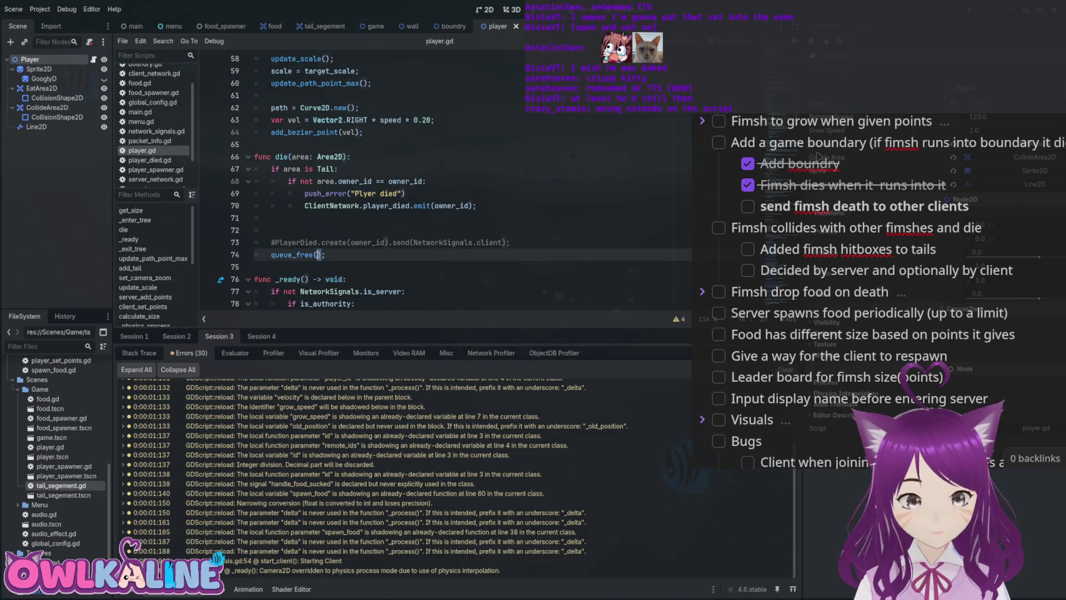
left_click_drag(325, 254, 271, 255)
key("ctrl+x")
left_click(477, 205)
key("Return")
key("ctrl+v")
key("ctrl+s")
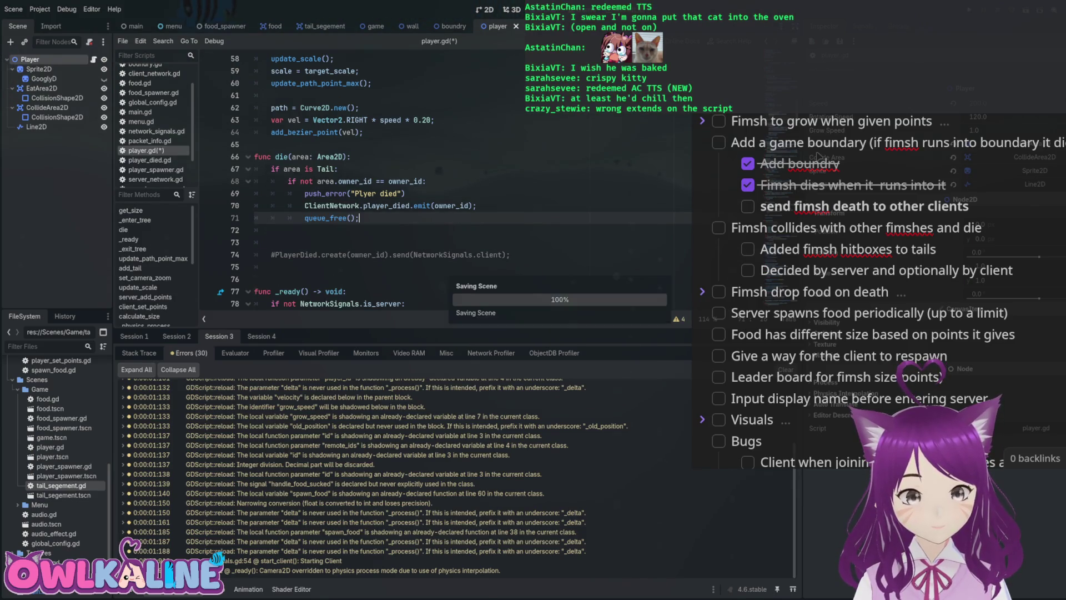
Delete the blank lines after queue_free and run the game again
left_click(271, 242)
key("BackSpace")
key("BackSpace")
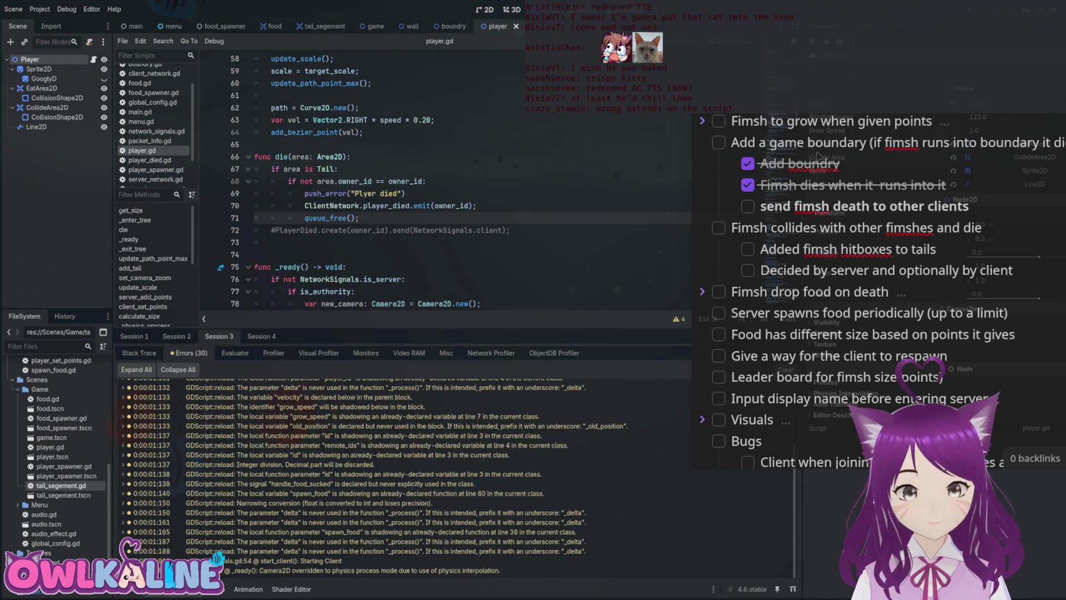
key("F5")
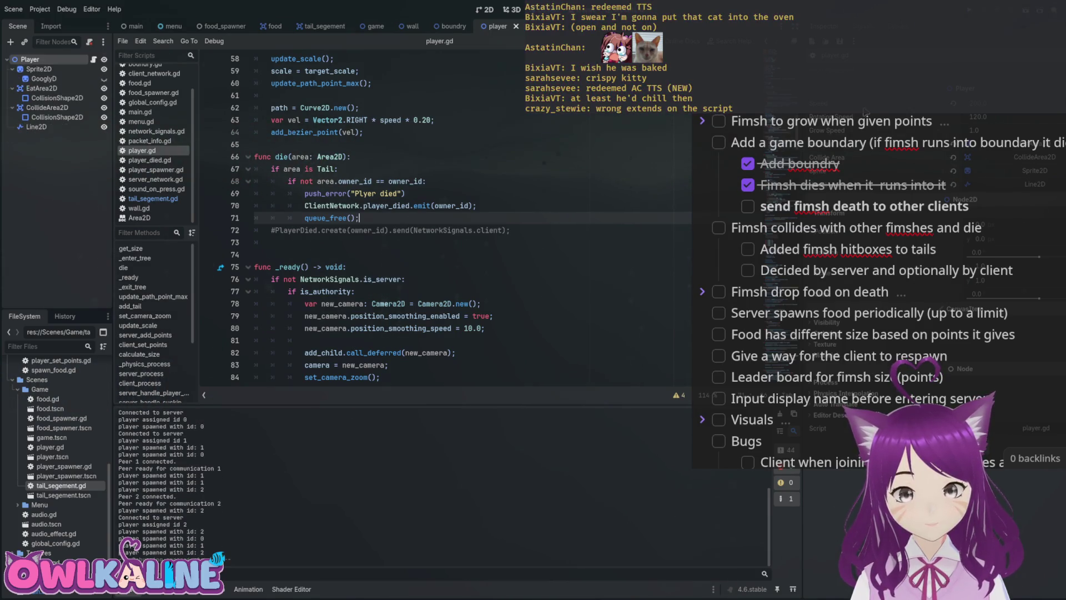
Review die()'s owner_id check, relaunch the game, and select the output log's connection lines
left_click(347, 267)
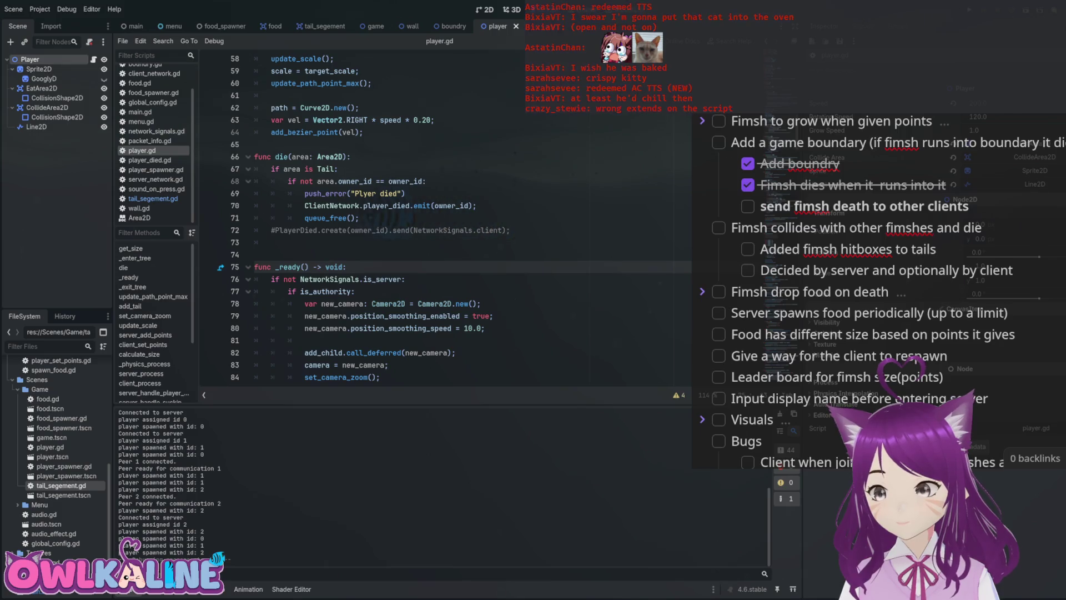
left_click(414, 181)
key("F5")
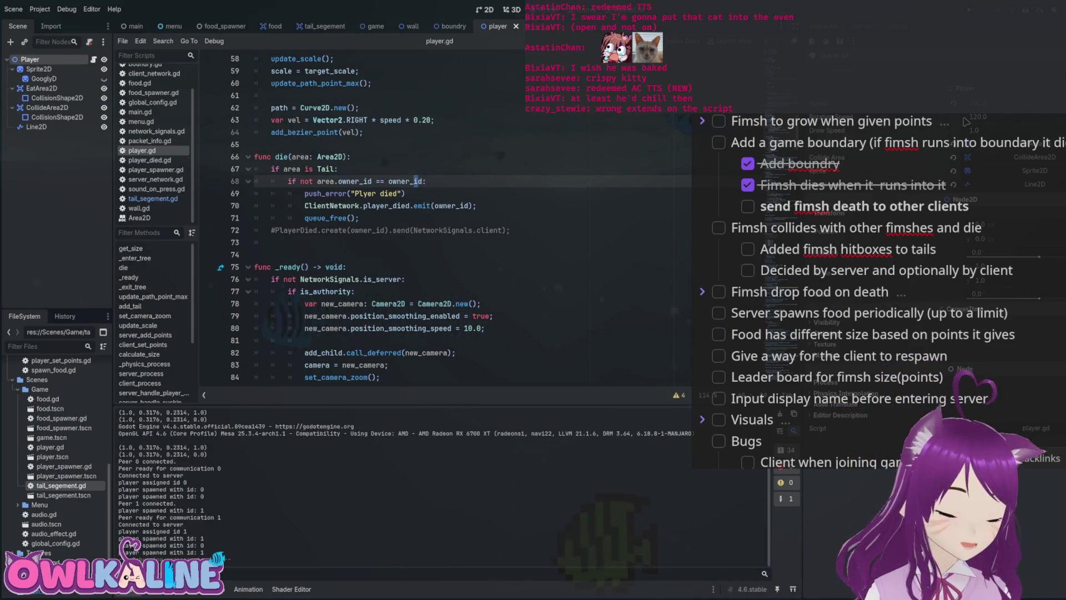
mouse_move(233, 558)
left_mouse_down()
mouse_move(211, 517)
mouse_move(130, 503)
left_mouse_up()
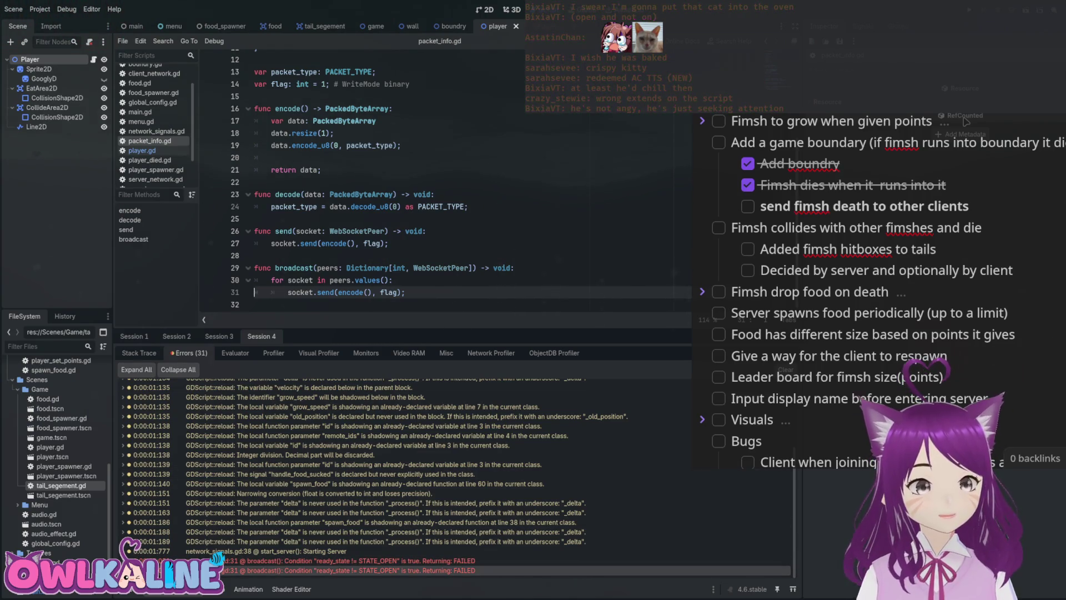
Open Session 2's error log and scroll through its repeated 'Player died' entries
left_click(219, 336)
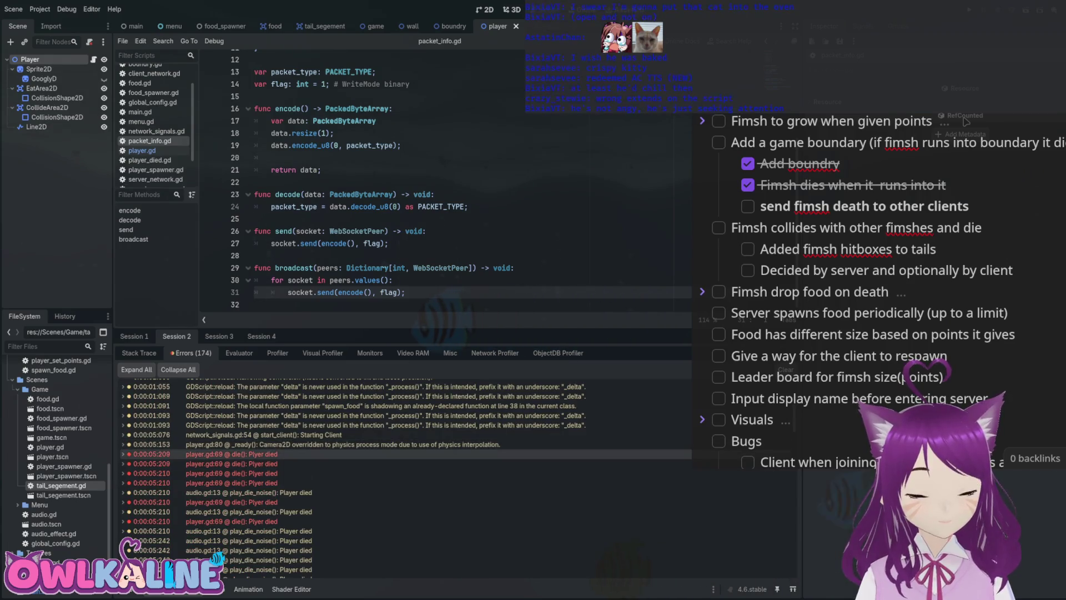
scroll(400, 477, "down", 5)
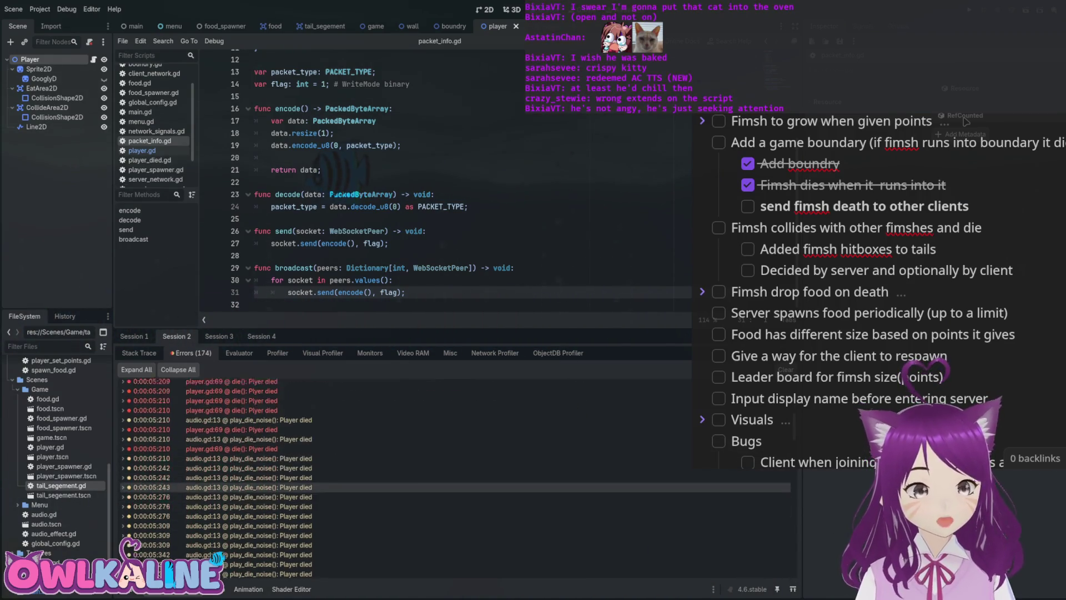
scroll(399, 491, "down", 10)
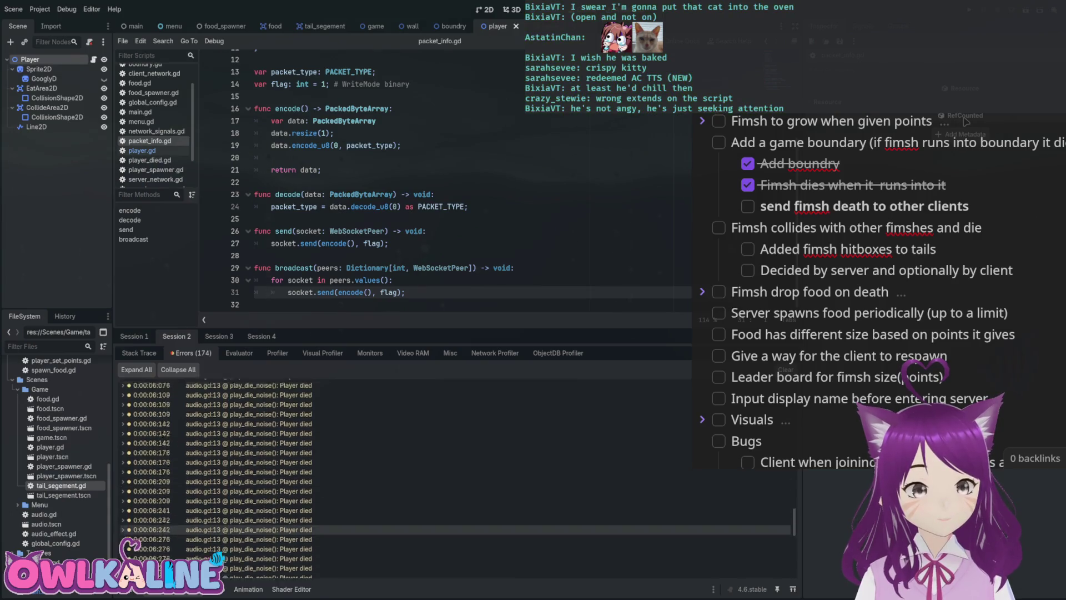
scroll(400, 500, "up", 12)
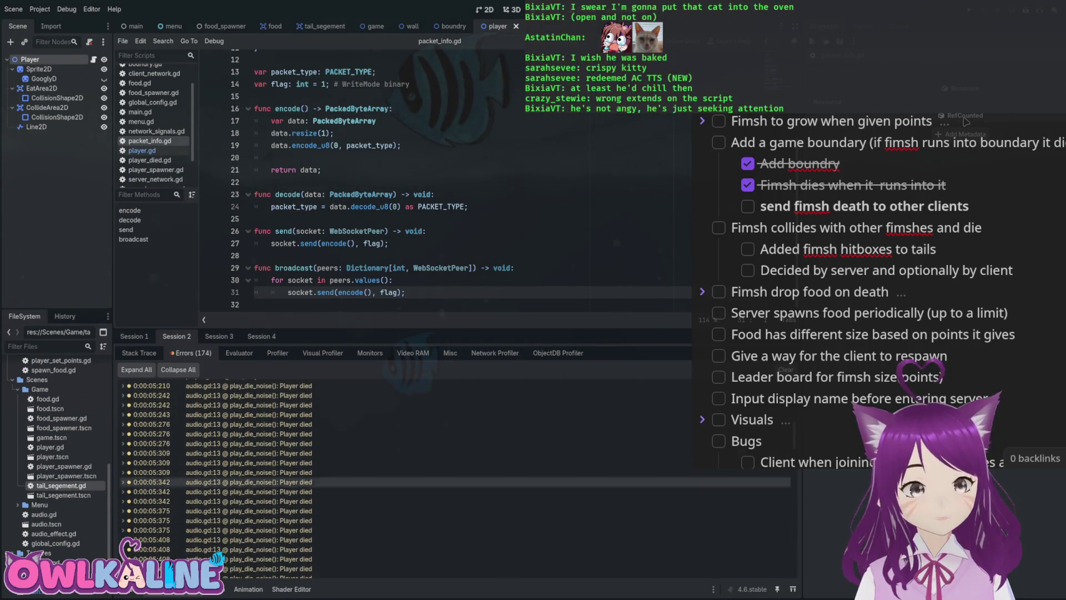
scroll(400, 472, "up", 5)
scroll(399, 471, "down", 4)
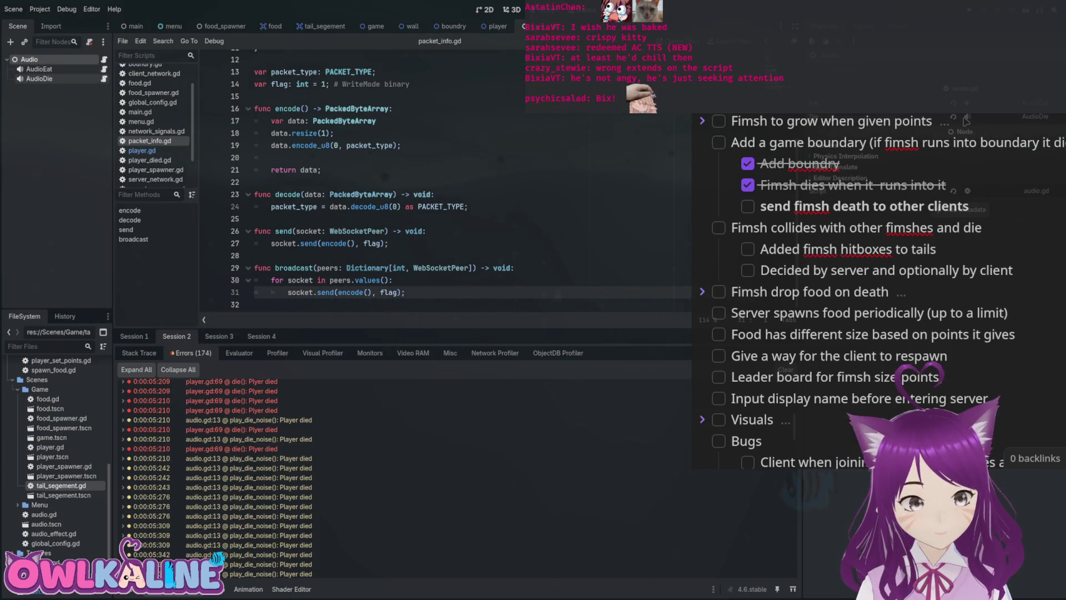
Step back through audio_effect.gd and audio.gd, then jump to player.gd line 69 from Errors
key("alt+Left")
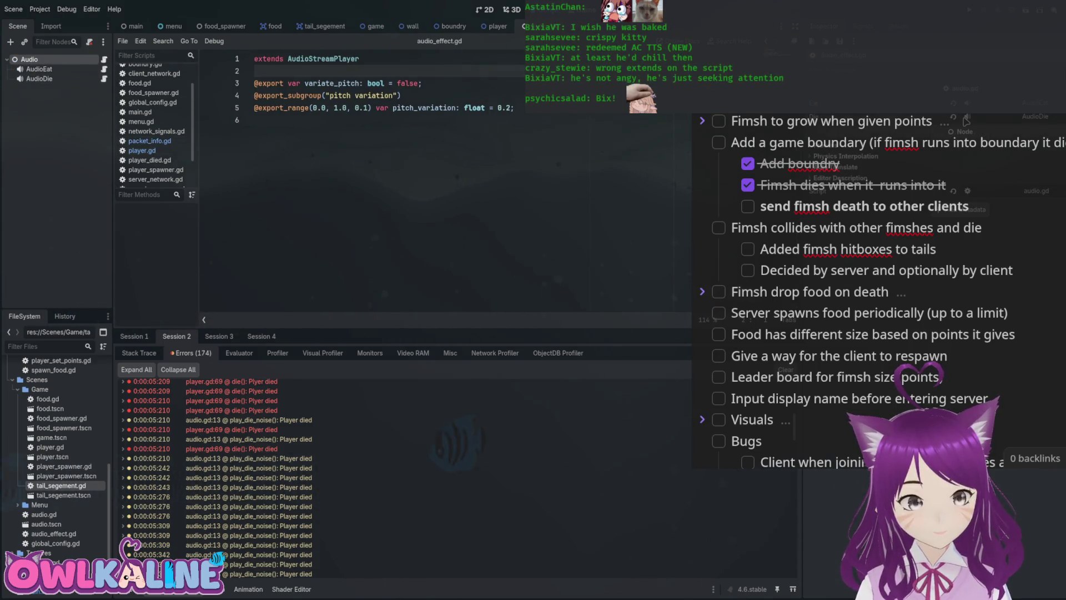
key("alt+Left")
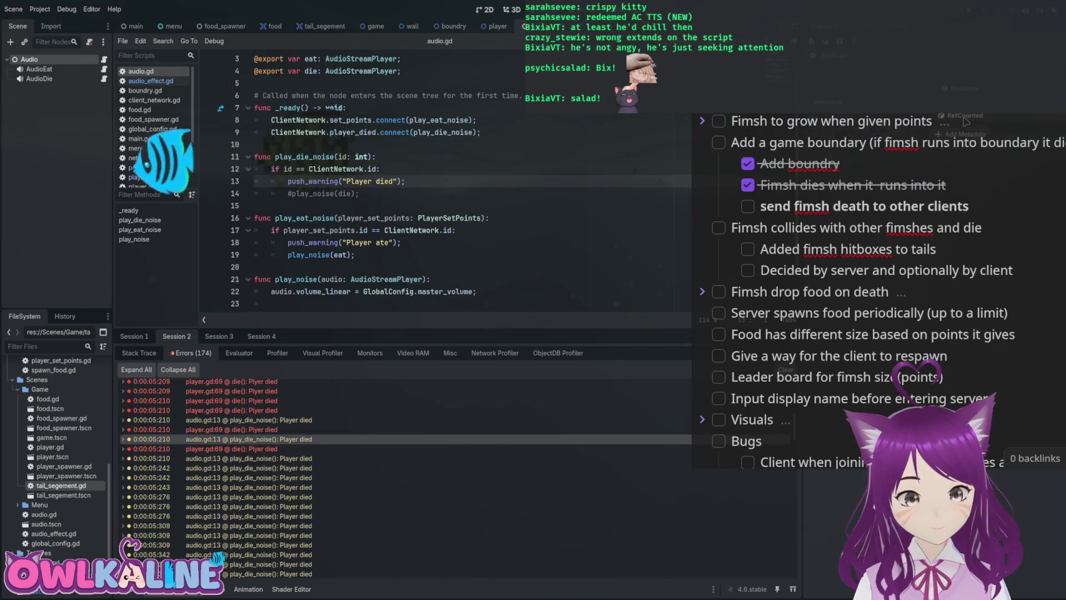
left_click(222, 448)
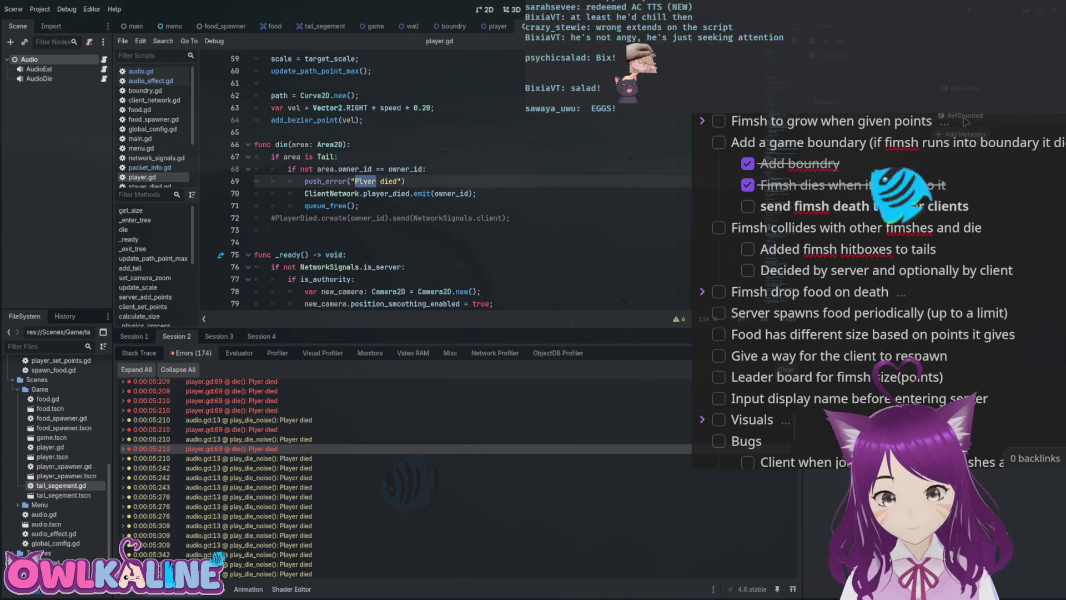
Restart the debug session, switch to the tail_segement scene, and launch the game again
key("F5")
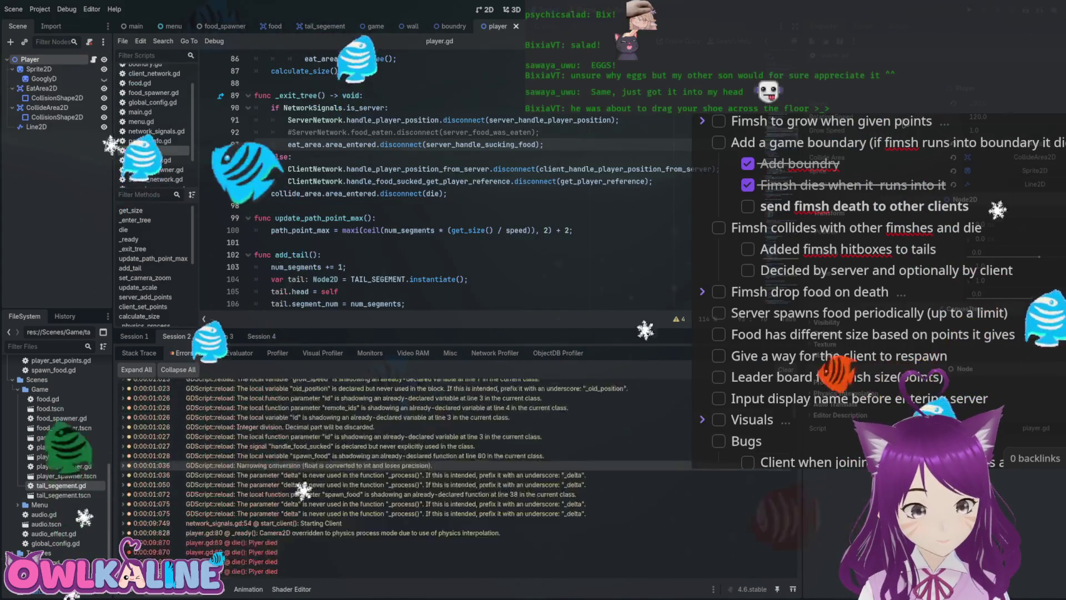
left_click(322, 26)
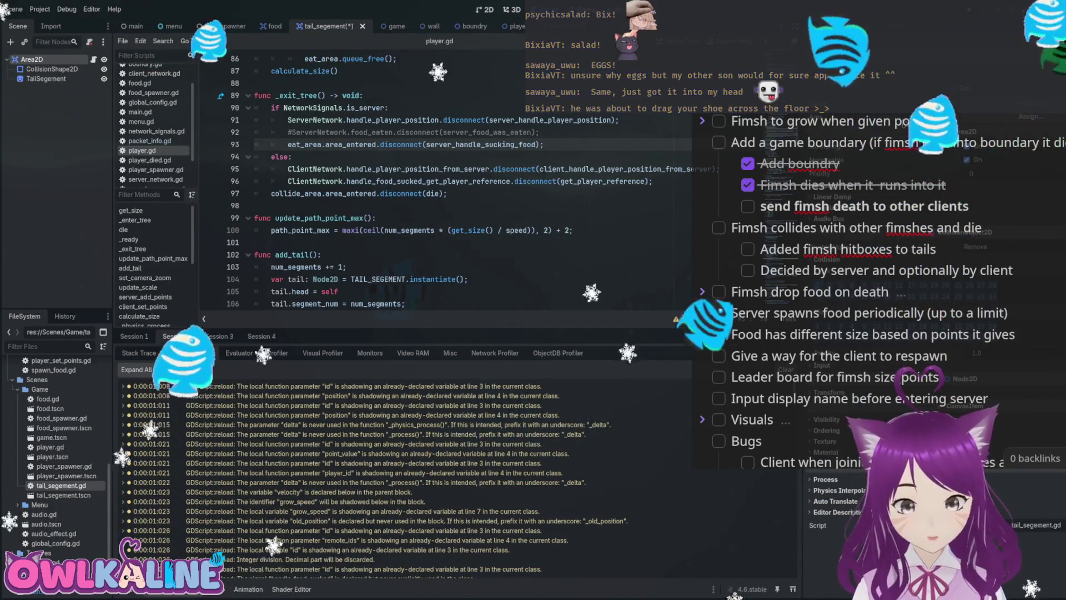
key("F5")
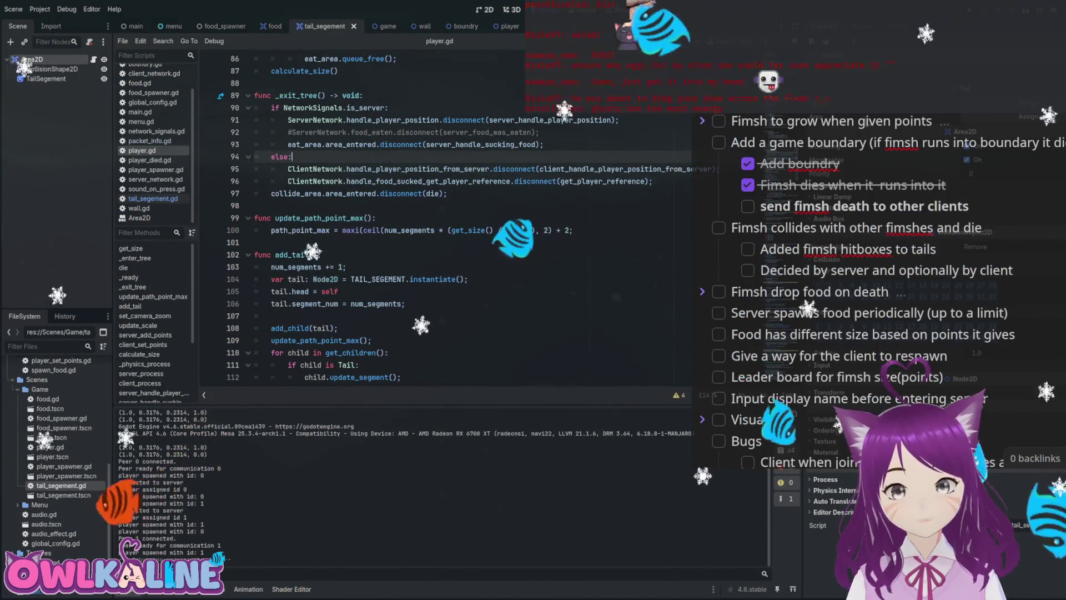
scroll(816, 276, "down", 5)
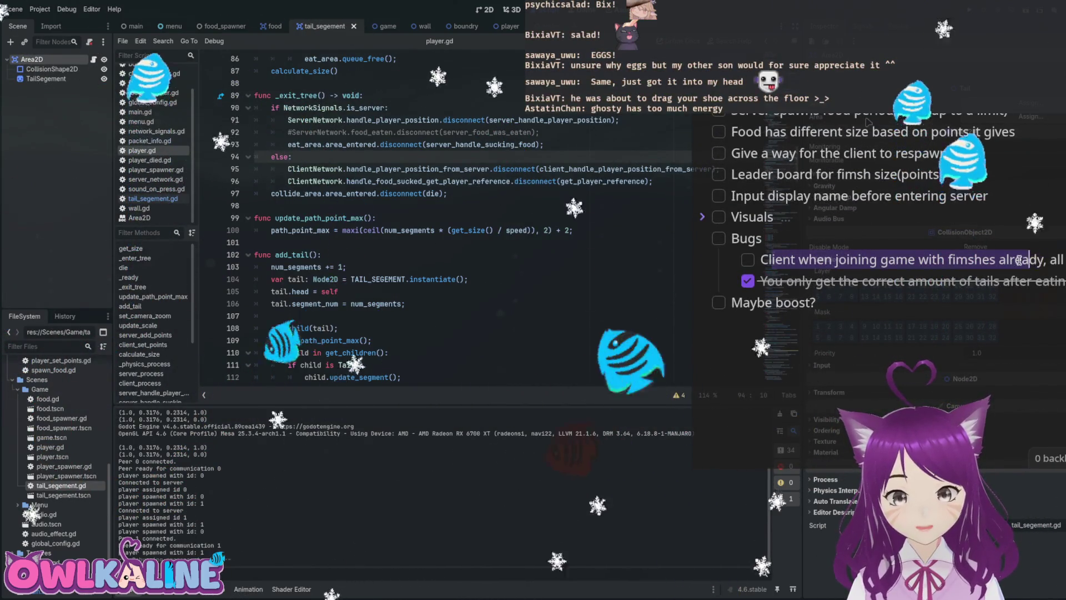
left_click_drag(1024, 258, 775, 259)
scroll(902, 233, "up", 3)
scroll(909, 253, "down", 3)
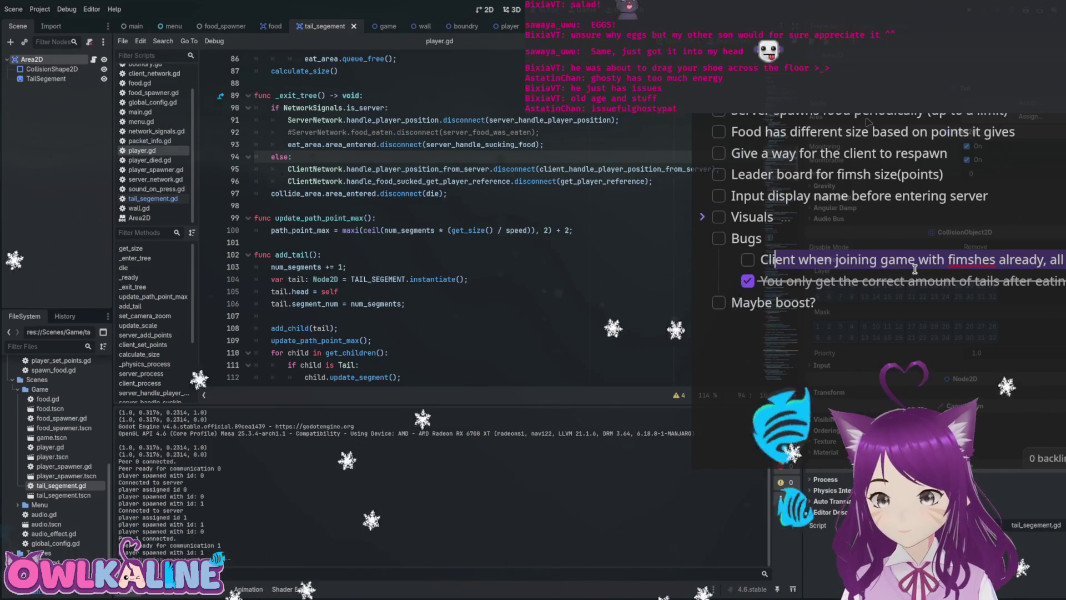
double_click(1020, 260)
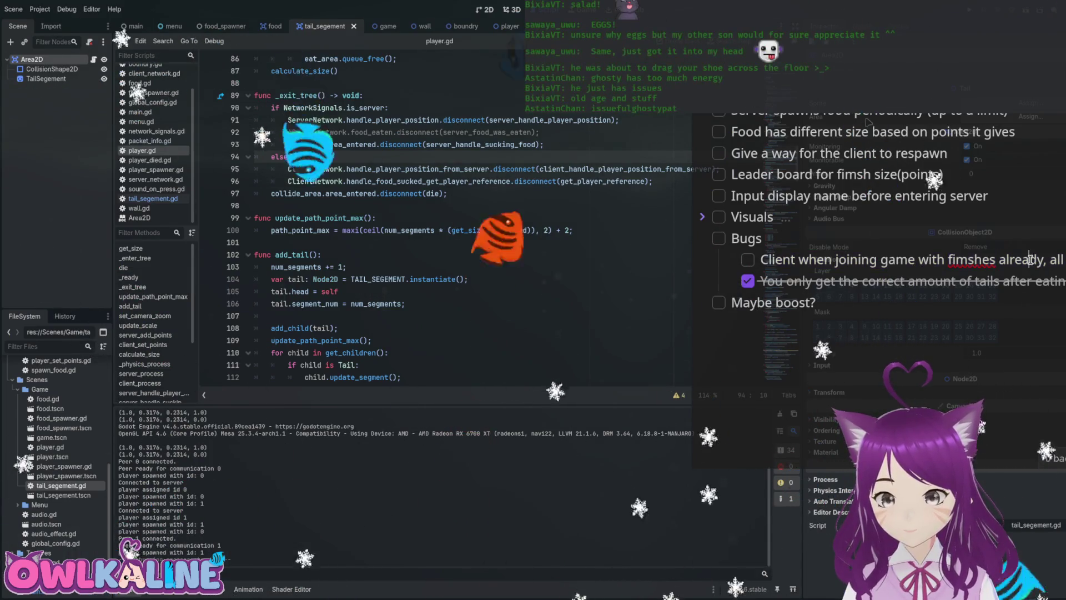
scroll(989, 240, "up", 3)
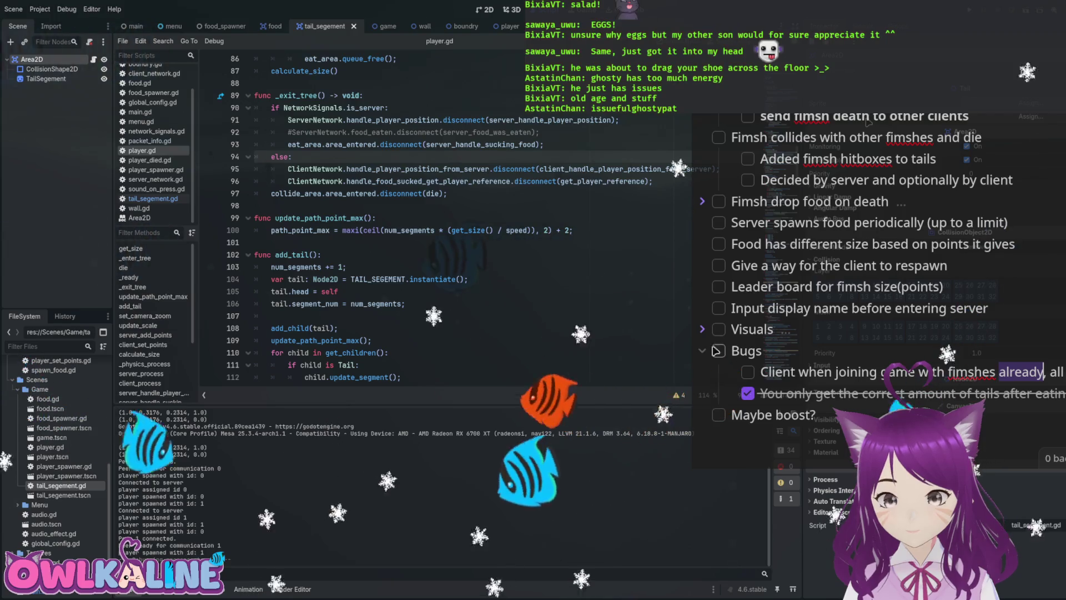
left_click(702, 331)
left_click(702, 330)
scroll(969, 261, "down", 3)
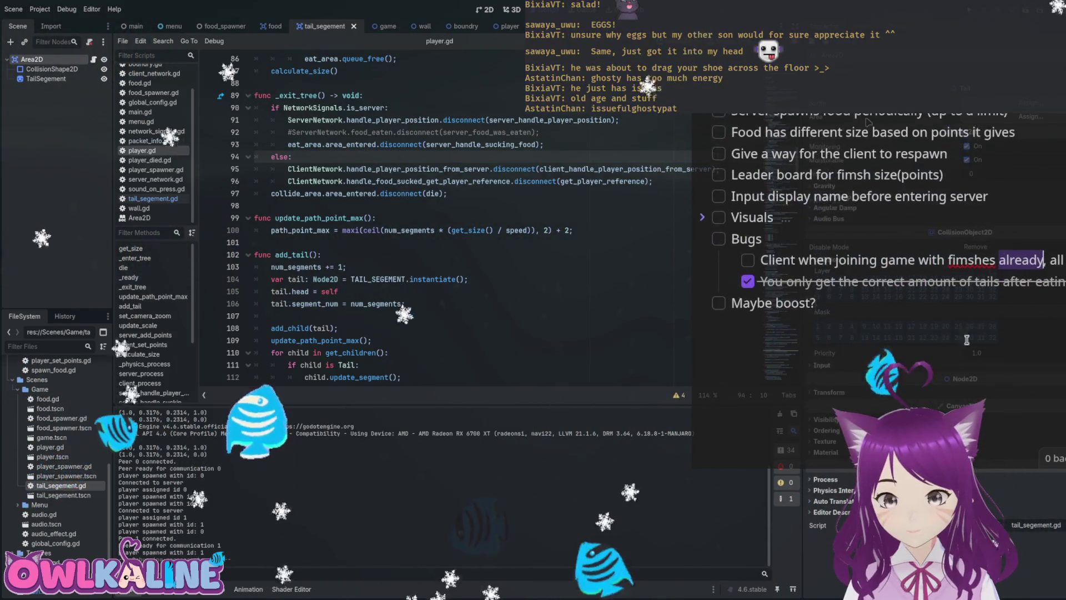
left_click_drag(969, 260, 762, 260)
left_click(832, 260)
left_click_drag(833, 260, 1062, 260)
left_click(869, 260)
triple_click(869, 260)
scroll(868, 261, "up", 6)
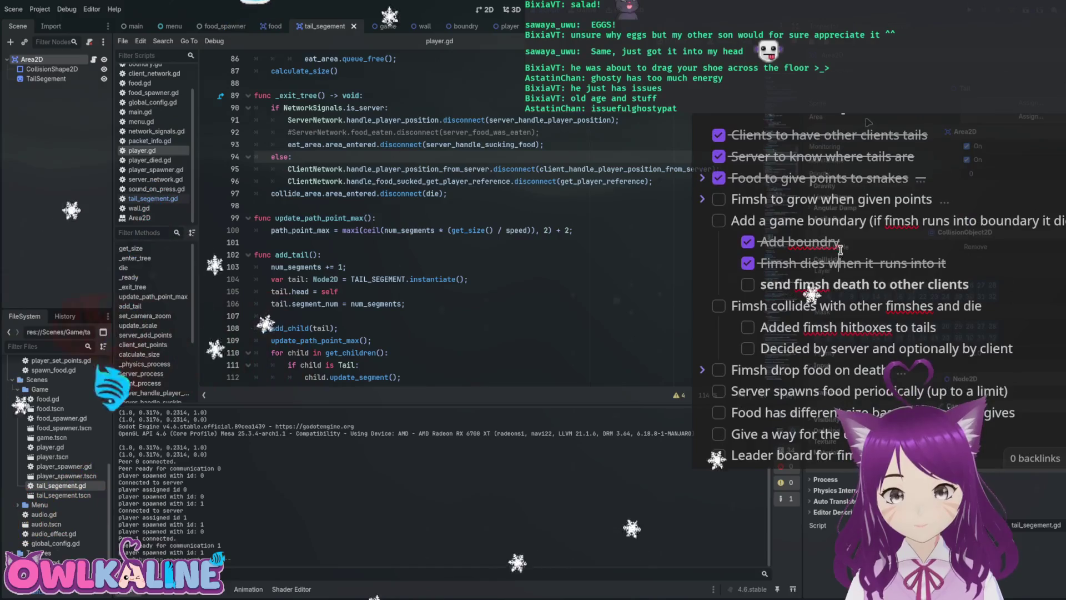
scroll(841, 255, "down", 5)
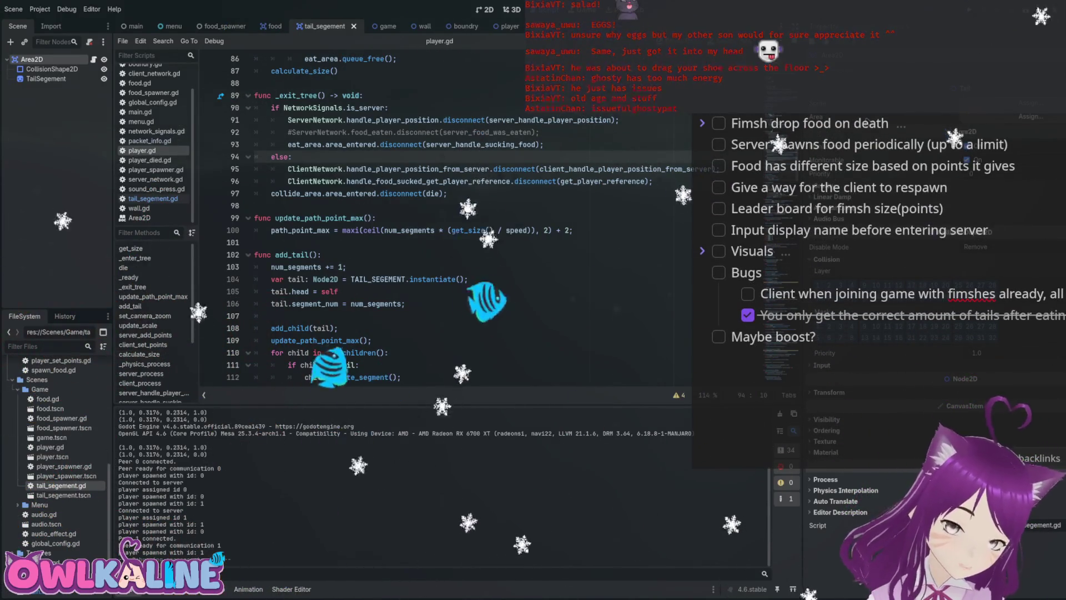
scroll(444, 216, "down", 8)
scroll(444, 216, "up", 20)
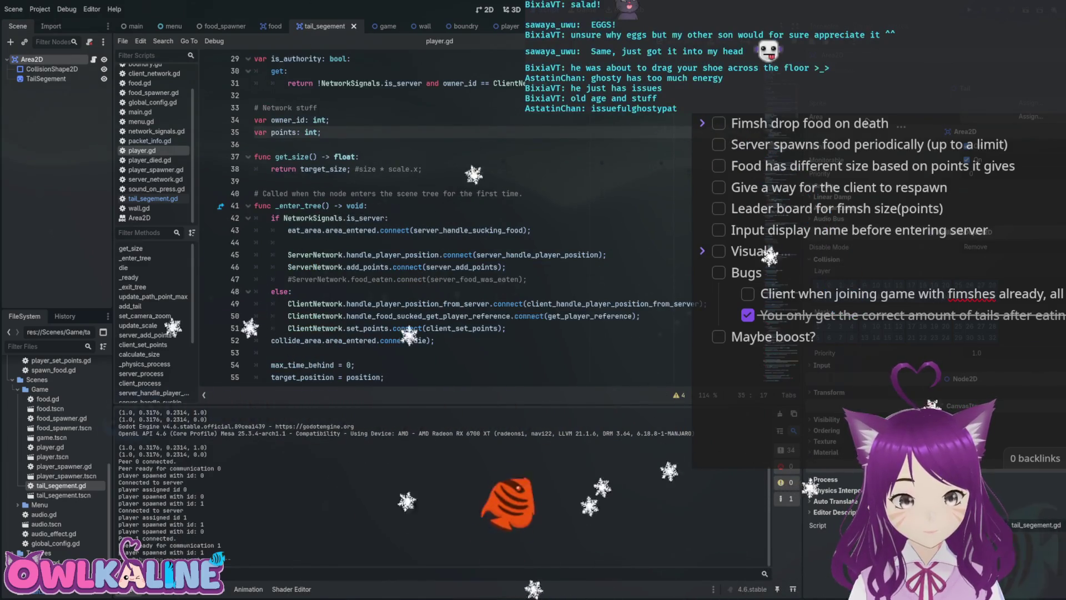
Launch the project and scroll through the FileSystem dock while it runs
key("F5")
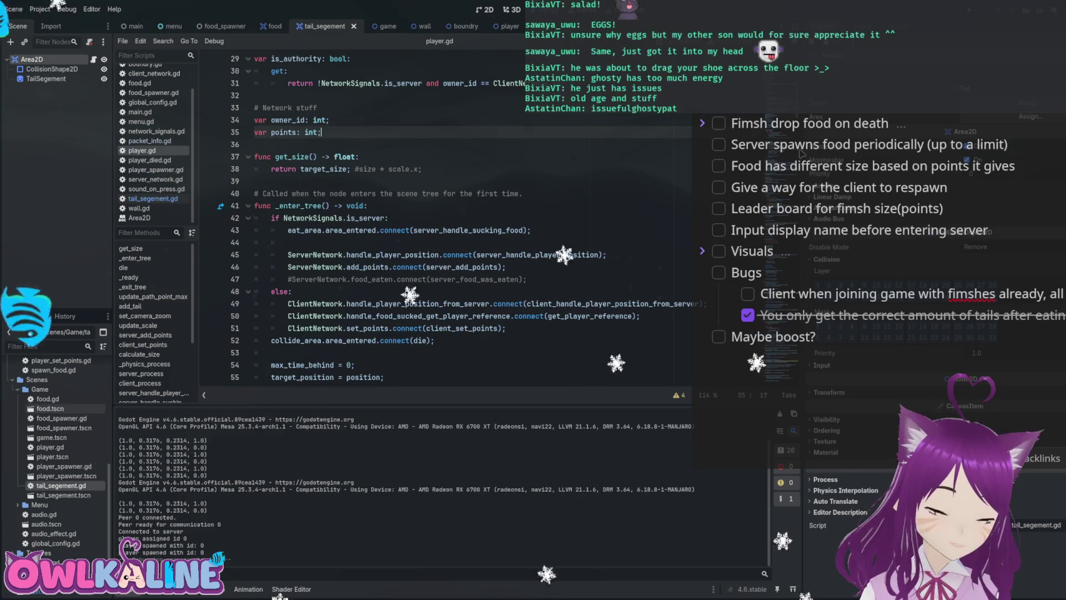
scroll(55, 444, "down", 1)
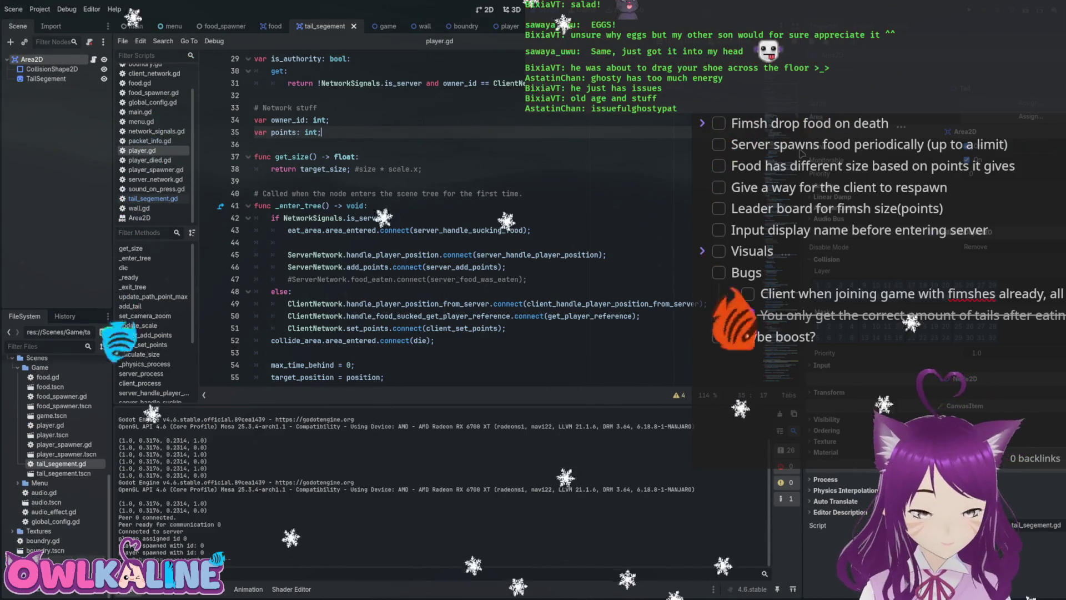
scroll(55, 444, "up", 10)
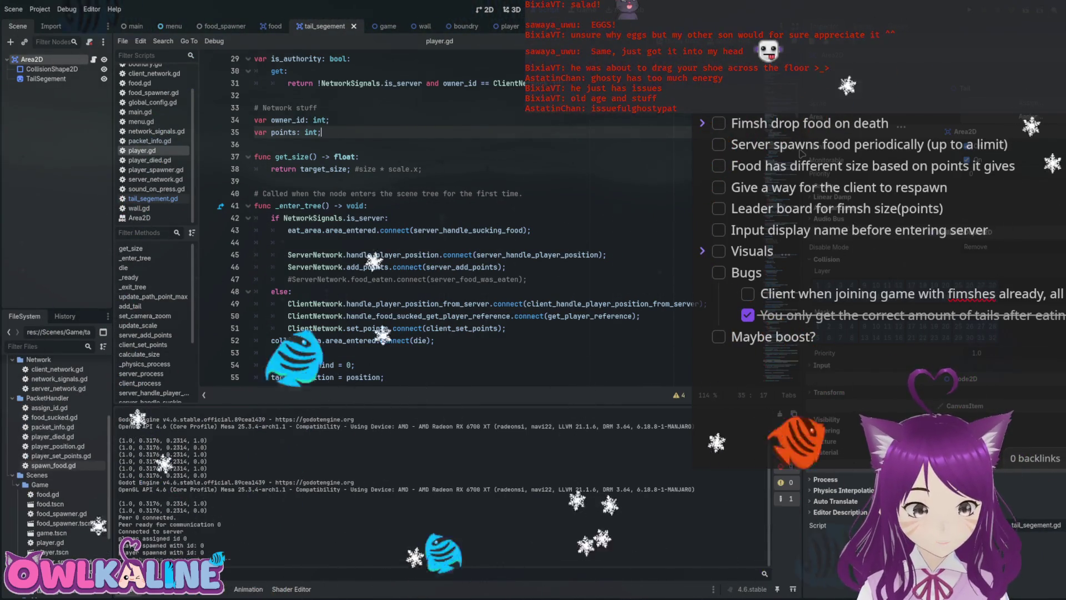
Review on_peer_connected and its peer_ids append in server_network.gd, then return to the 2D workspace
double_click(58, 505)
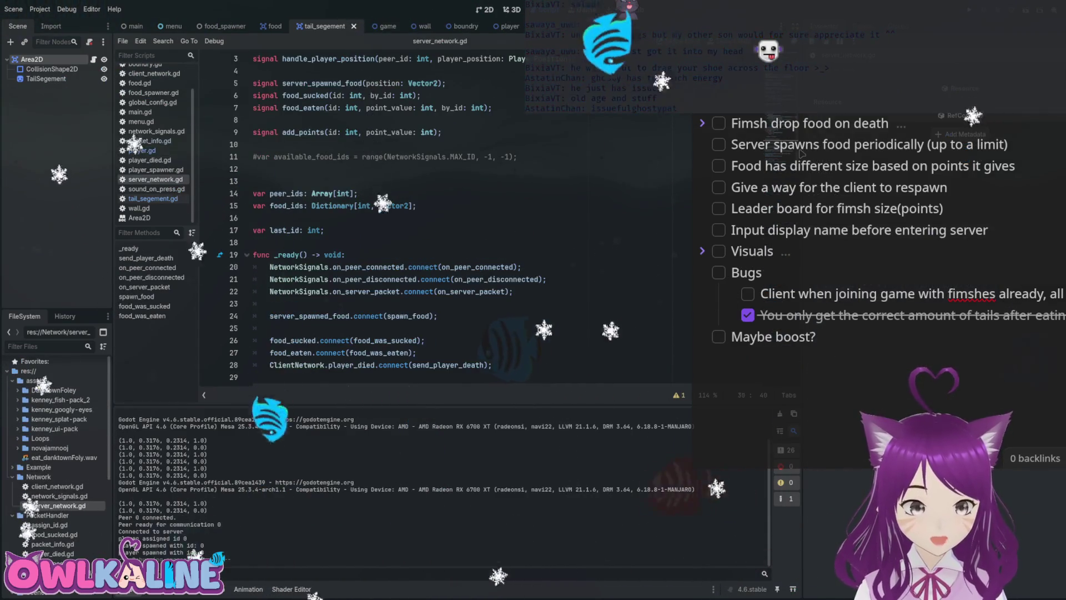
scroll(444, 222, "down", 3)
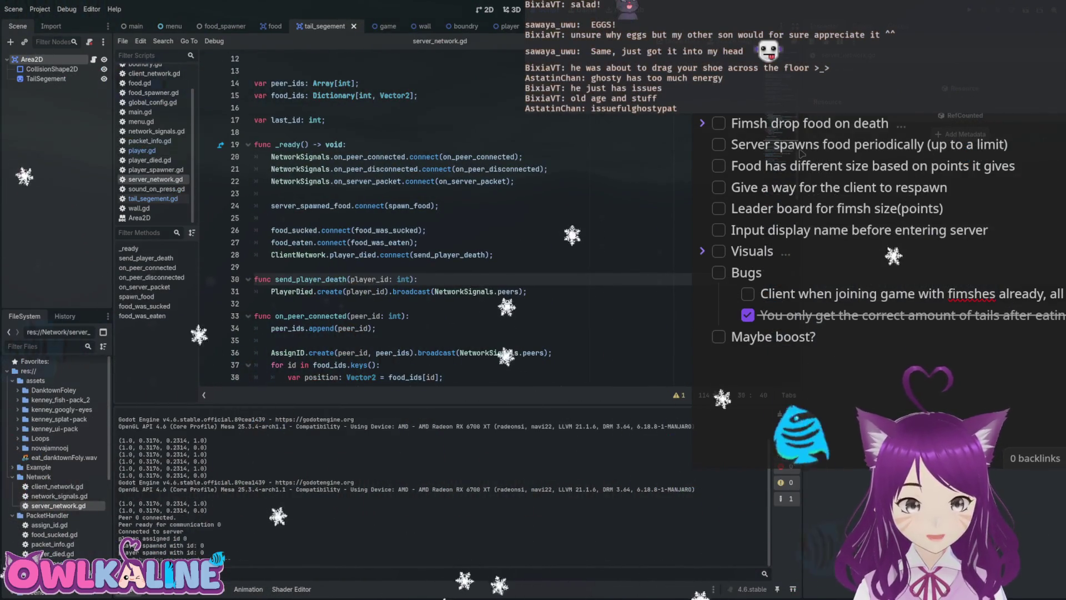
double_click(479, 157)
scroll(478, 157, "down", 2)
left_click(377, 254)
scroll(376, 254, "down", 1)
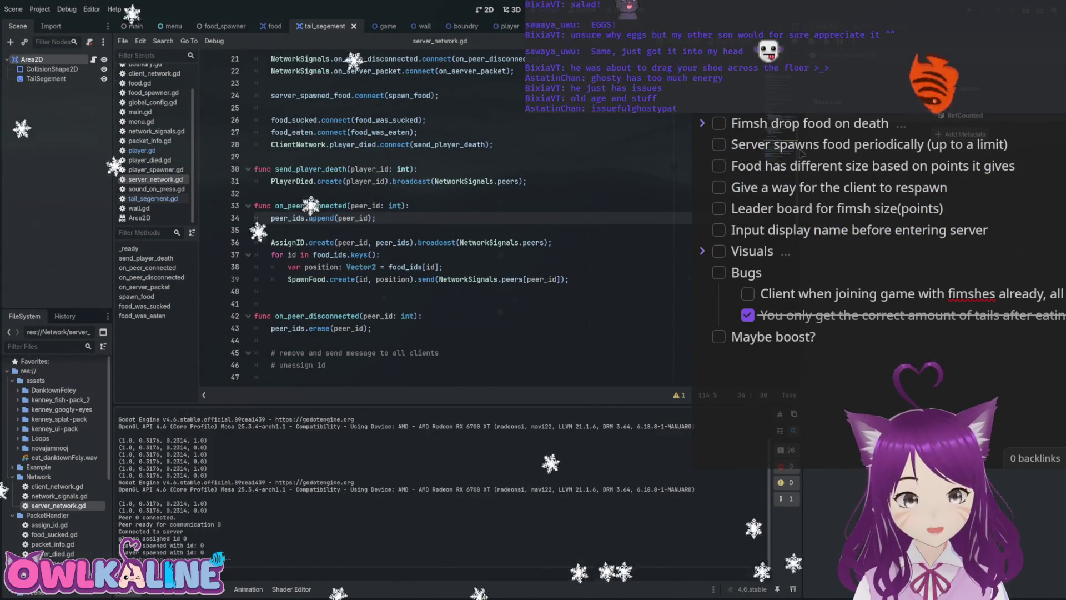
key("ctrl+F2")
key("ctrl+F1")
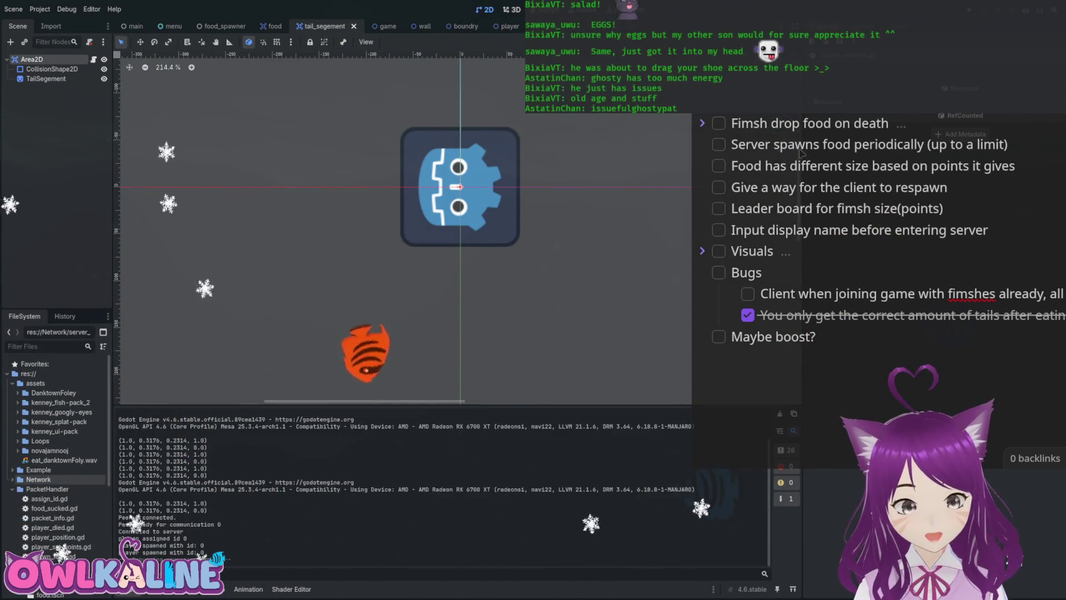
In the menu scene, toggle AspectRatioContainer2's visibility off and back on to inspect its background
key("ctrl+shift+Tab")
key("ctrl+shift+Tab")
key("ctrl+shift+Tab")
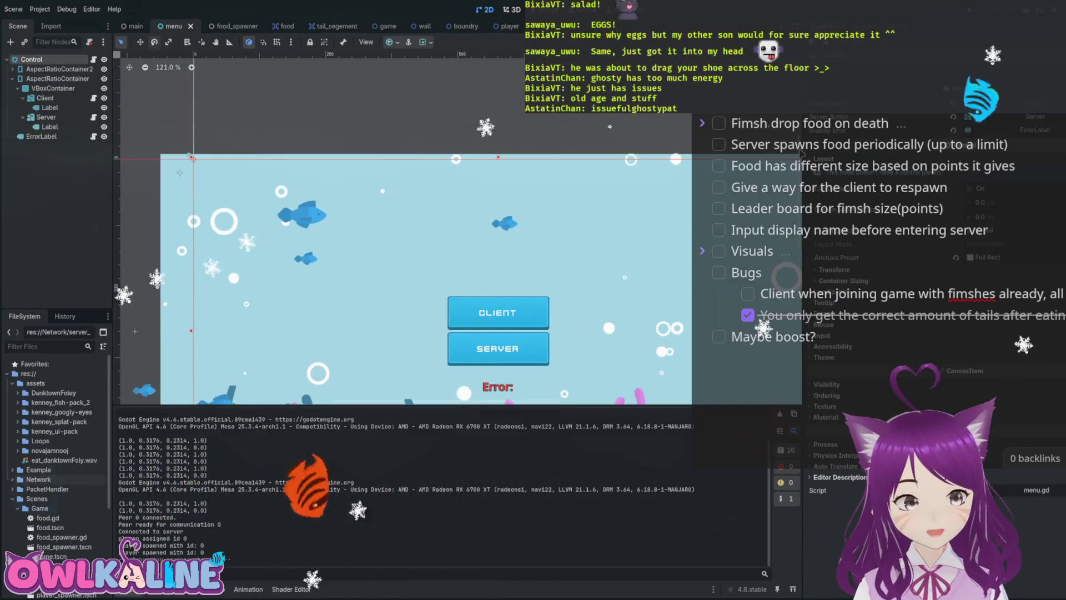
scroll(445, 381, "up", 3)
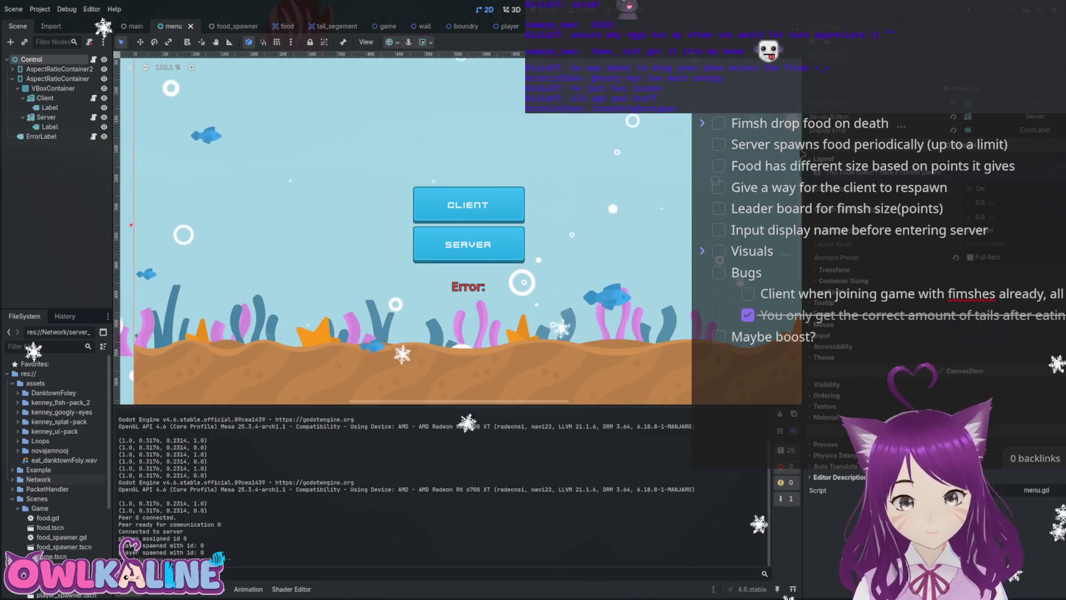
scroll(511, 324, "down", 3)
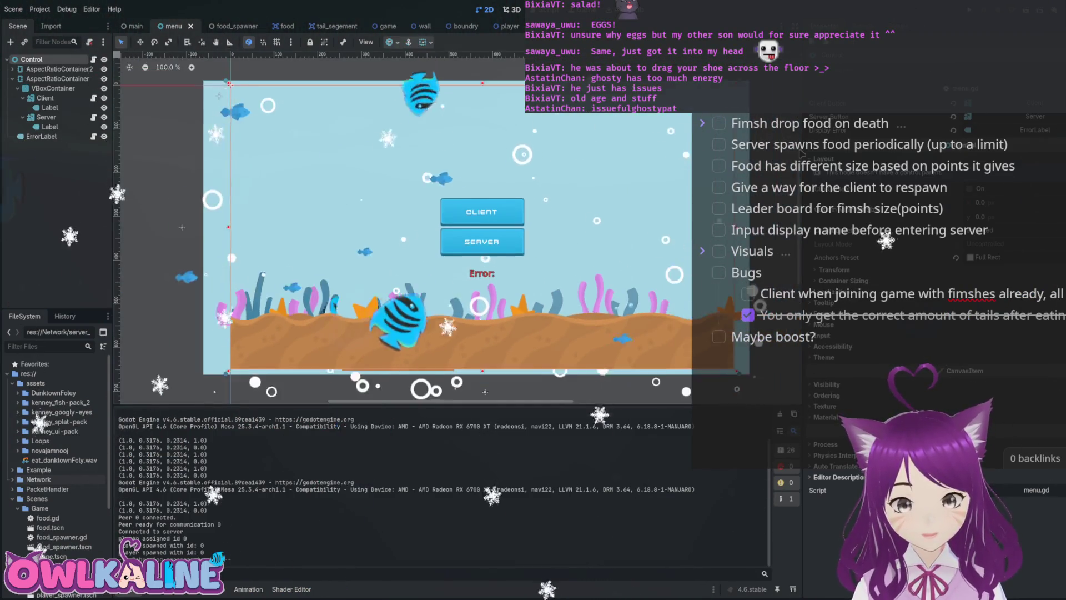
key("f")
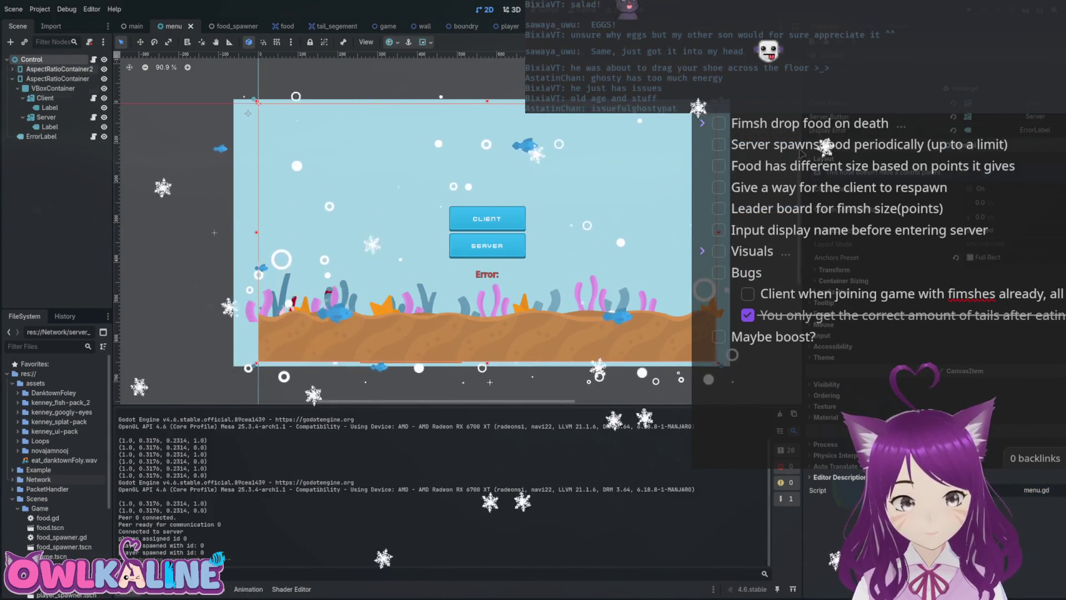
left_click(13, 69)
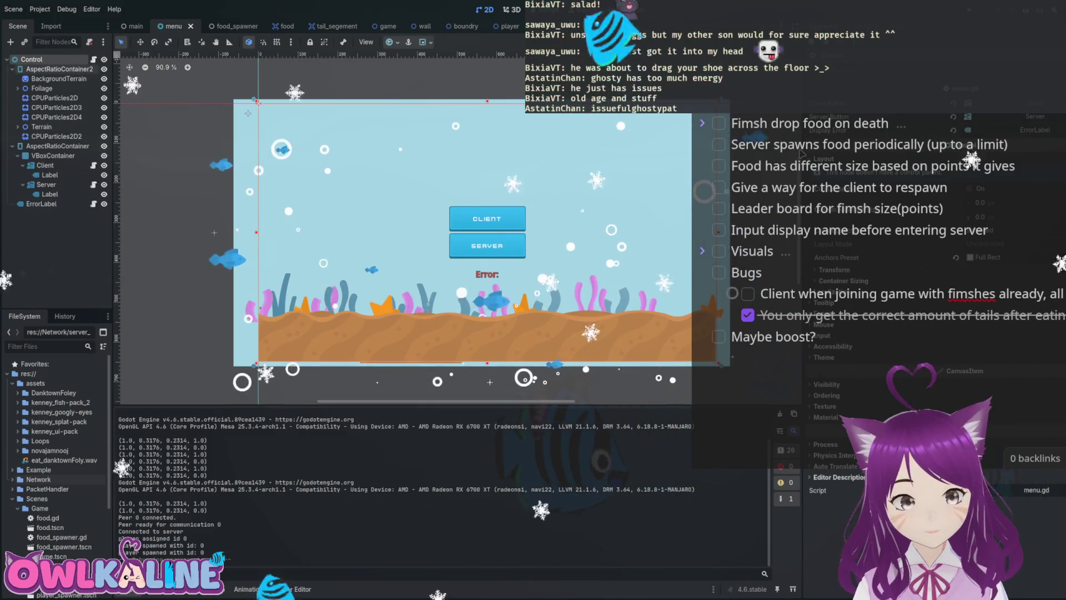
left_click(104, 69)
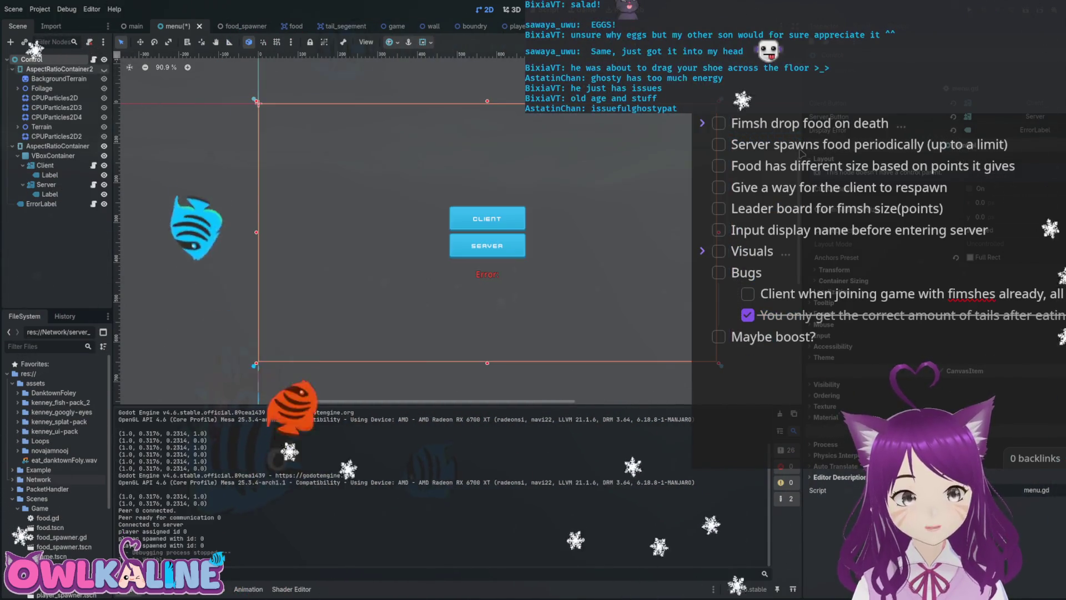
left_click(103, 69)
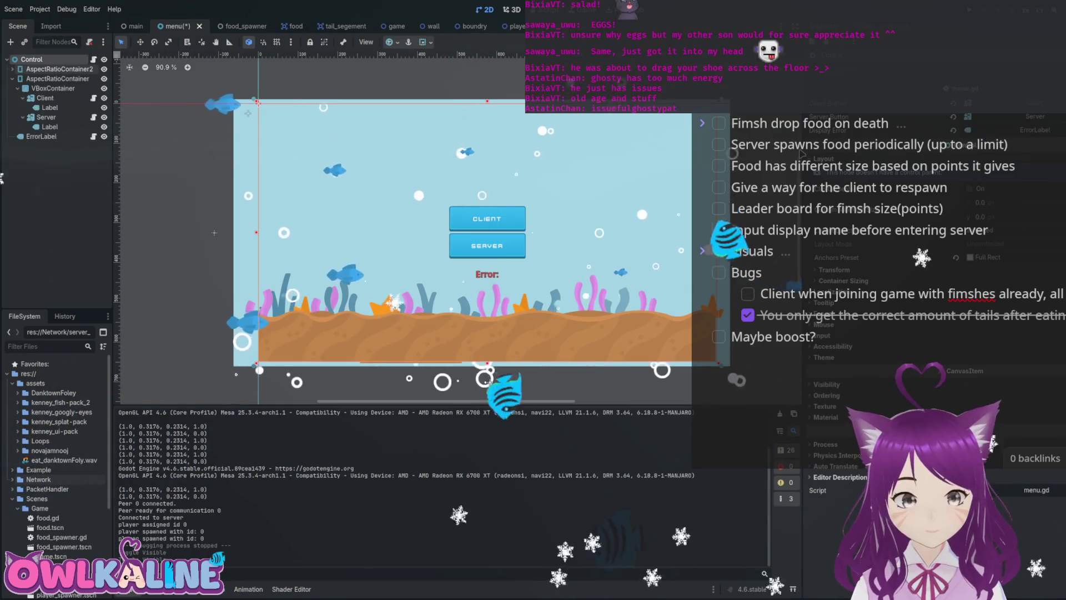
left_click(12, 69)
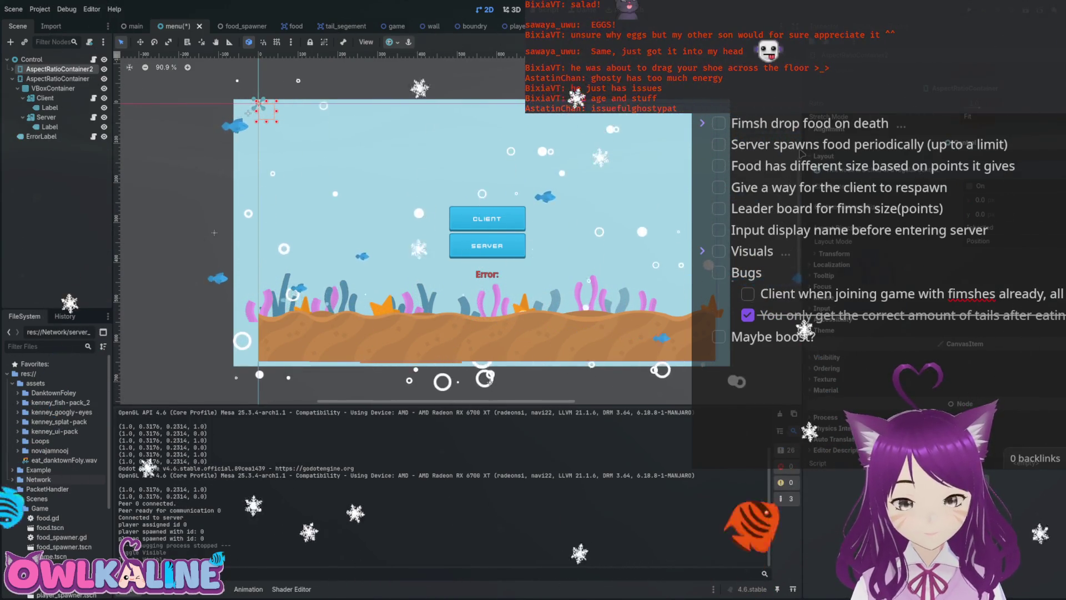
Select the root Control node and save the menu scene
scroll(802, 153, "down", 5)
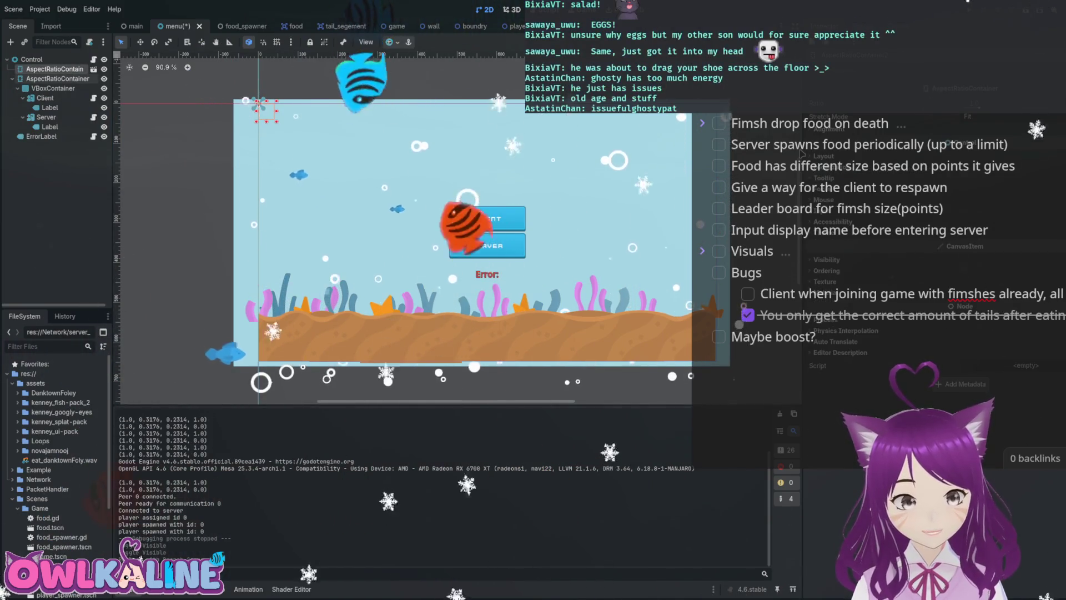
left_click(258, 181)
left_click(255, 101)
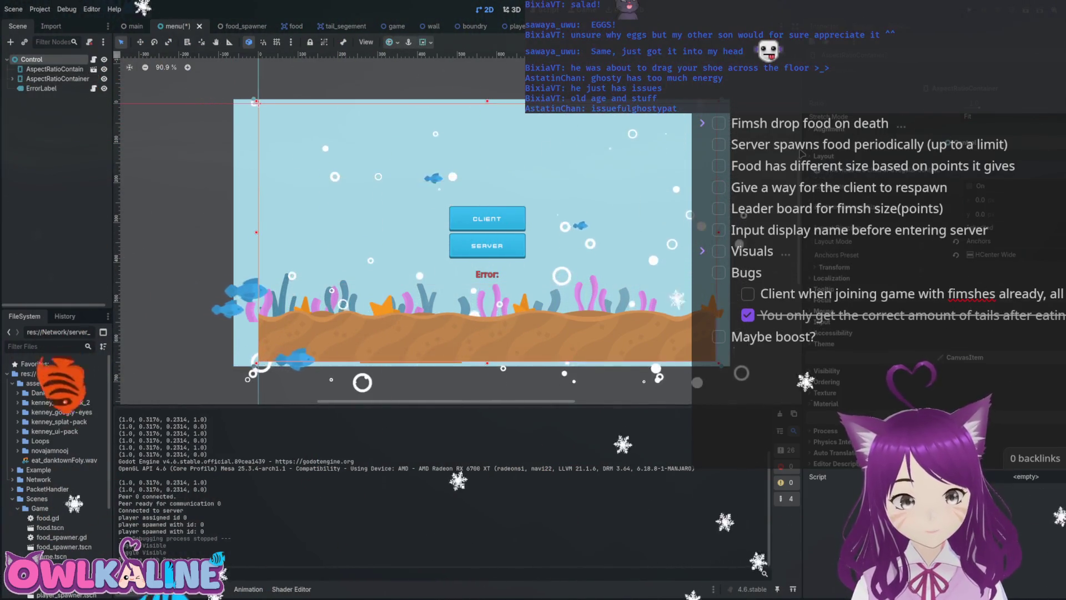
key("ctrl+s")
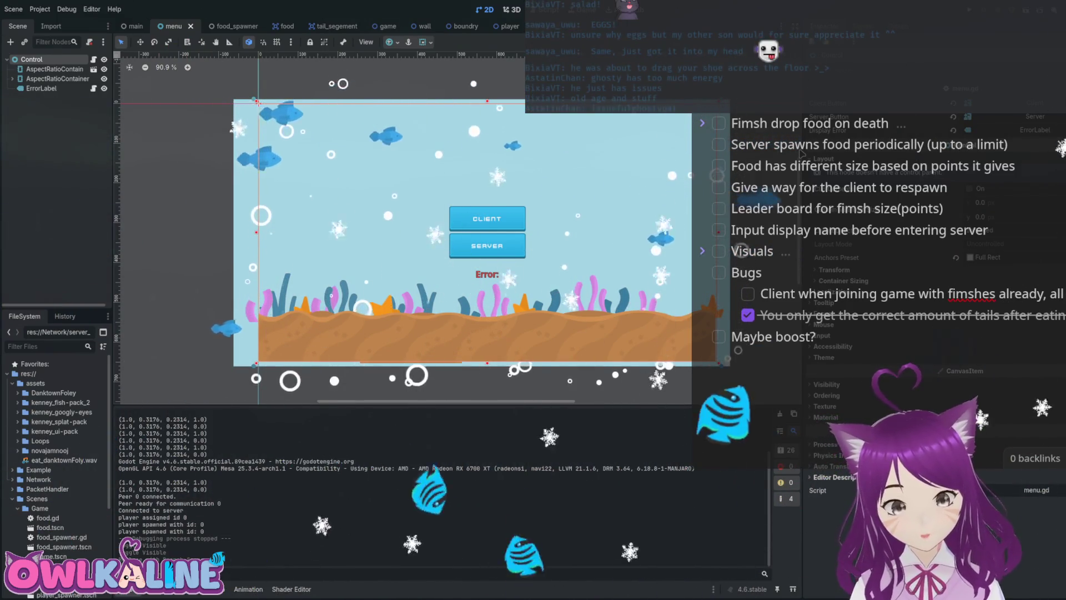
key("Left")
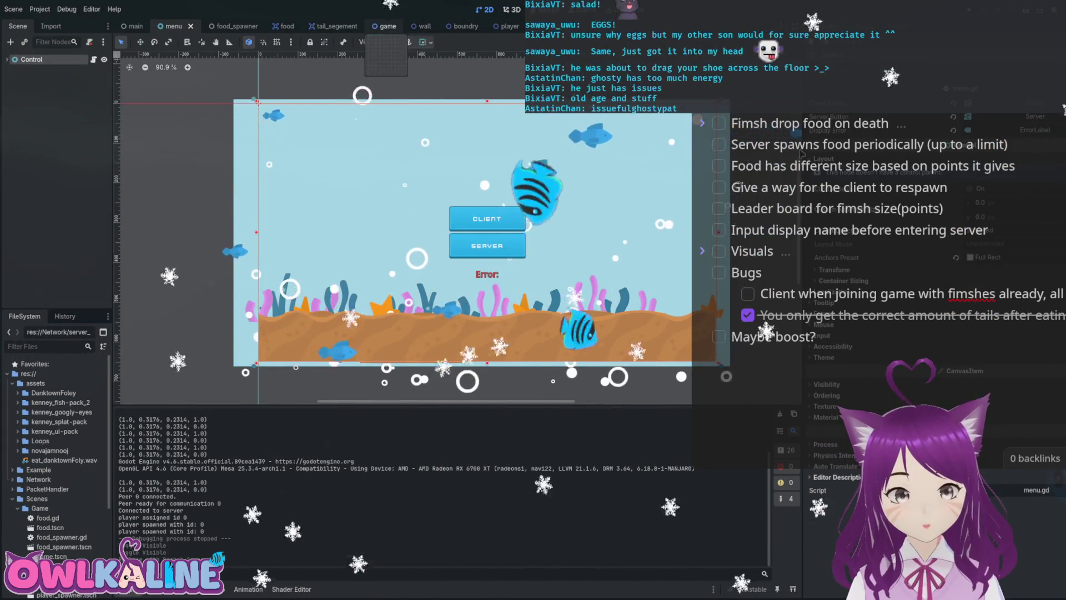
key("ctrl+Tab")
Zoom around the Game scene's 2D viewport and place a Control node under the Game root
scroll(417, 191, "down", 4)
scroll(403, 230, "left", 1)
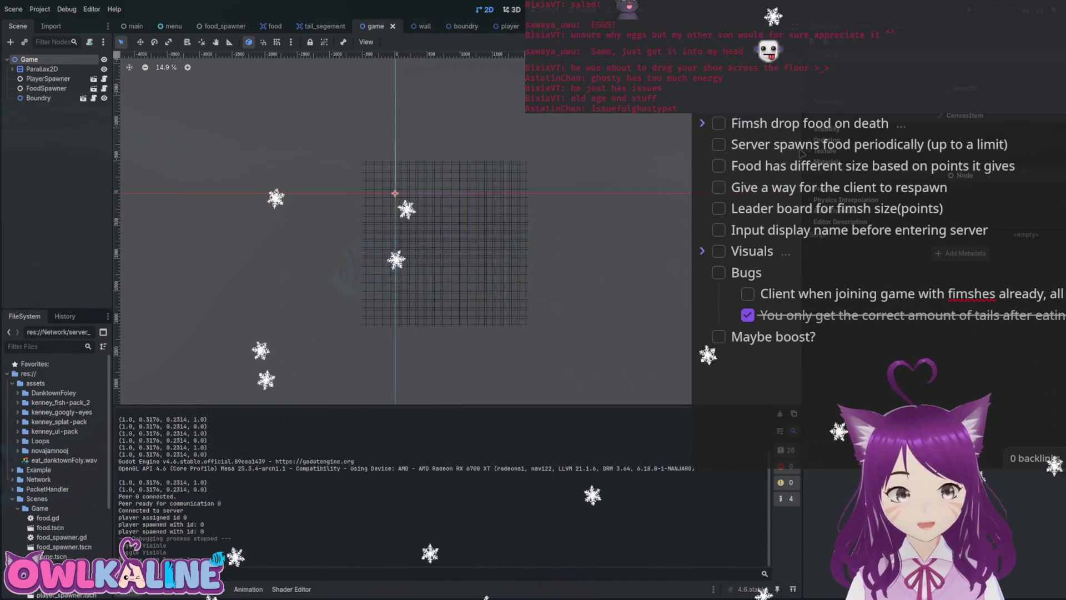
scroll(415, 210, "up", 10)
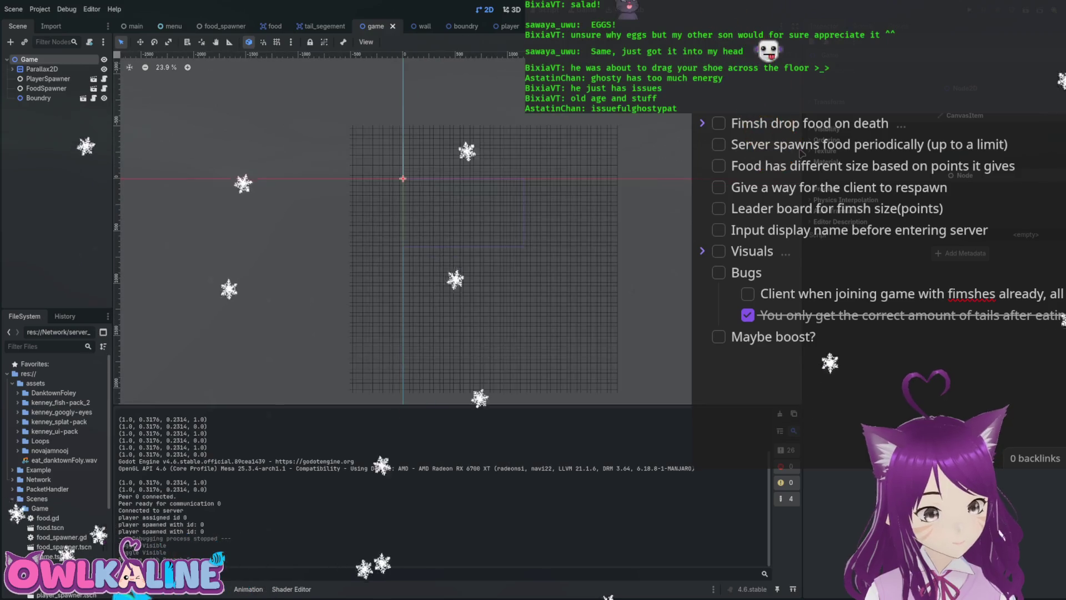
scroll(427, 174, "down", 5)
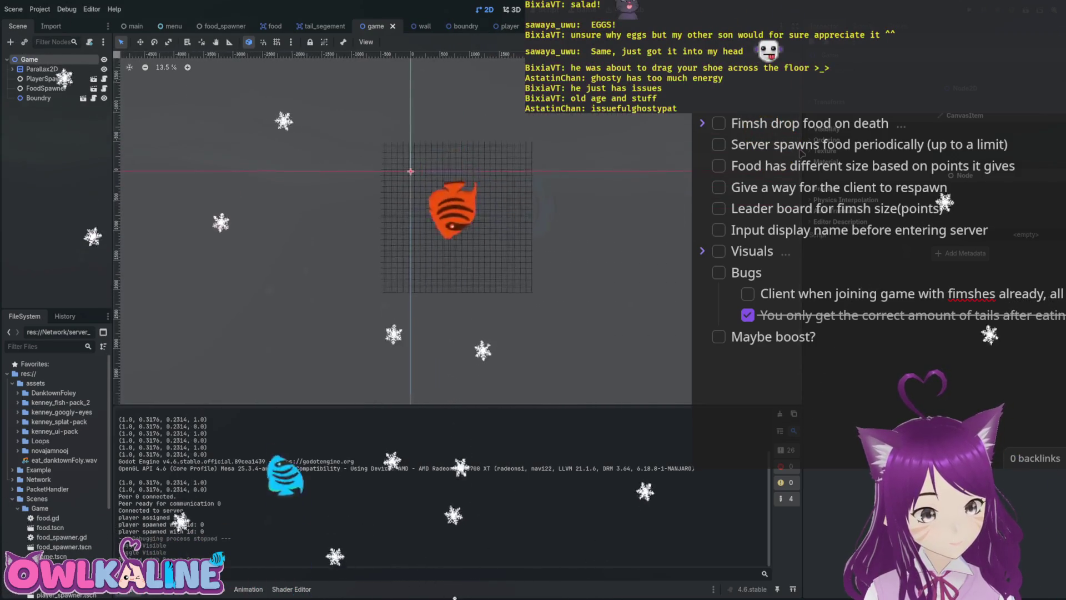
scroll(459, 214, "up", 6)
scroll(459, 214, "down", 9)
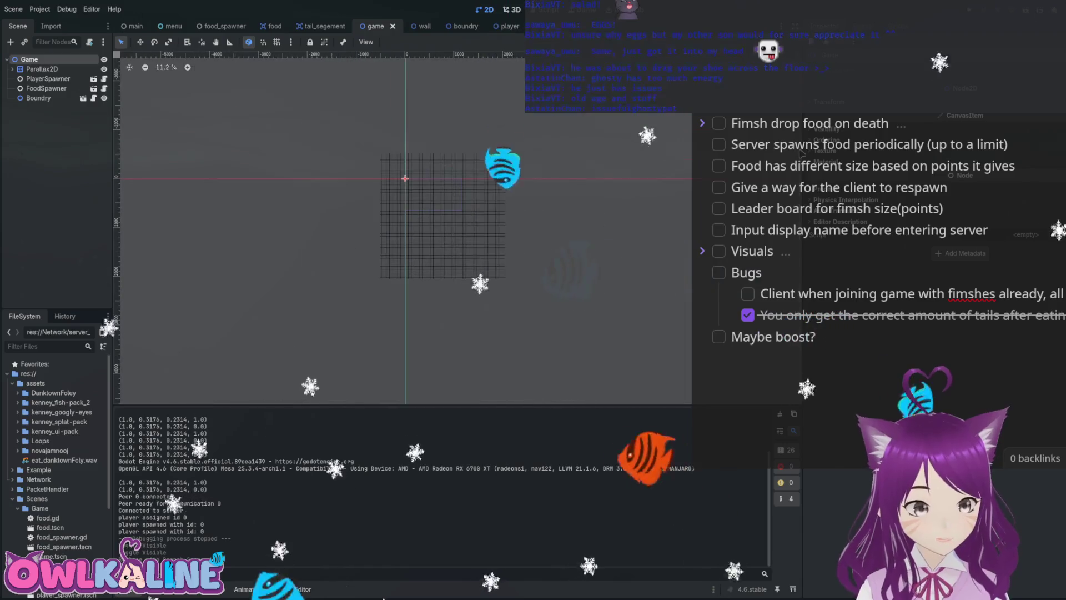
scroll(430, 213, "up", 4)
scroll(429, 214, "down", 8)
scroll(421, 214, "up", 10)
scroll(422, 214, "down", 6)
scroll(405, 231, "up", 2)
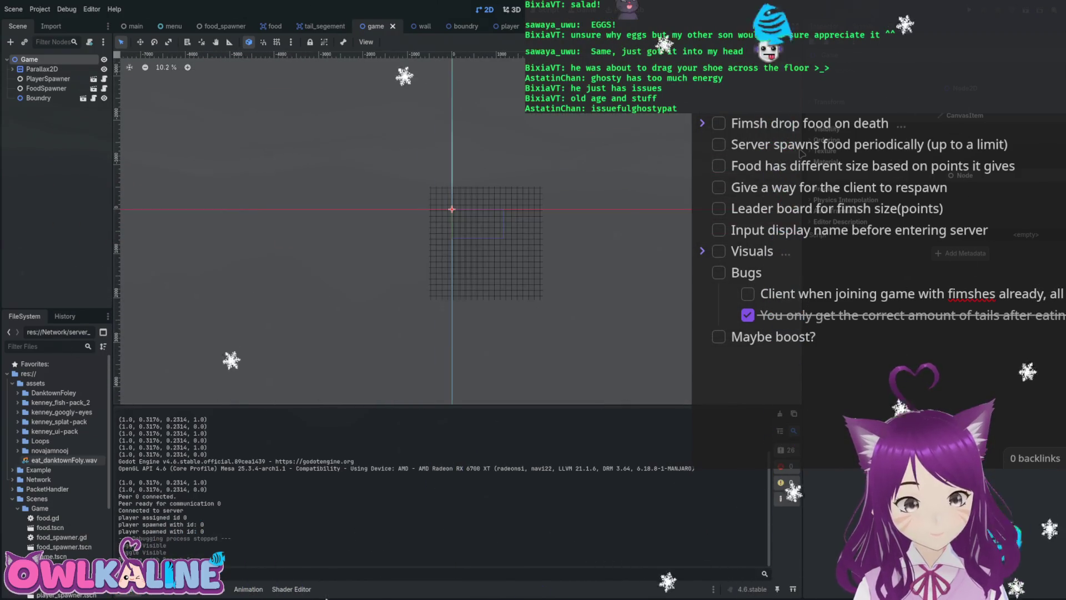
scroll(56, 516, "down", 3)
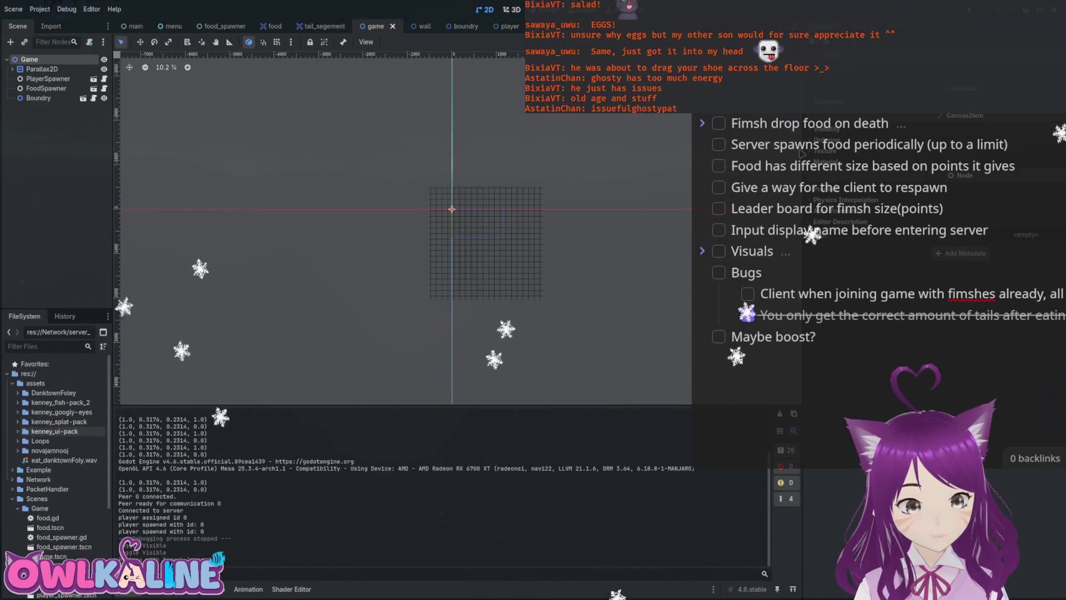
scroll(56, 471, "down", 2)
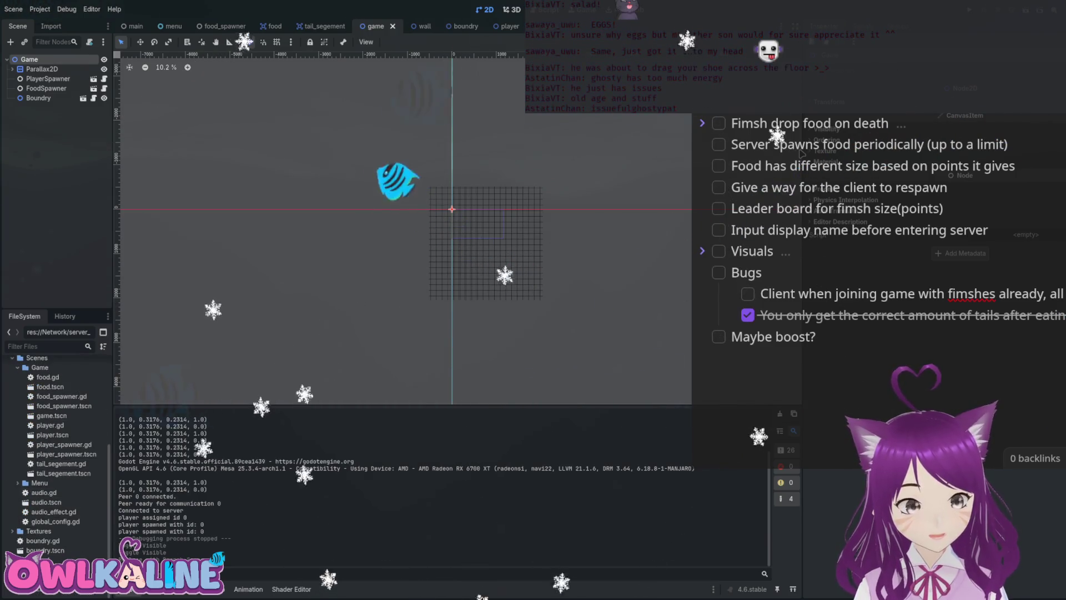
scroll(471, 226, "up", 6)
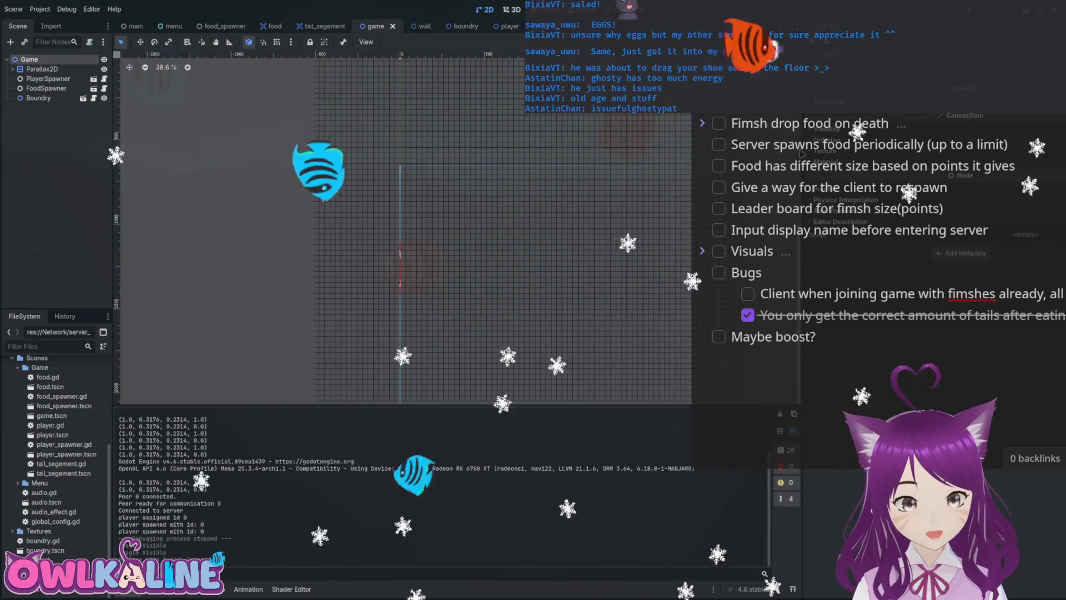
key("ctrl+z")
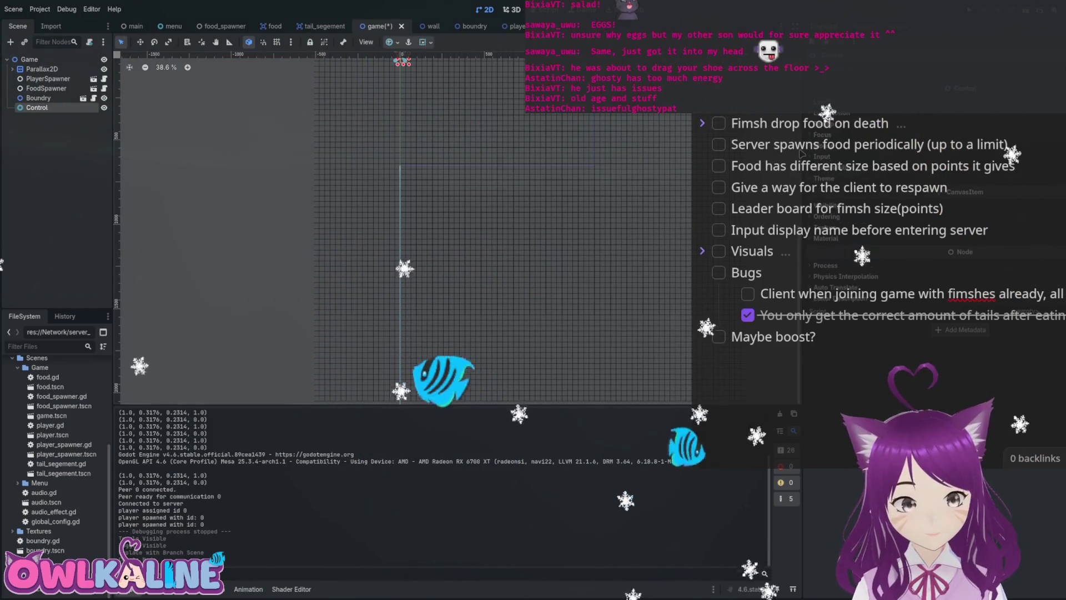
Add a TextEdit and a Label as children of the Control node, then select Control to centre on it
scroll(405, 155, "up", 5)
scroll(405, 227, "down", 2)
scroll(405, 227, "right", 3)
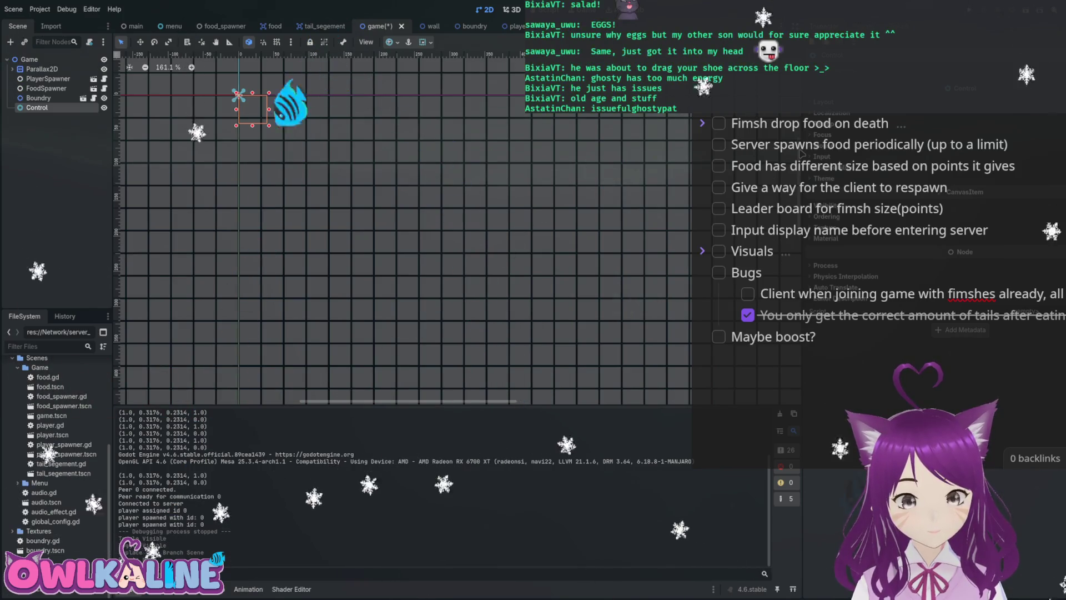
key("Return")
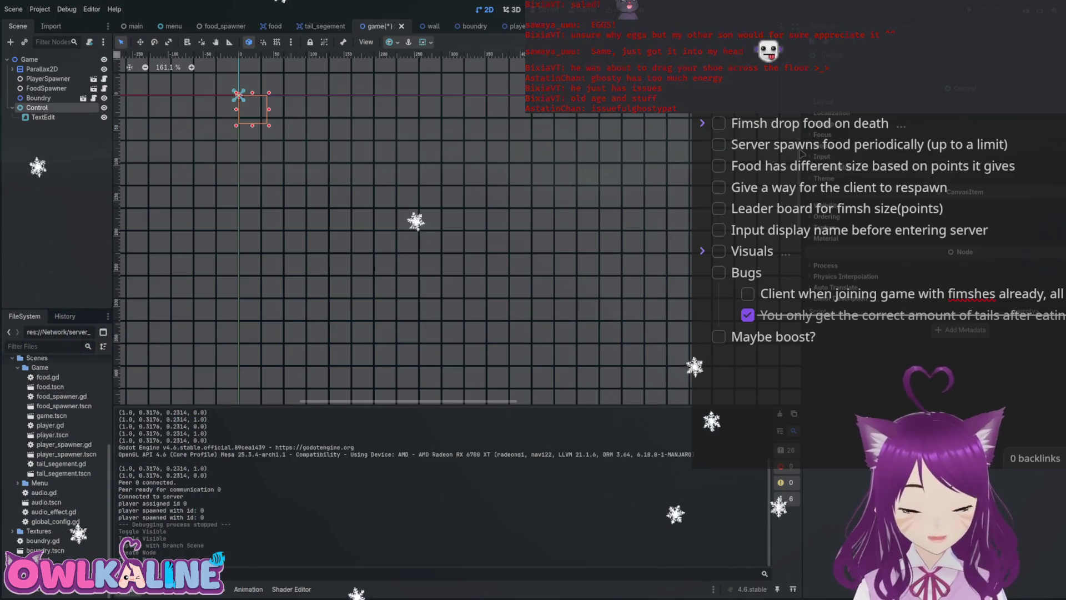
key("Return")
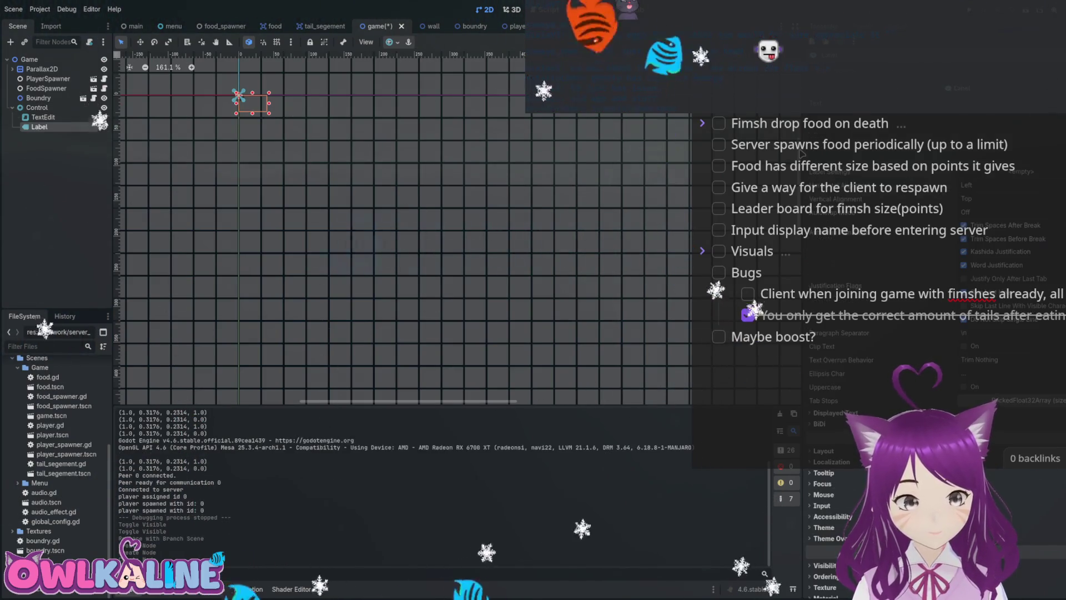
double_click(36, 107)
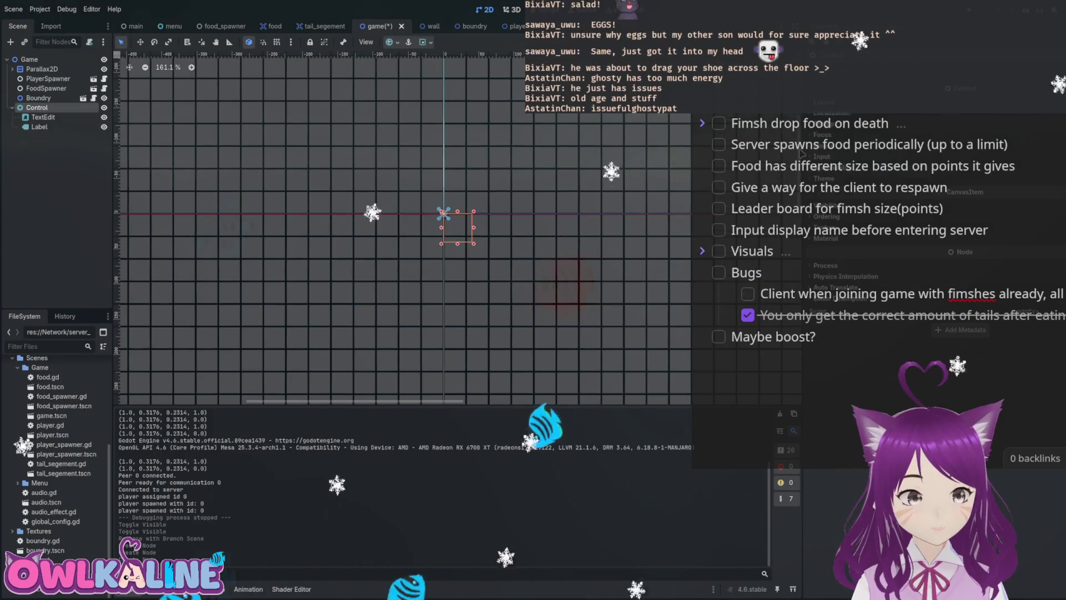
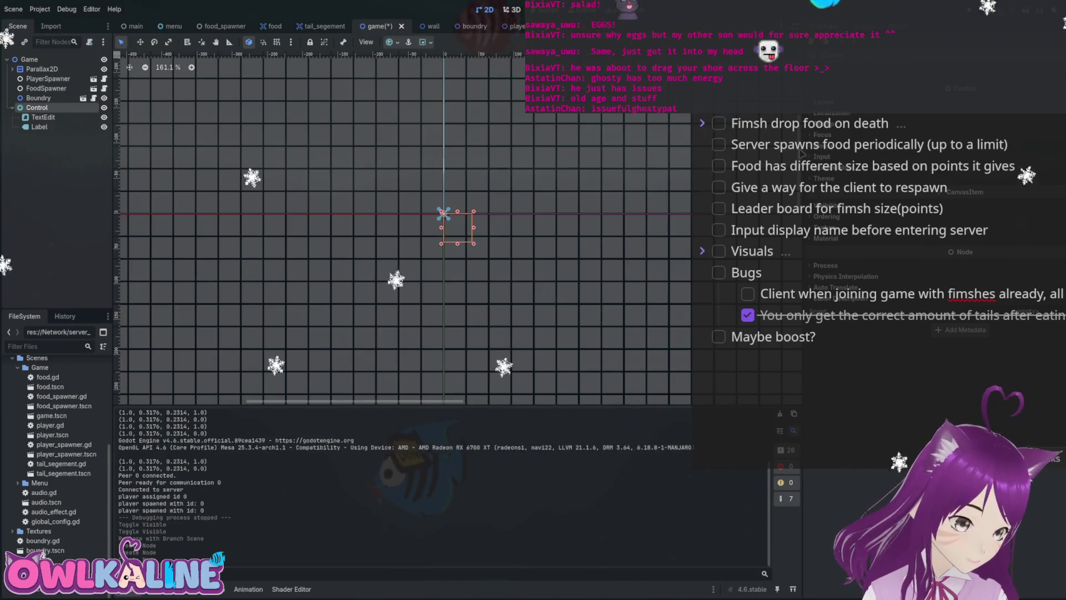
Add an HBoxContainer under Control and move the Label into it
key("Return")
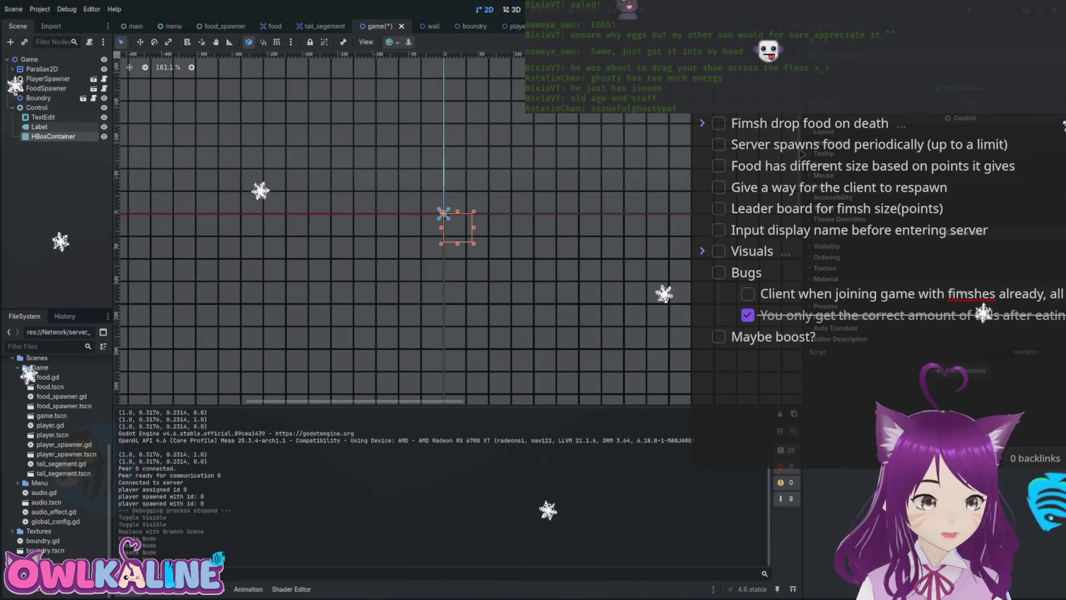
left_click_drag(61, 139, 61, 139)
scroll(441, 225, "up", 9)
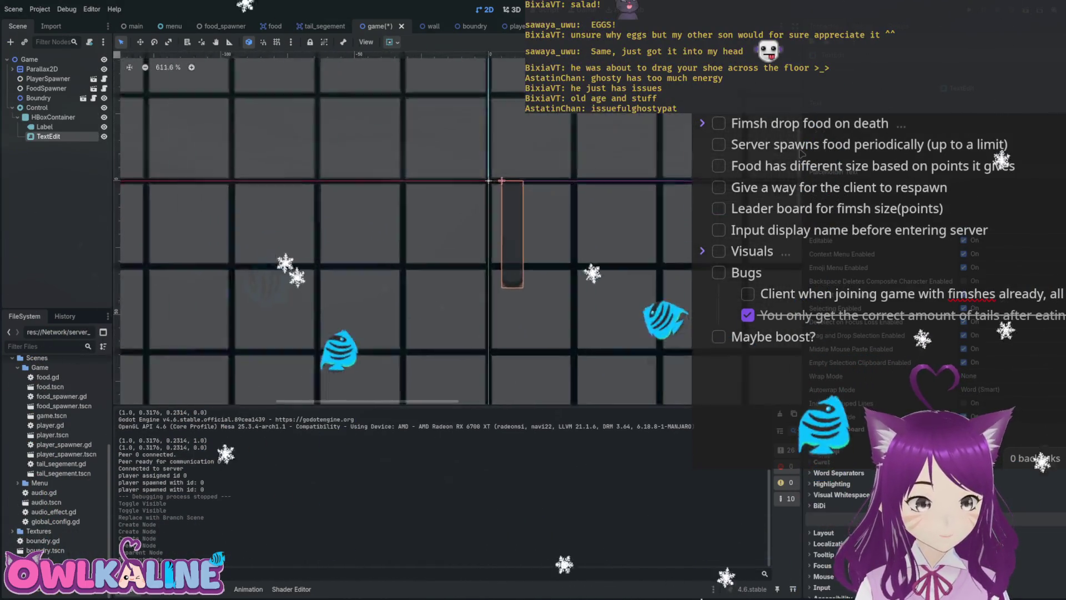
Change the Label's text to 'Username:', correcting the typo
left_click(44, 127)
key("f")
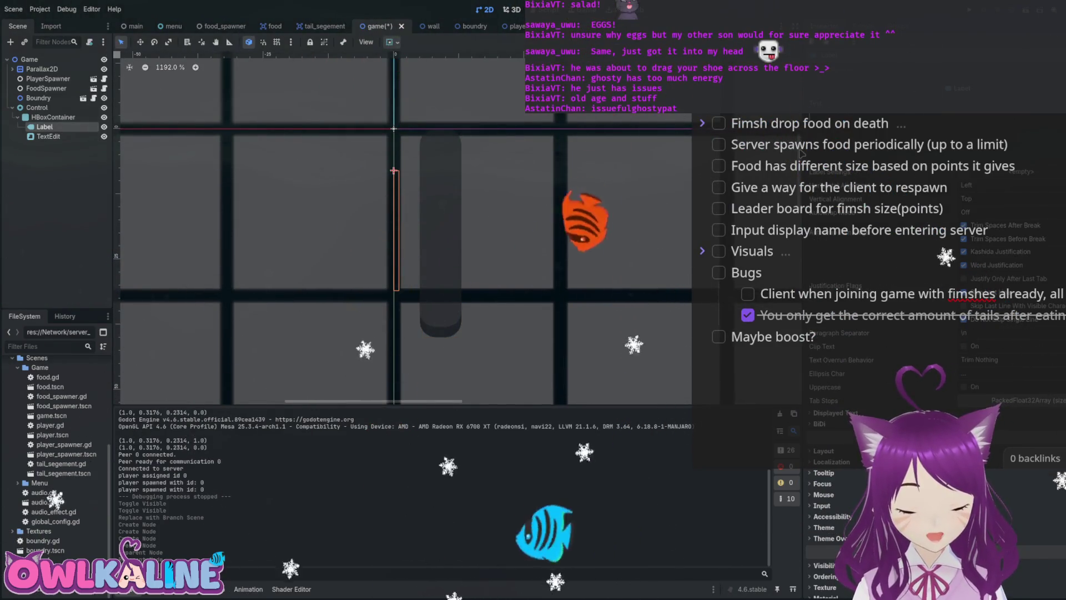
type("Usernaem")
key("BackSpace")
key("BackSpace")
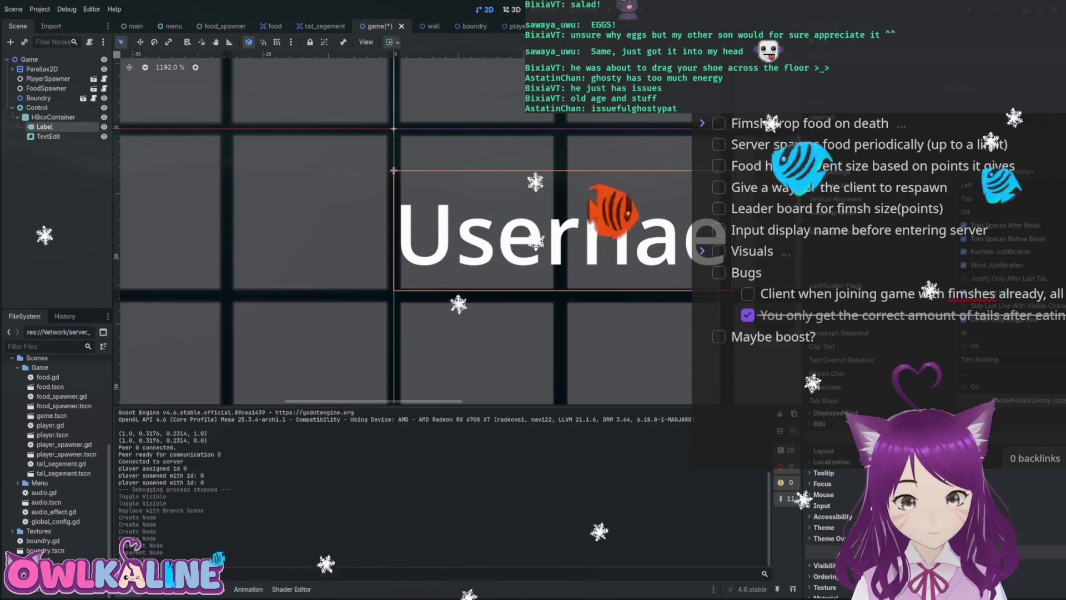
type("me:")
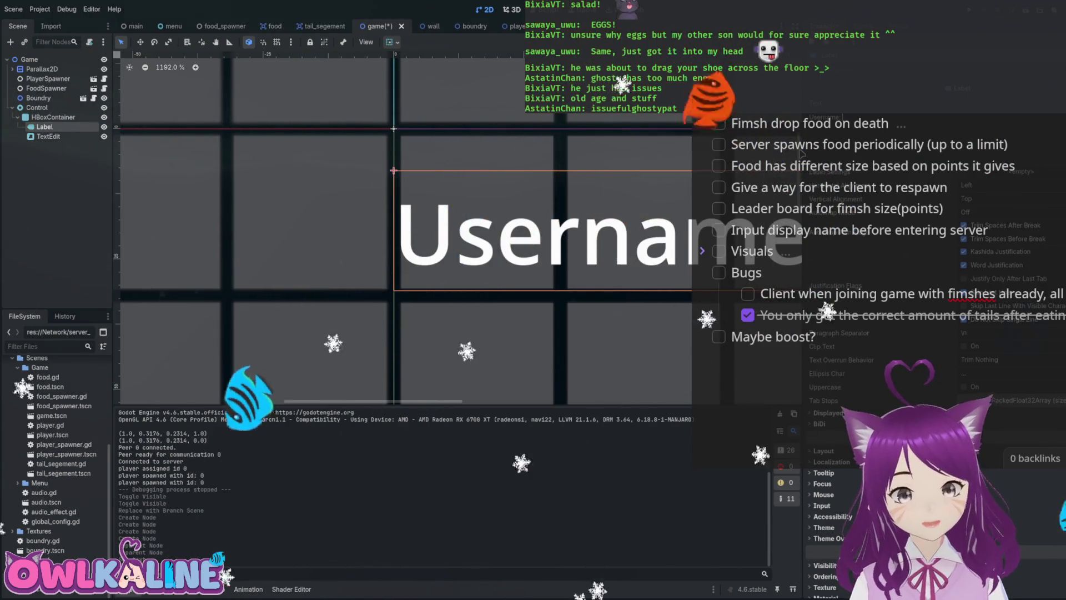
scroll(209, 263, "down", 7)
scroll(516, 233, "down", 2)
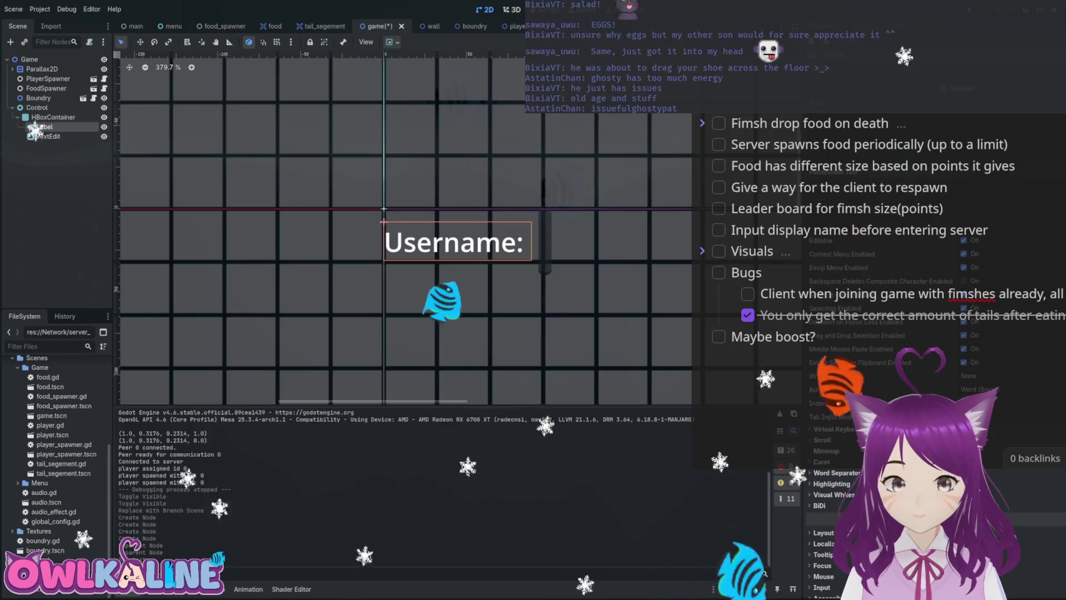
left_click(44, 127)
Select the TextEdit node to attach the username.gd script
left_click(48, 136)
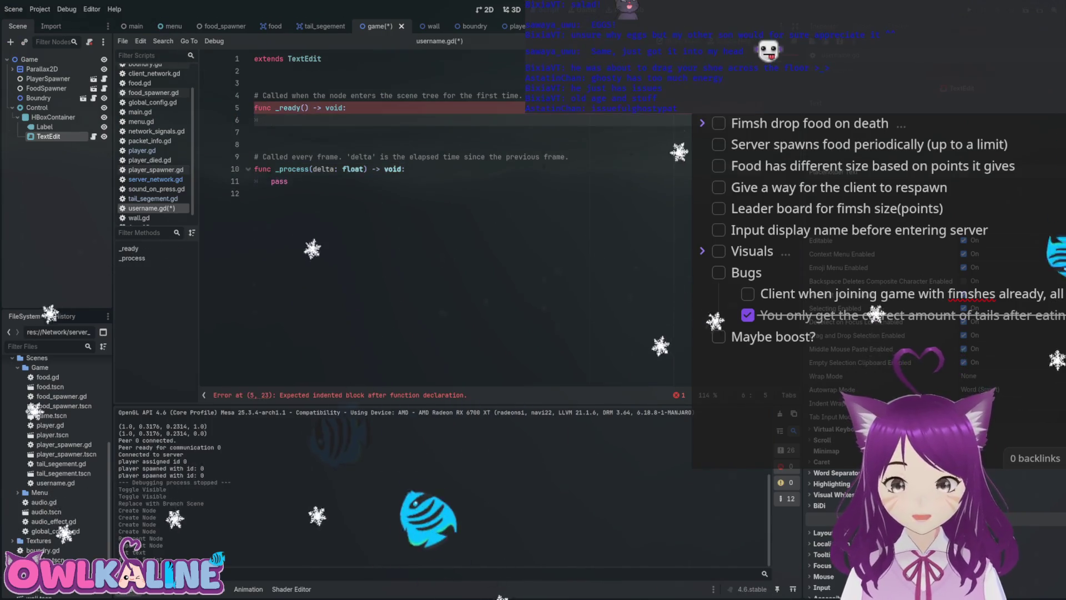
Finish text = "fimsh" in _ready(), save, and go back to the 2D view
type("xt = \"")
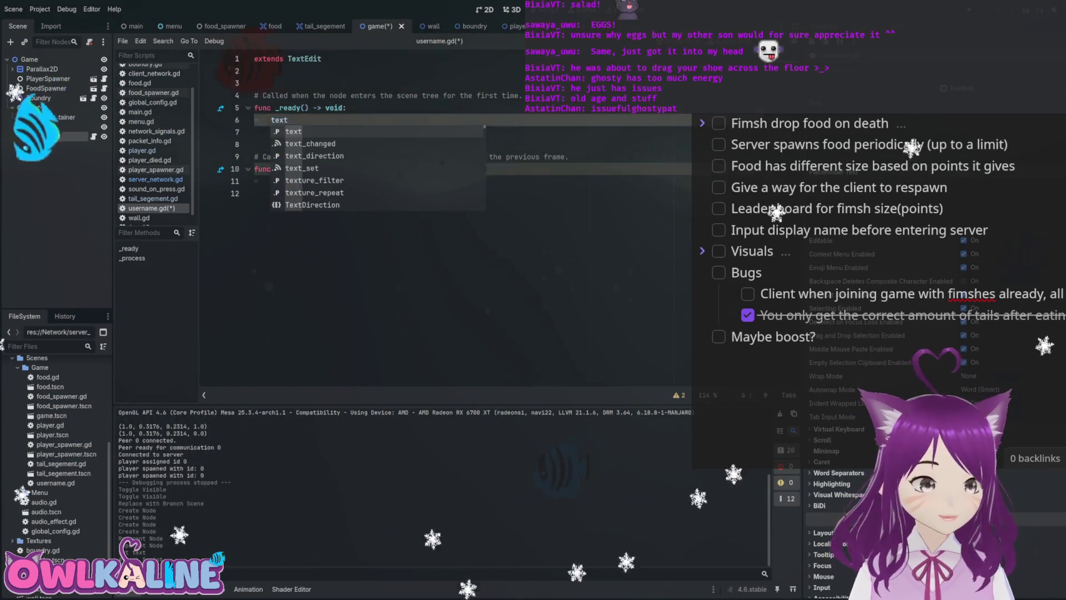
key("Escape")
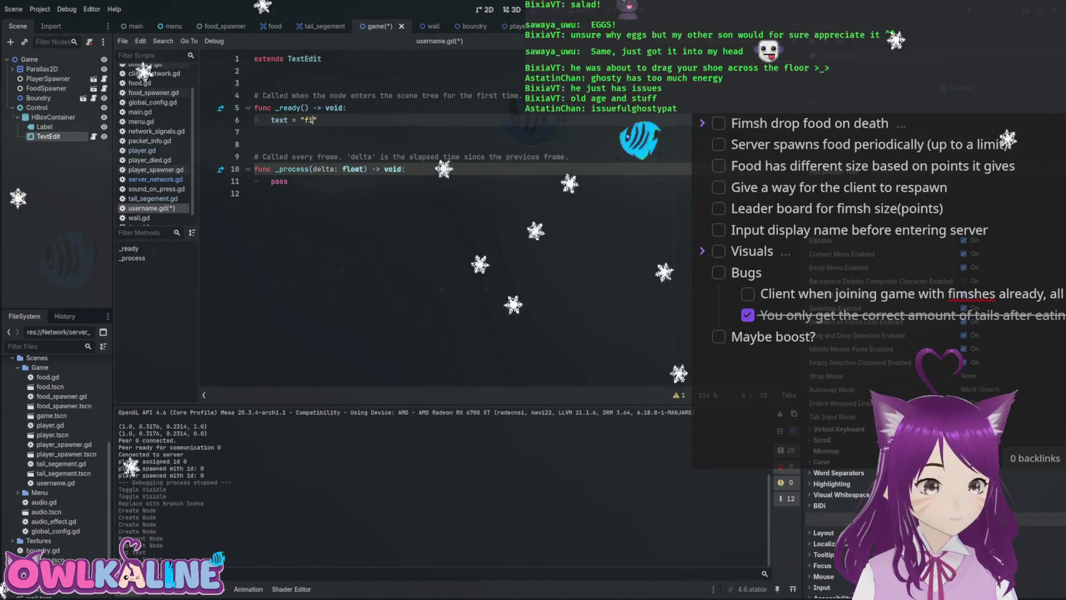
key("ctrl+s")
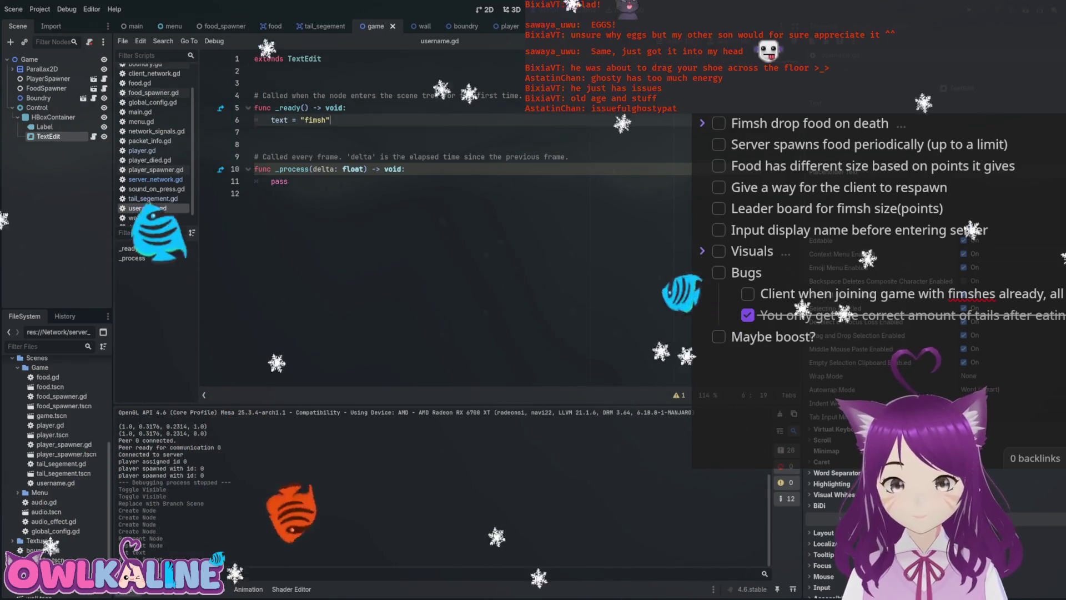
left_click(255, 82)
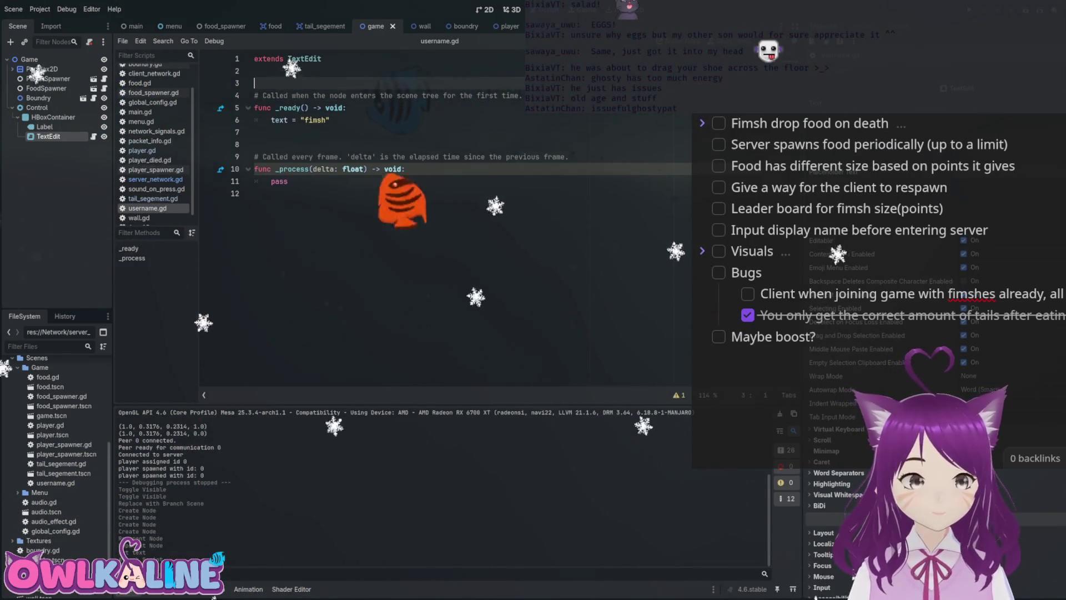
key("ctrl+F1")
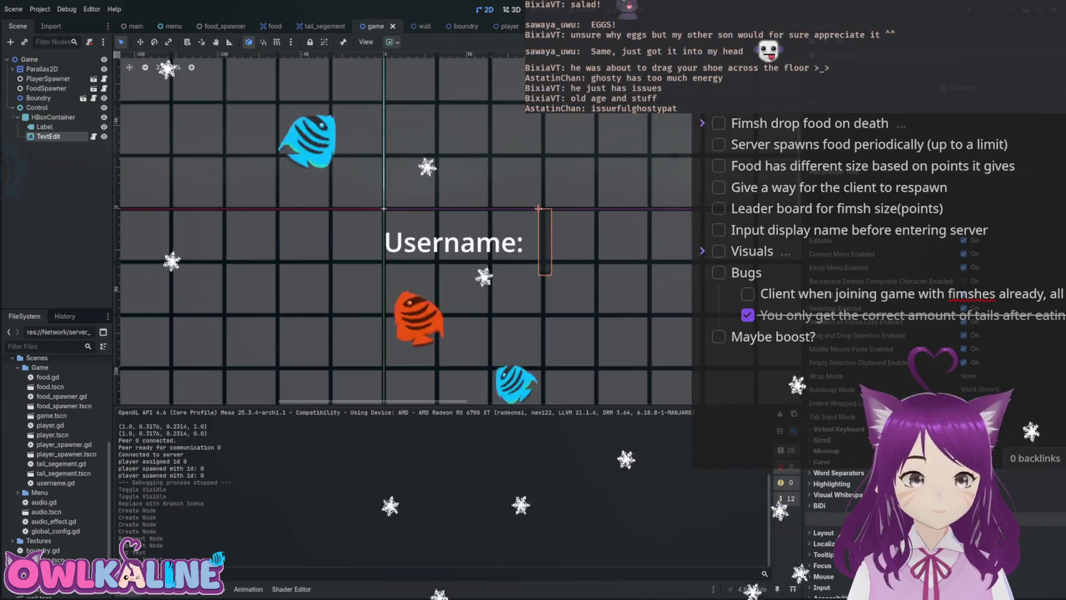
Add an AspectRatioContainer under Control and reparent the HBoxContainer into it
scroll(301, 154, "down", 3)
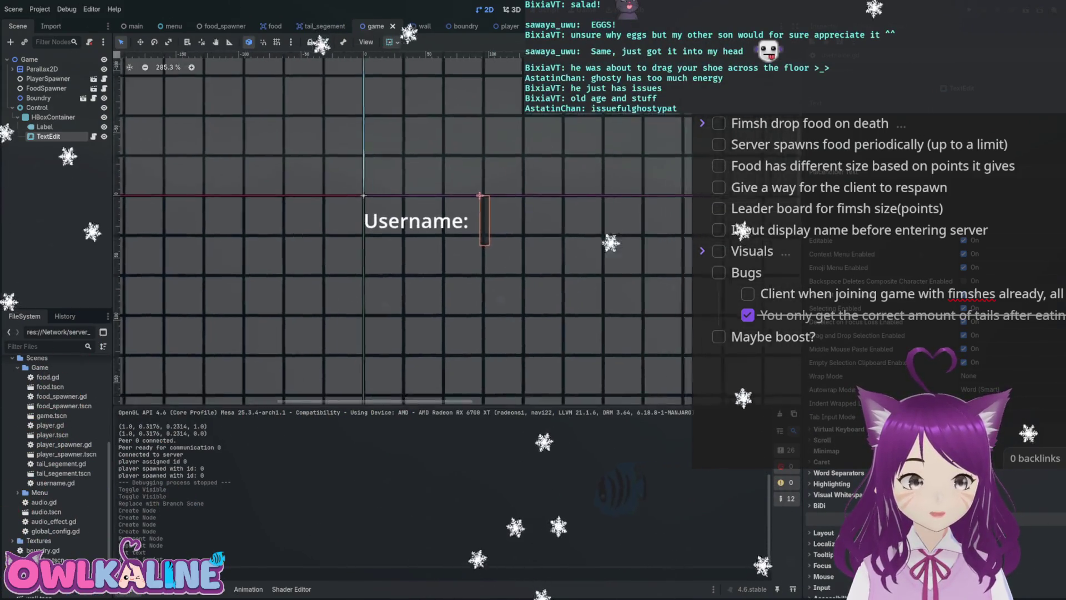
left_click_drag(364, 164, 301, 154)
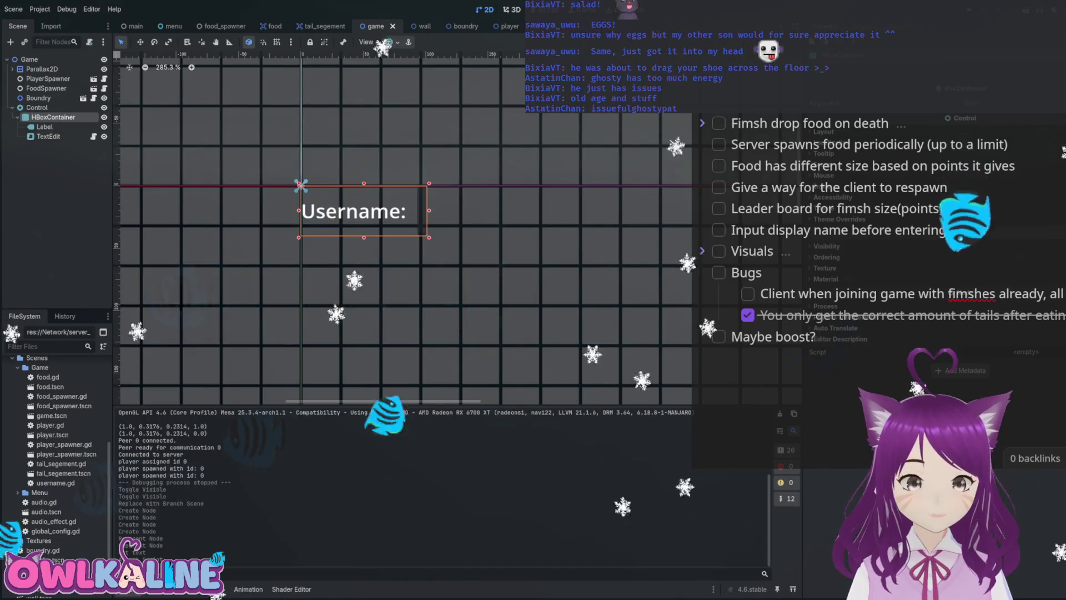
left_click(37, 107)
scroll(389, 169, "down", 2)
scroll(404, 170, "down", 2)
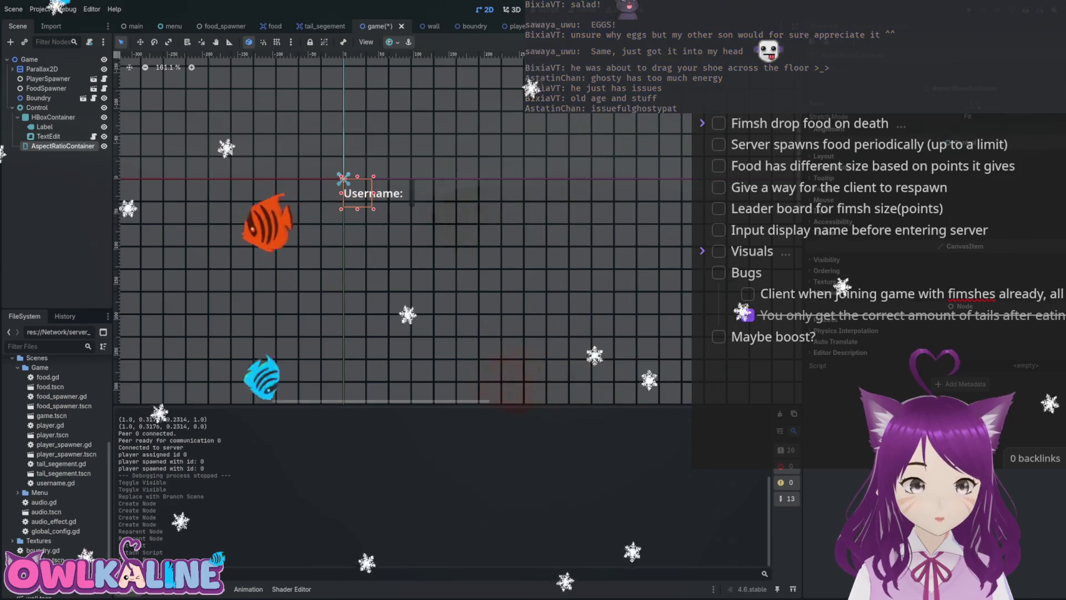
mouse_move(55, 145)
left_mouse_down()
mouse_move(66, 145)
mouse_move(53, 118)
left_mouse_up()
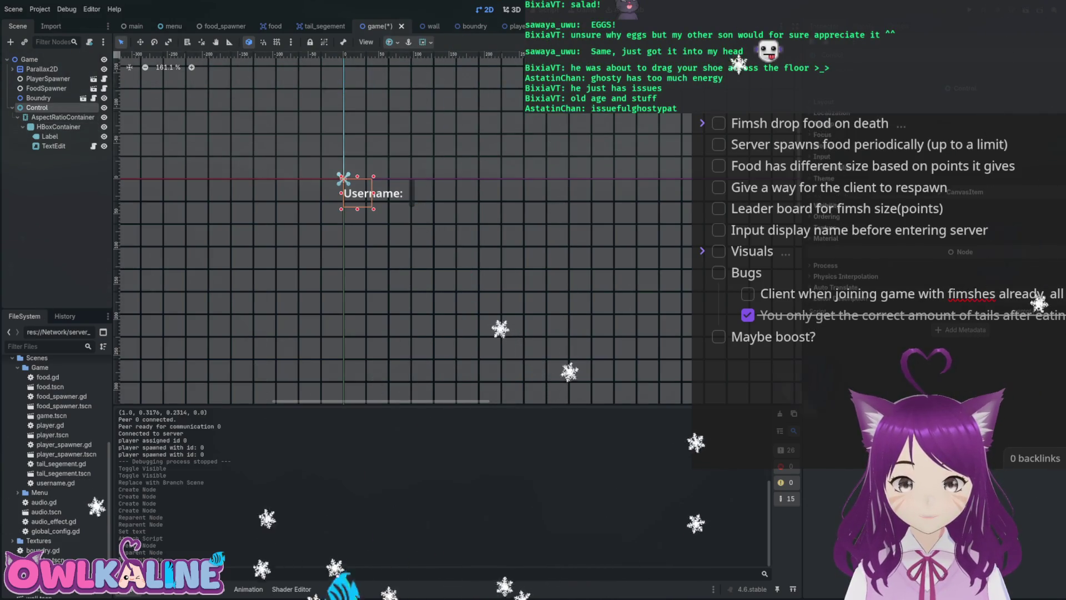
Try the container's Stretch Mode options, ending back on Fit
left_click(824, 101)
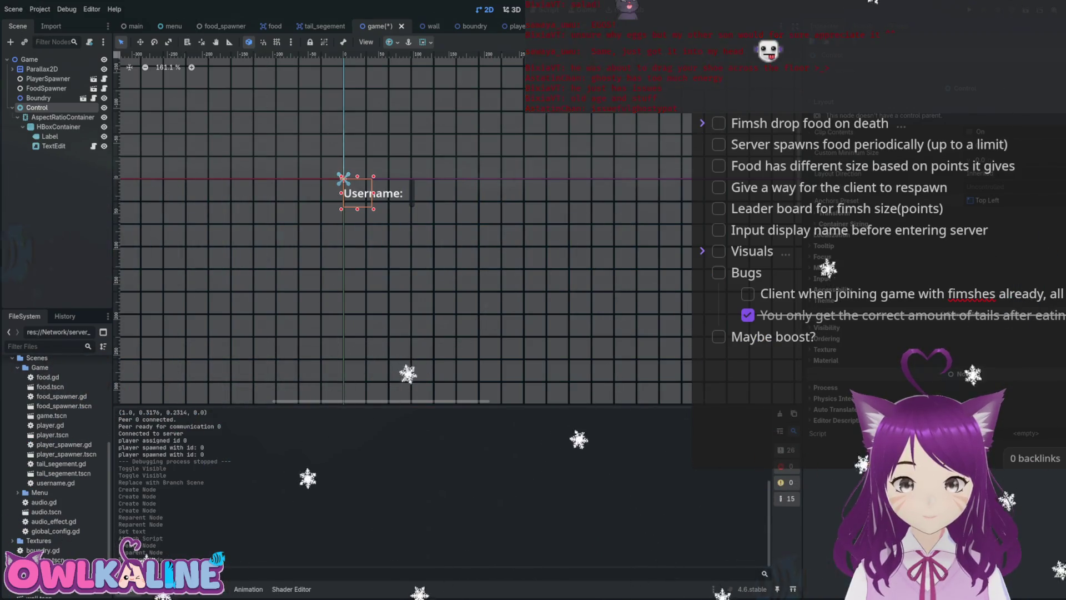
scroll(141, 179, "down", 2)
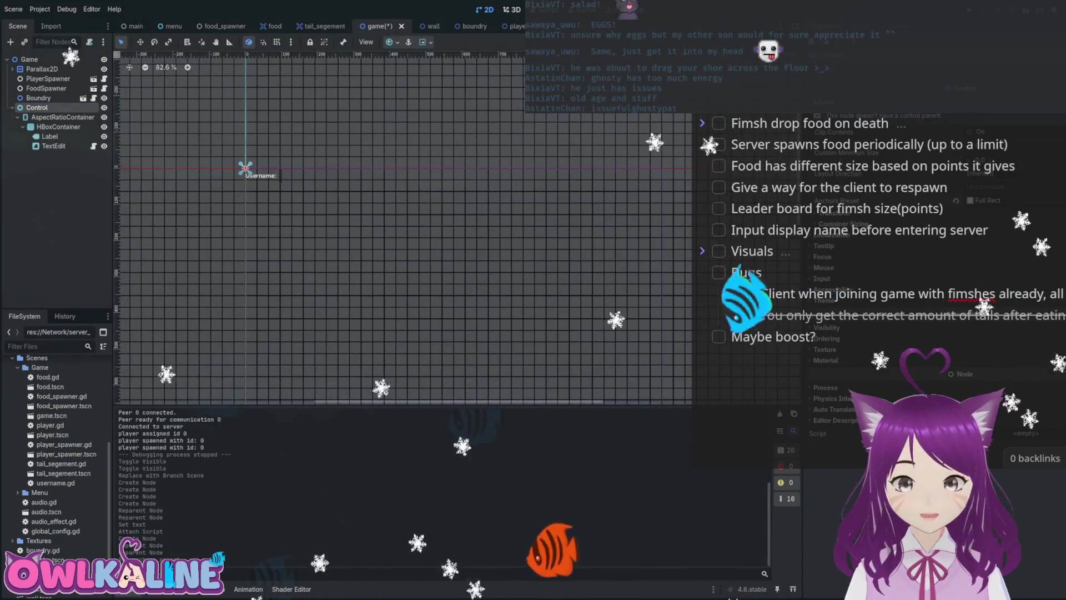
left_click(63, 117)
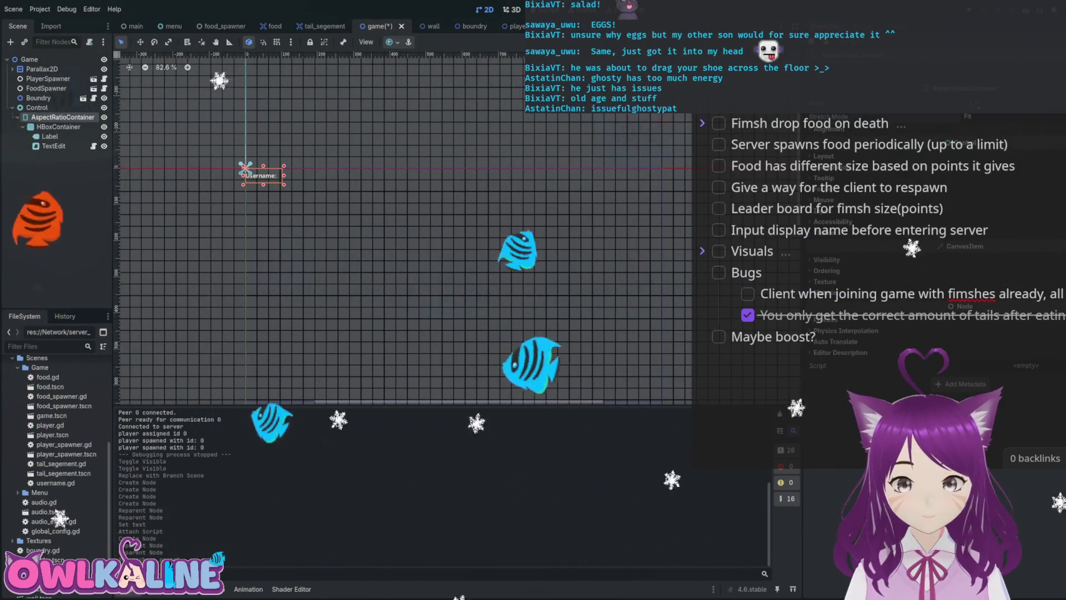
left_click(994, 116)
left_click(994, 116)
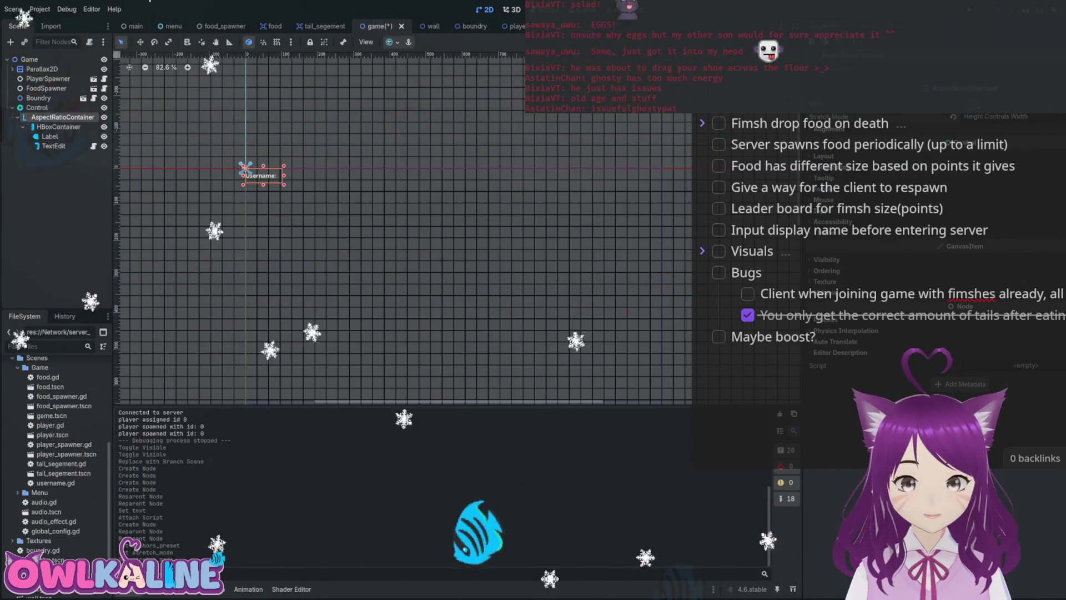
left_click(994, 116)
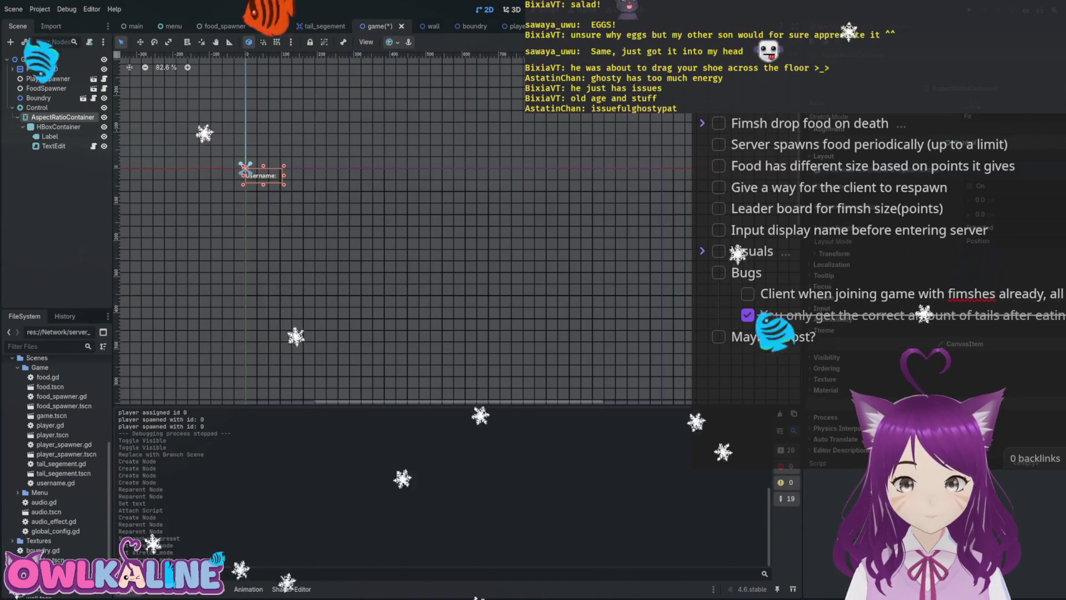
Set Layout Mode to Anchors and try the Top Right and Center presets
left_click(982, 241)
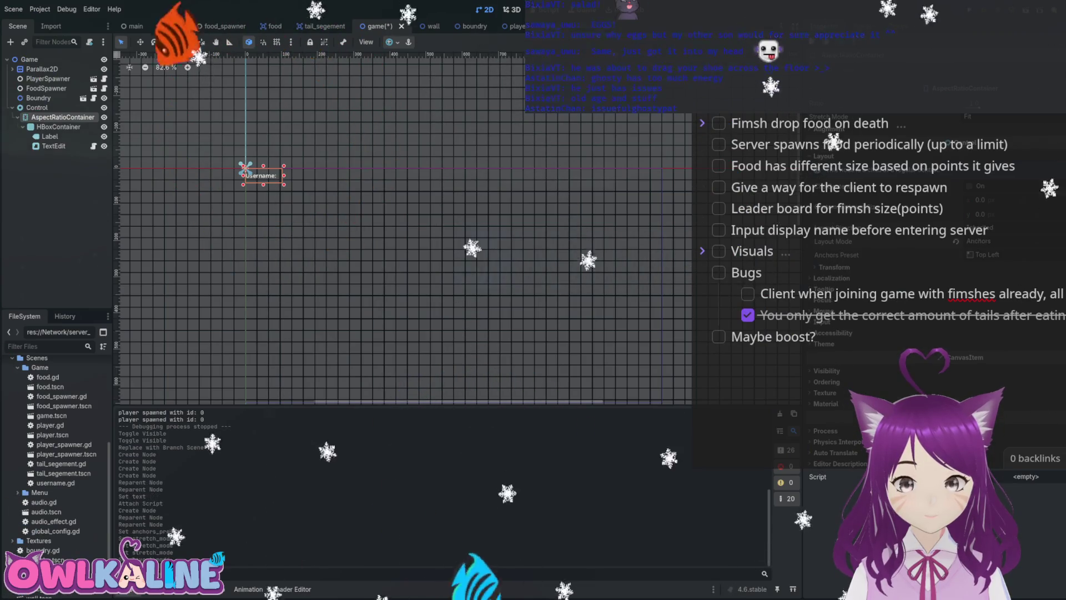
left_click(983, 254)
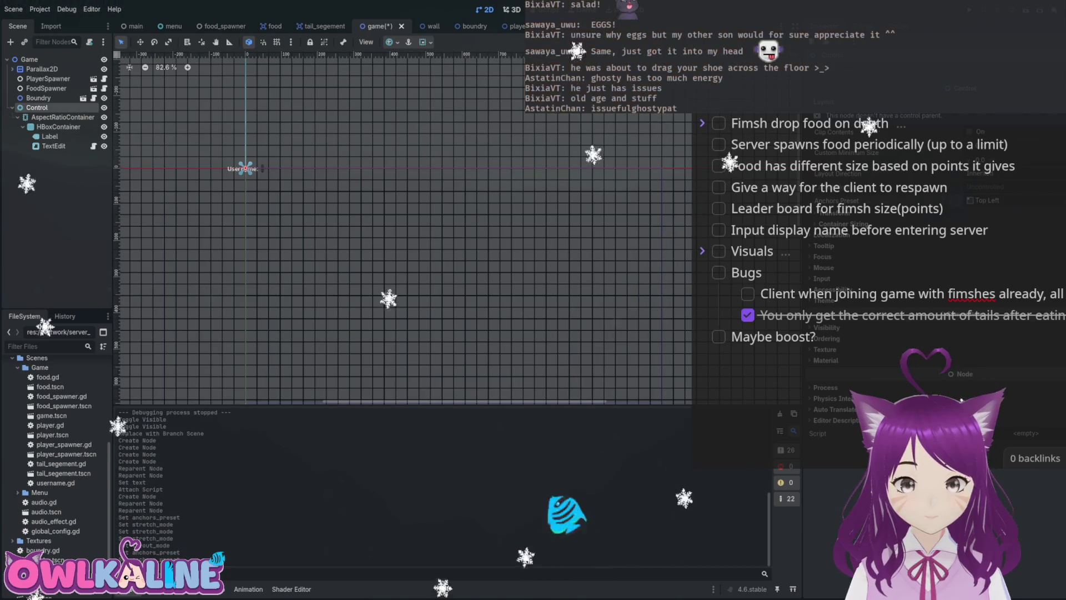
left_click(985, 200)
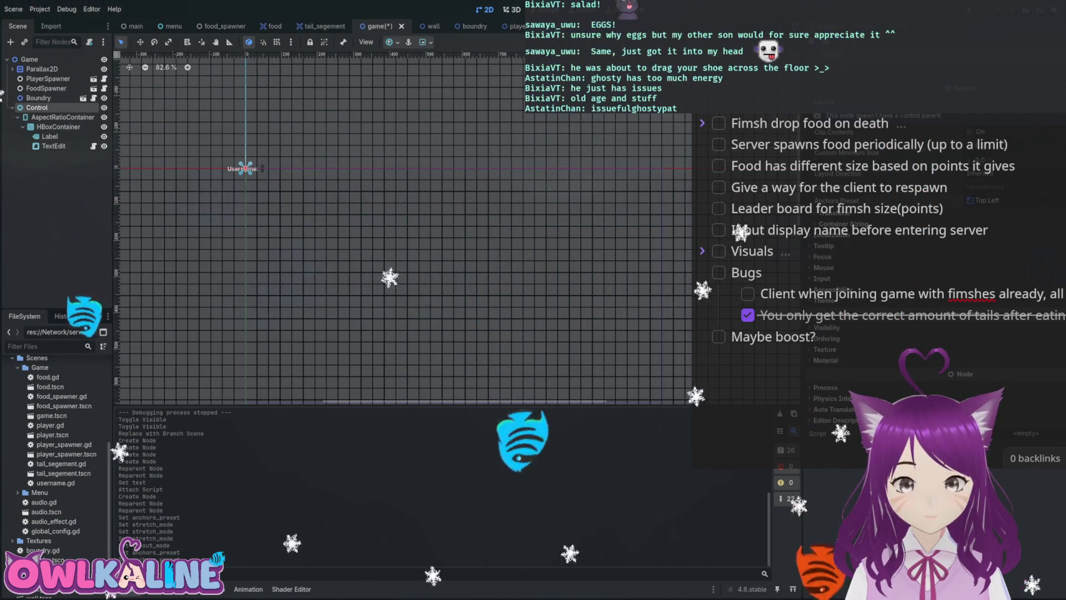
left_click(984, 200)
left_click(63, 118)
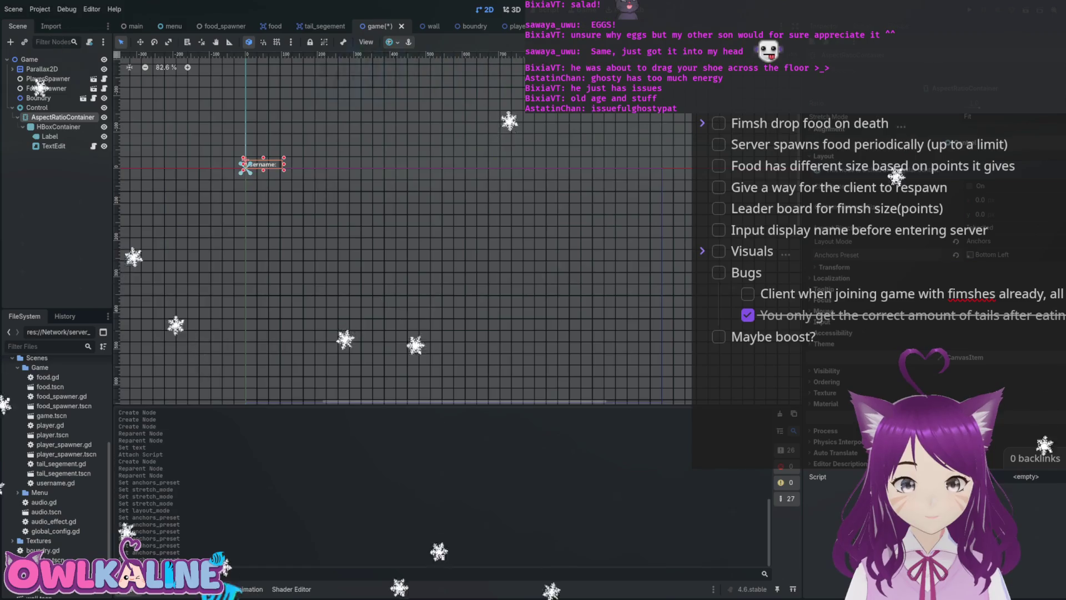
Zoom the 2D viewport and inspect the Control node of the game UI
scroll(355, 167, "up", 8)
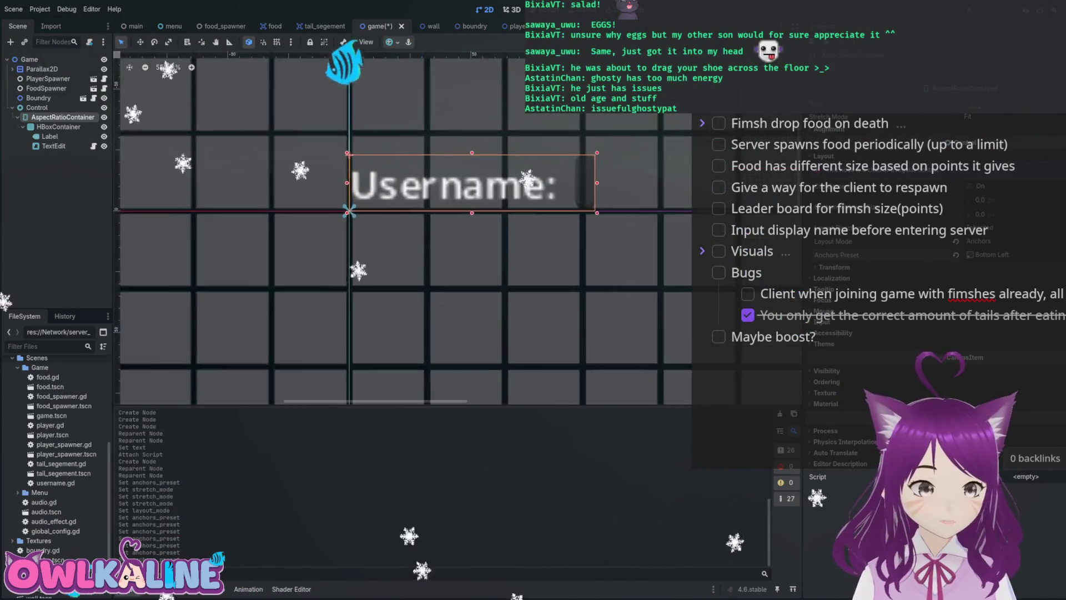
scroll(390, 187, "up", 2)
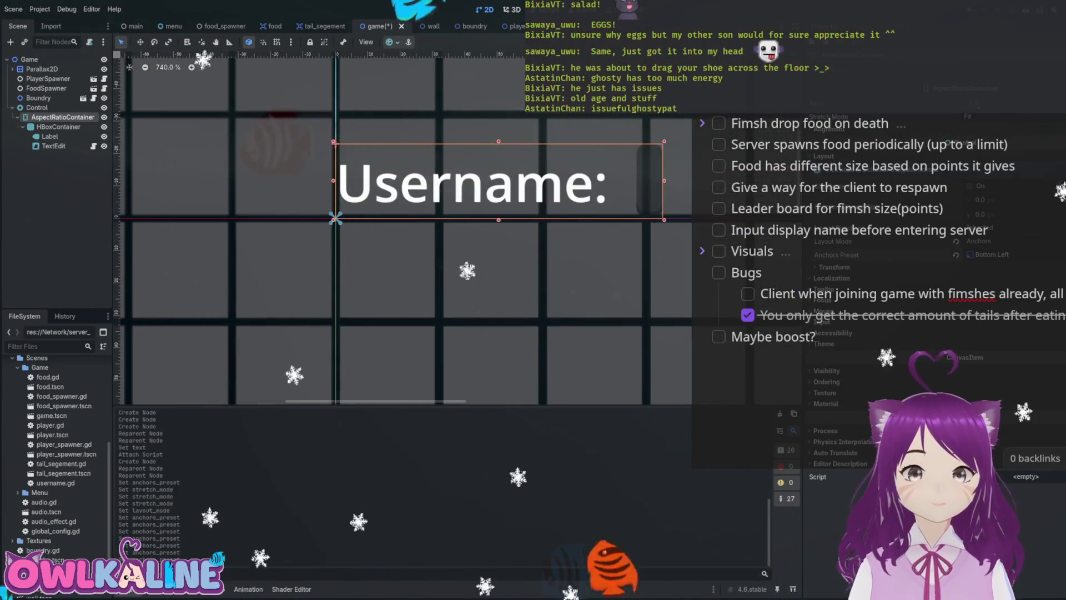
scroll(389, 222, "down", 6)
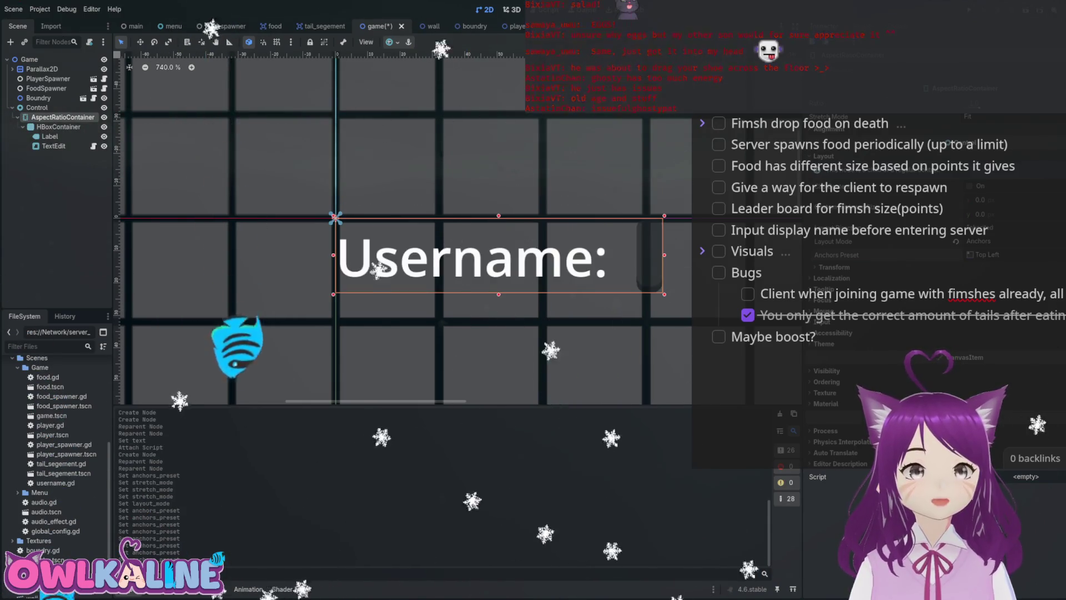
scroll(389, 222, "down", 3)
scroll(208, 178, "down", 6)
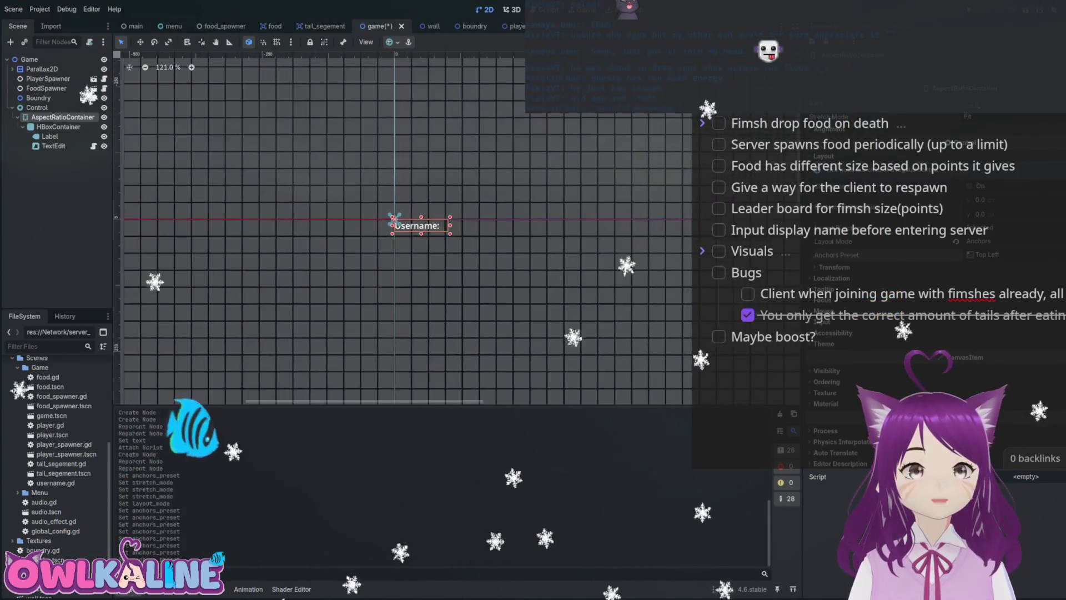
scroll(336, 205, "up", 13)
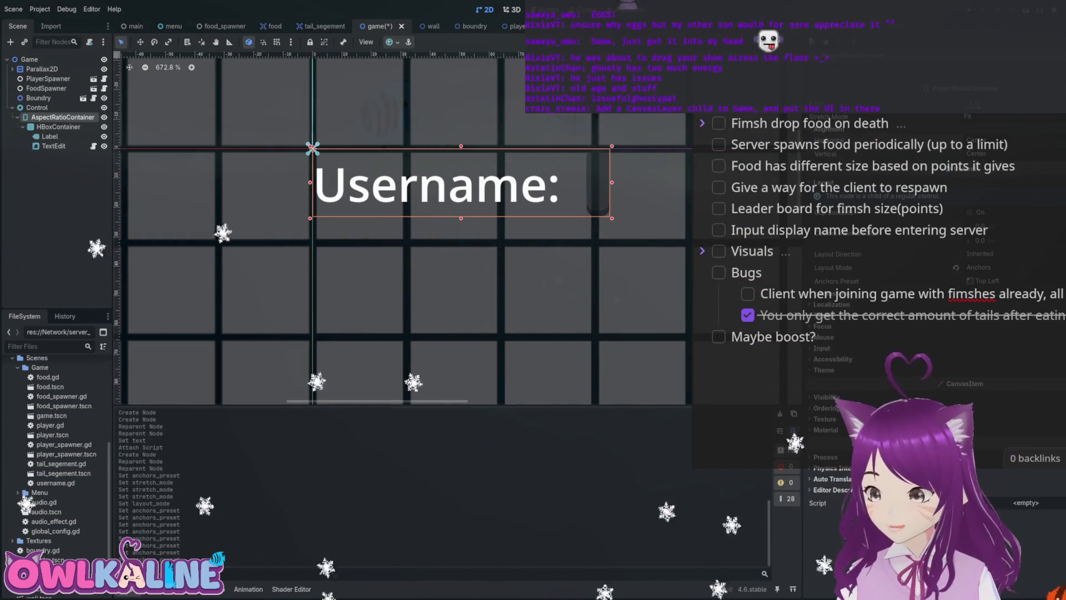
left_click(36, 108)
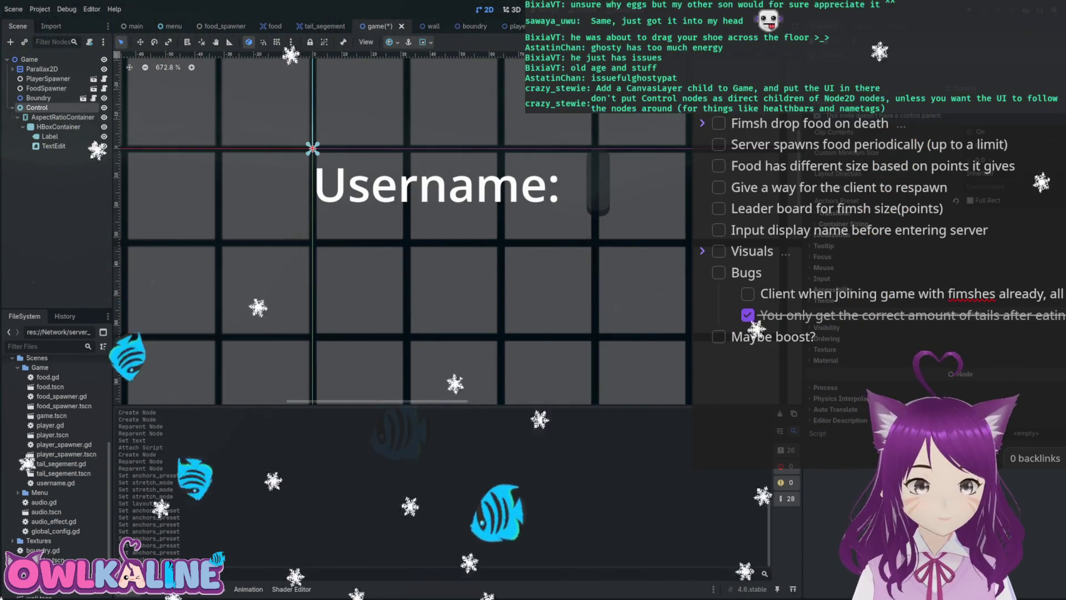
Check the Game root and AspectRatioContainer, then open the menu scene
scroll(343, 211, "down", 6)
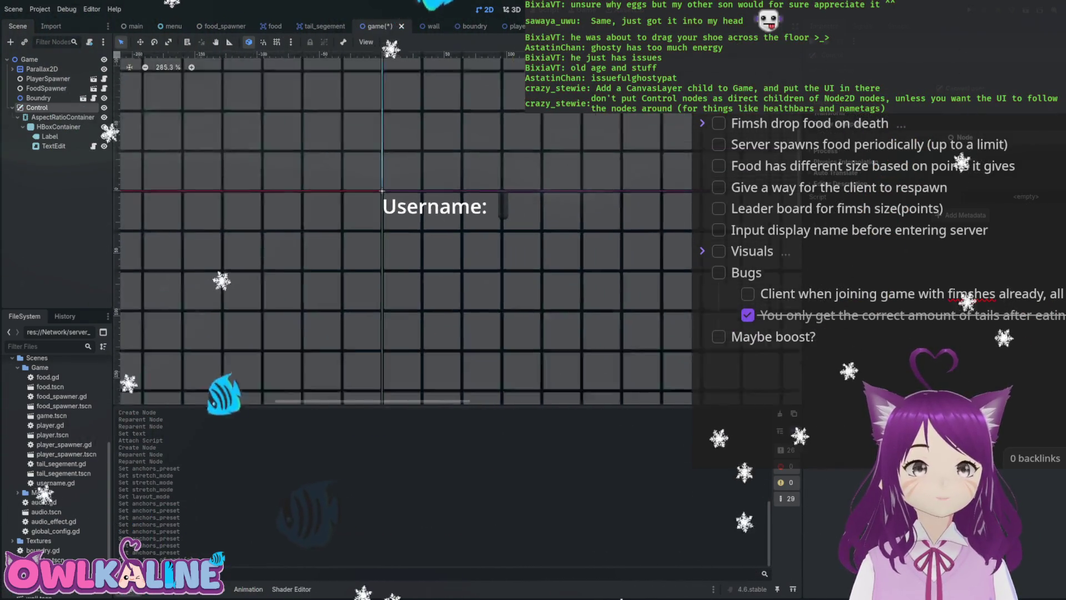
left_click(29, 59)
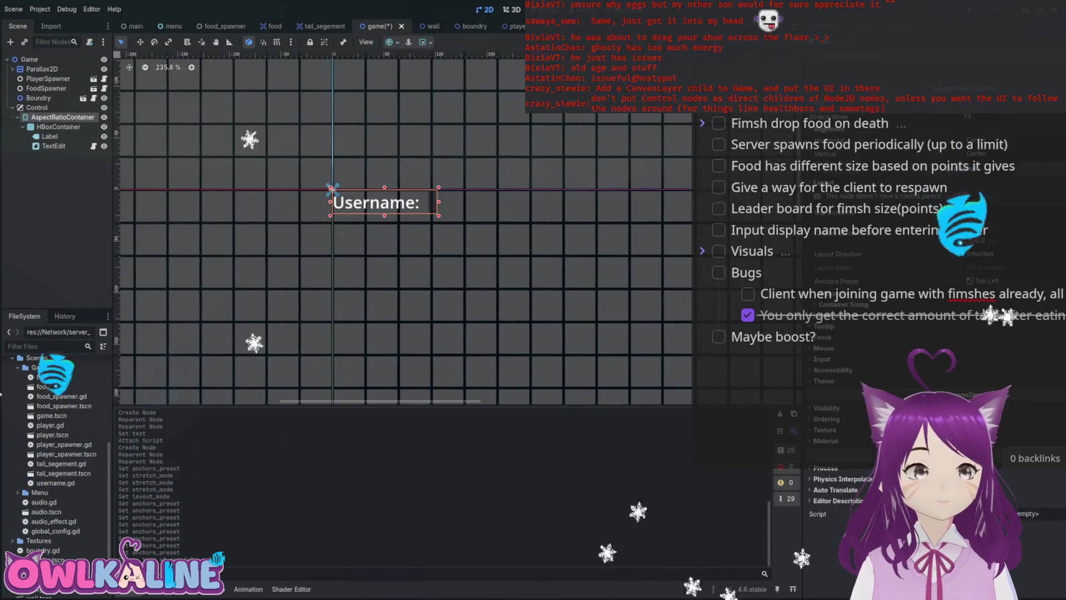
left_click(62, 117)
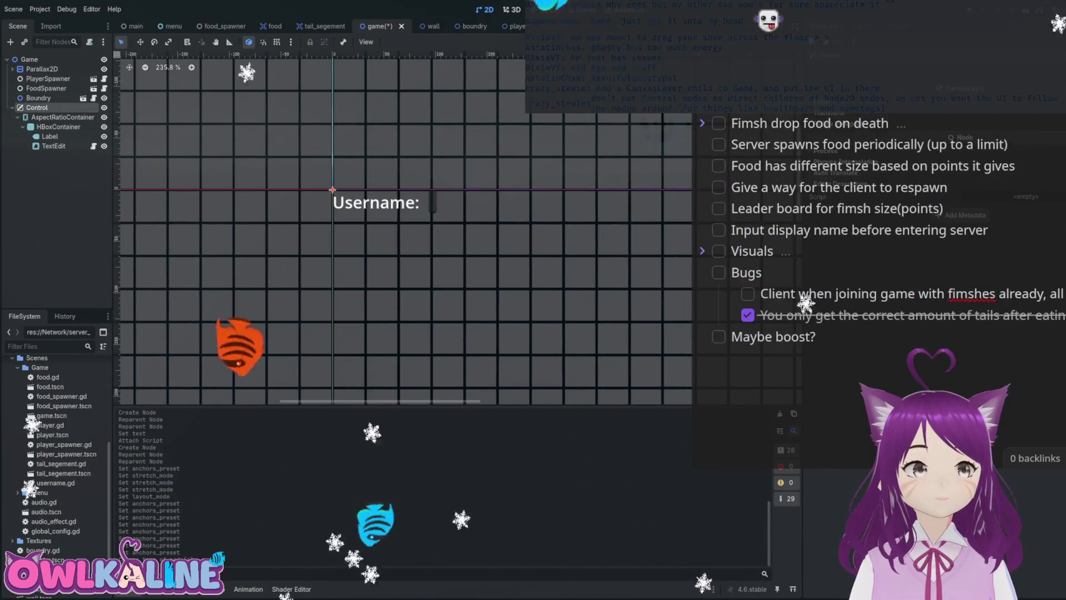
left_click(172, 26)
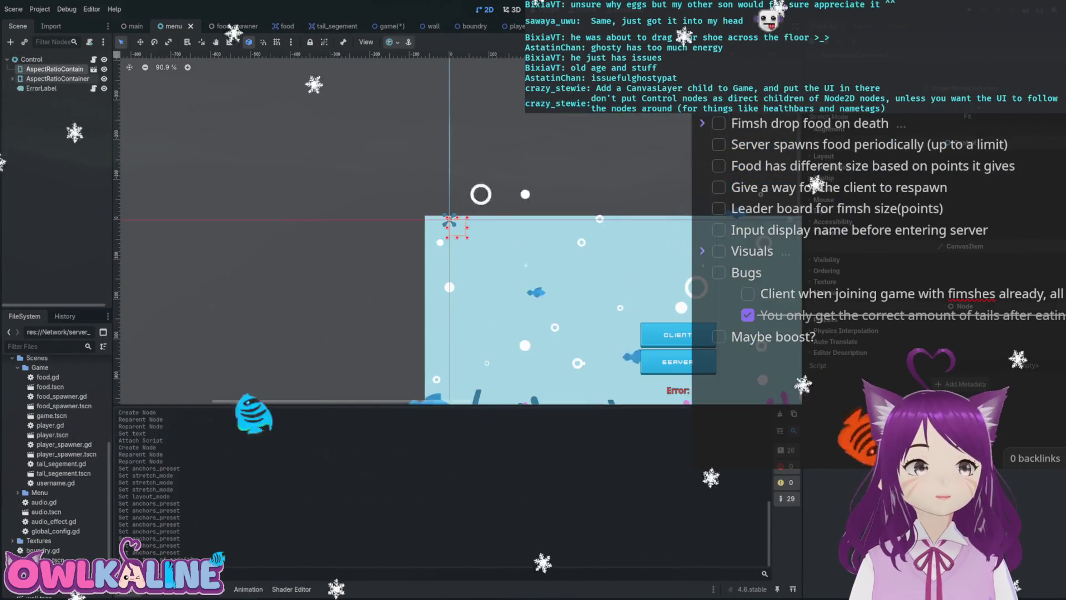
Switch back to the game scene and select its Control node
left_click(383, 26)
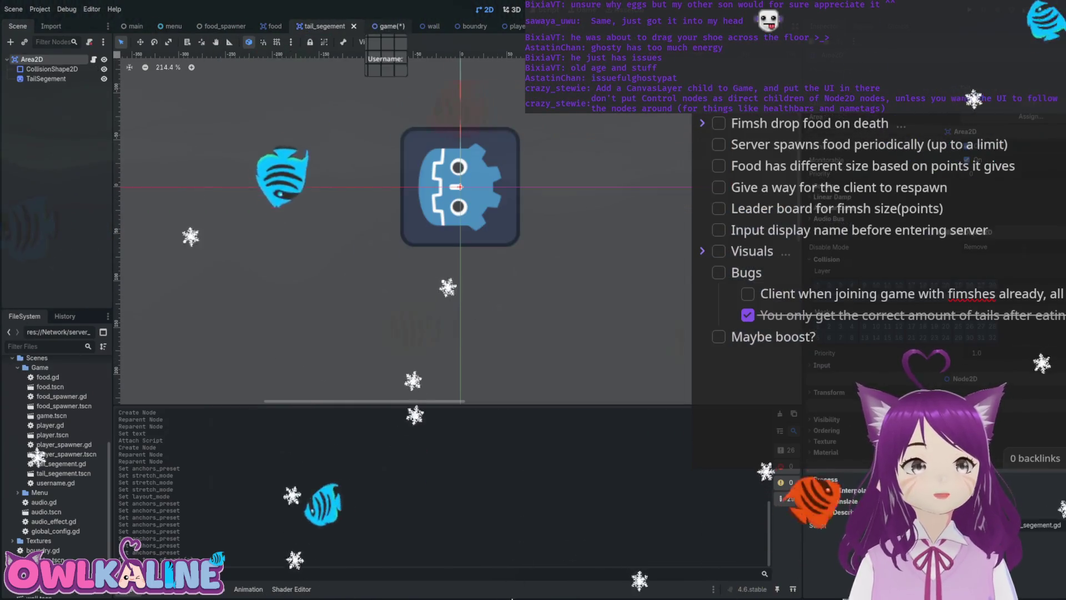
left_click(36, 107)
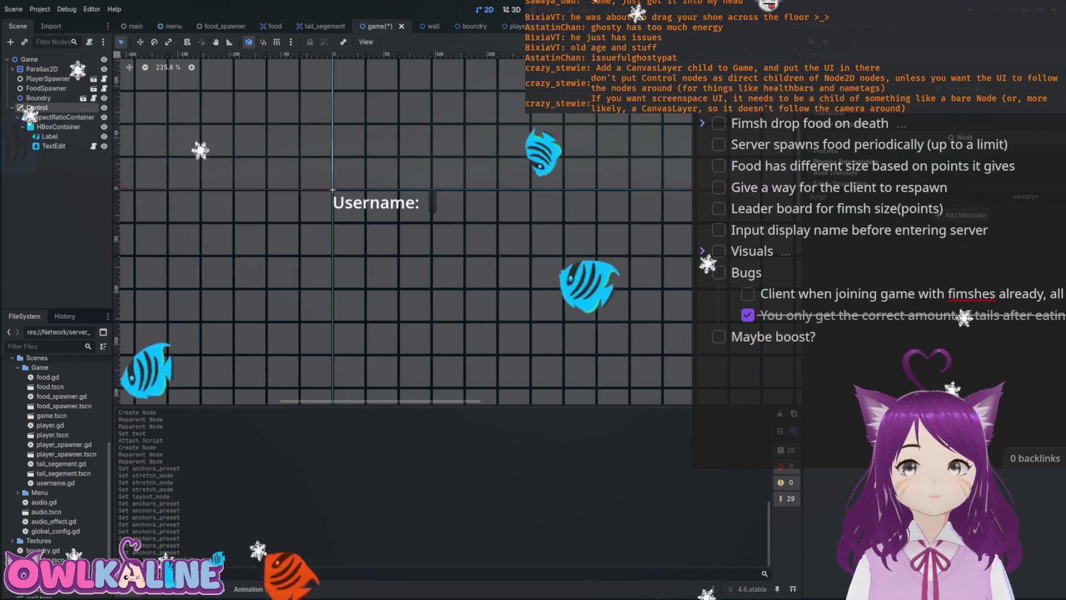
Inspect the Username Label and TextEdit nodes and pan to the Username field
scroll(633, 208, "down", 1)
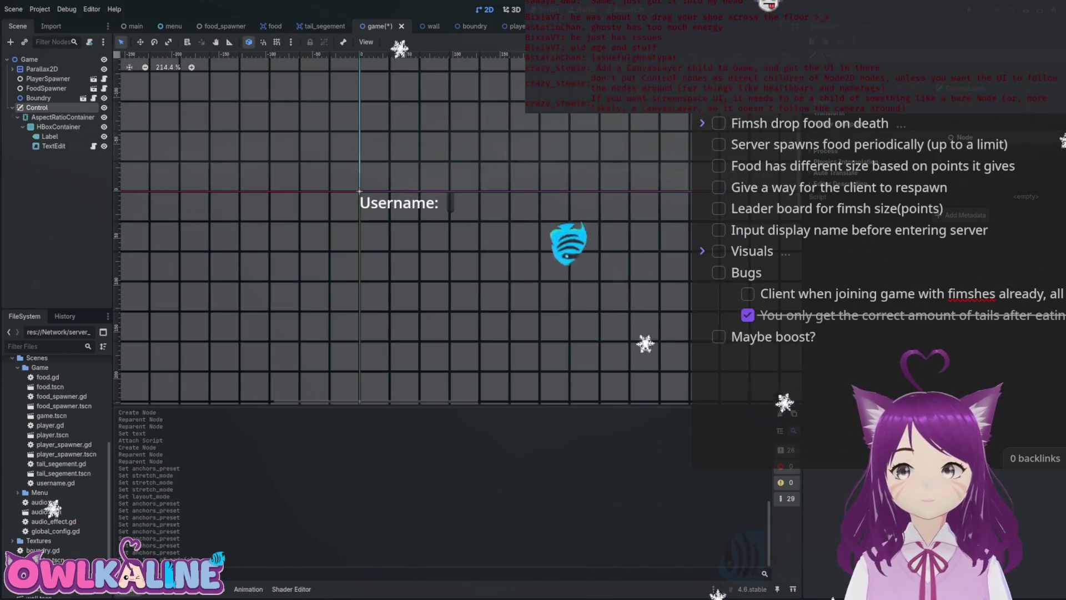
scroll(402, 227, "right", 3)
scroll(403, 227, "down", 2)
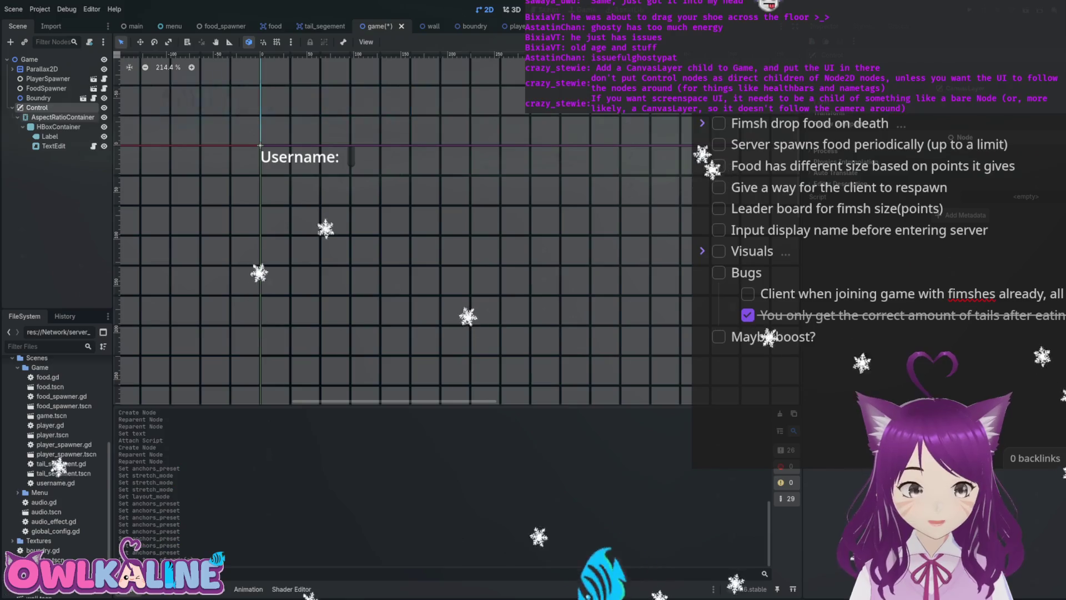
left_click(50, 136)
left_click(53, 145)
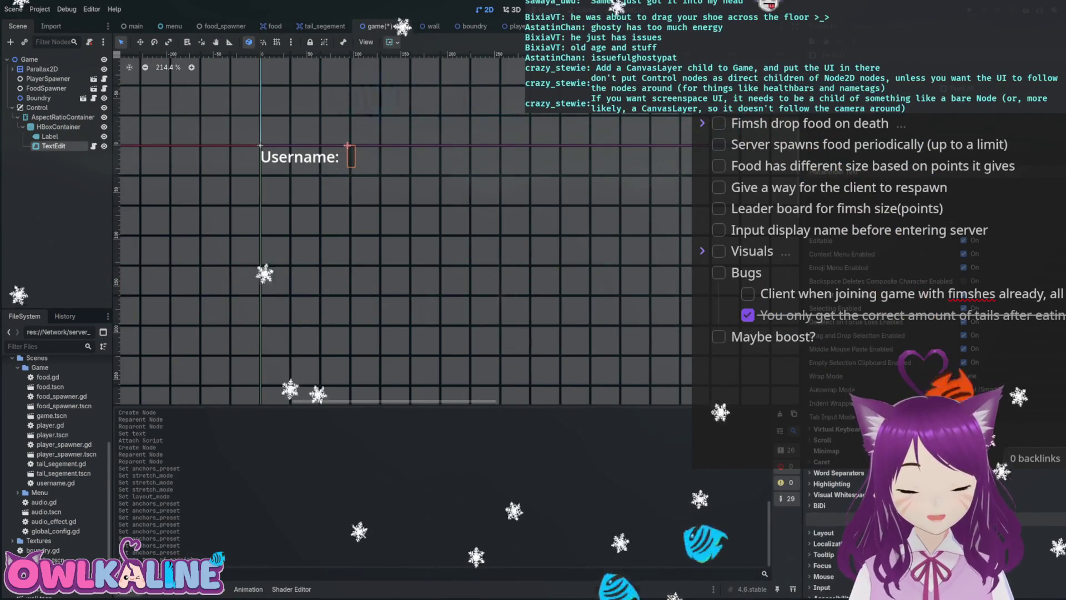
scroll(403, 228, "down", 4)
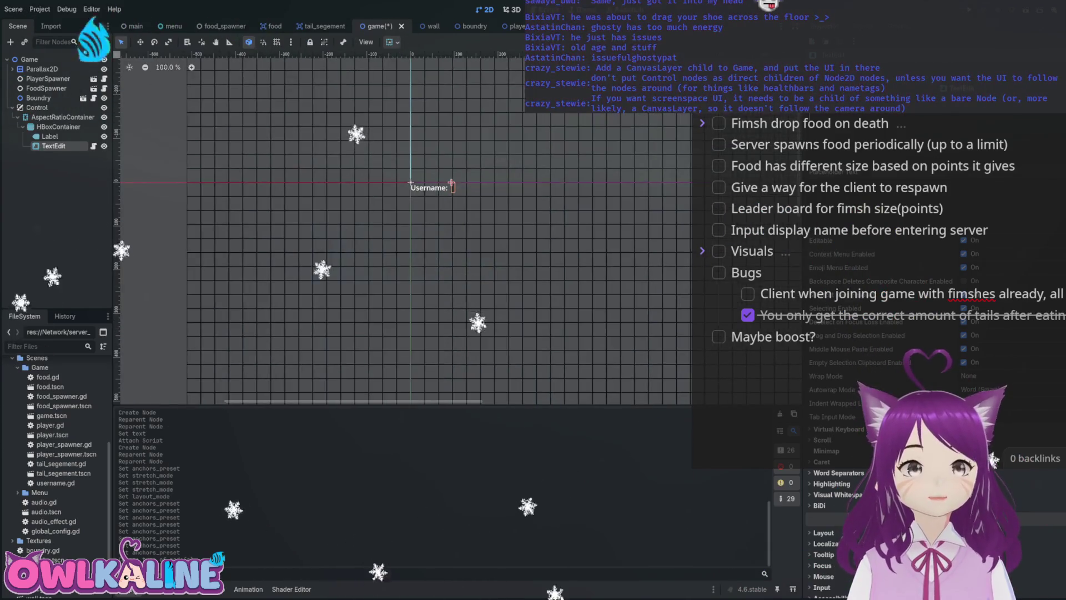
mouse_move(444, 278)
left_mouse_down()
mouse_move(243, 135)
mouse_move(267, 159)
mouse_move(249, 159)
left_mouse_up()
Set the AspectRatioContainer's Stretch Mode to Fit
left_click(37, 107)
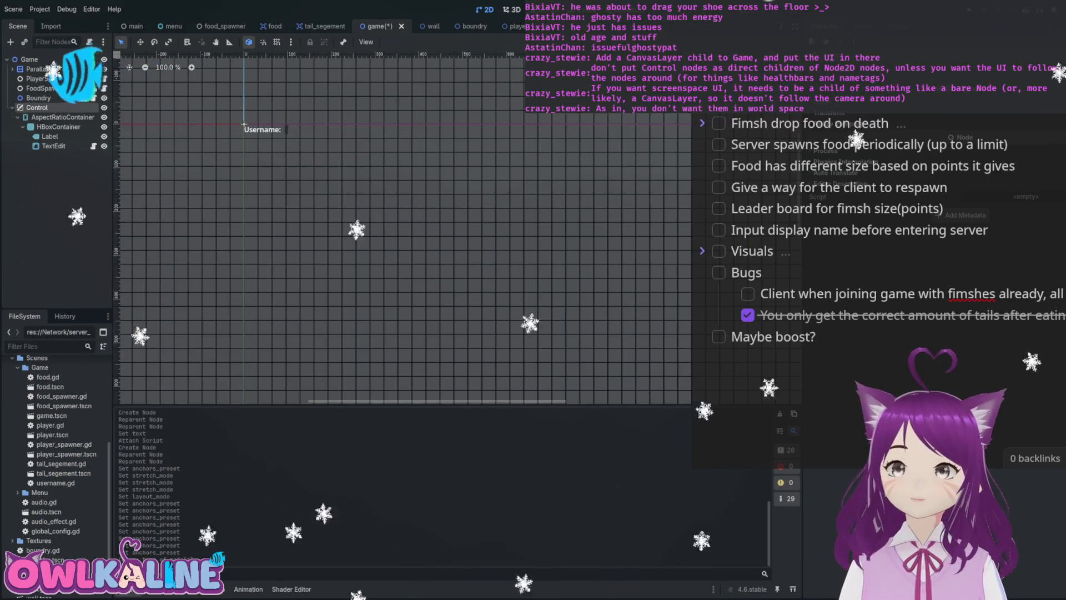
left_click(244, 125)
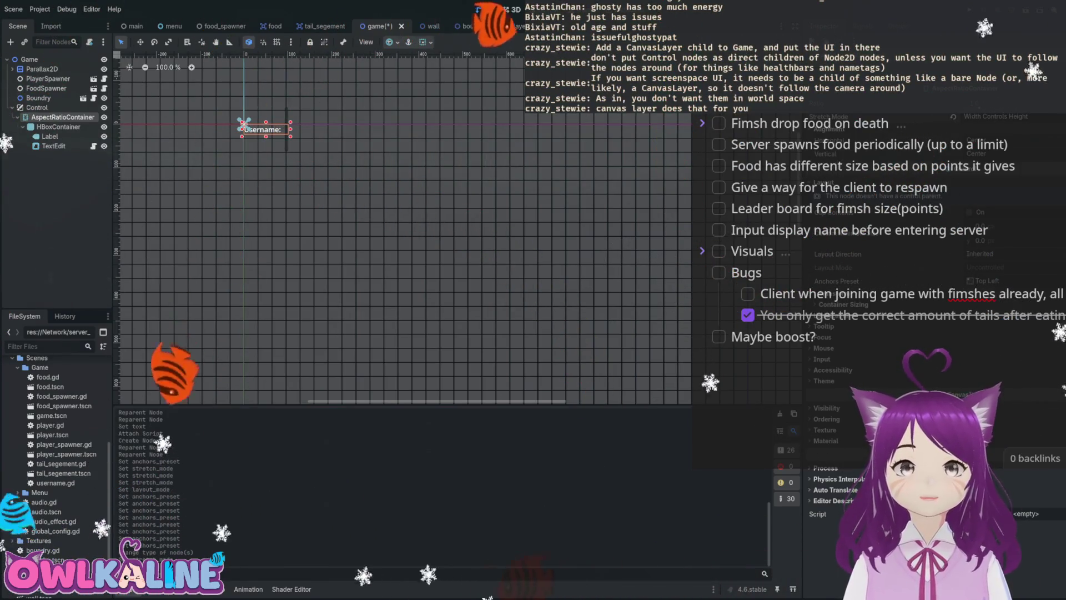
scroll(273, 119, "up", 6)
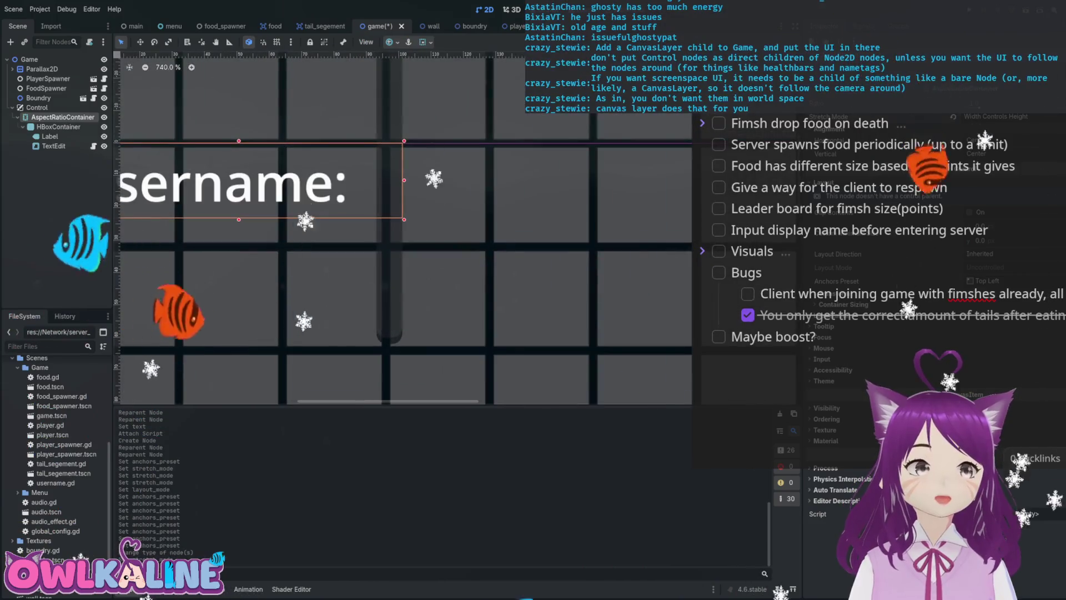
left_click(994, 147)
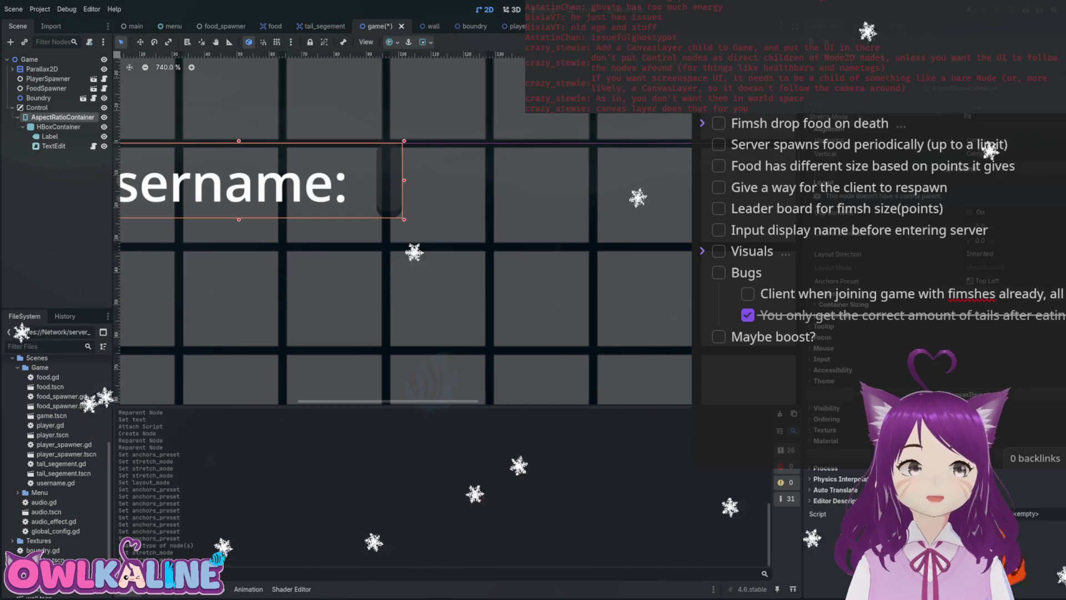
scroll(396, 171, "down", 3)
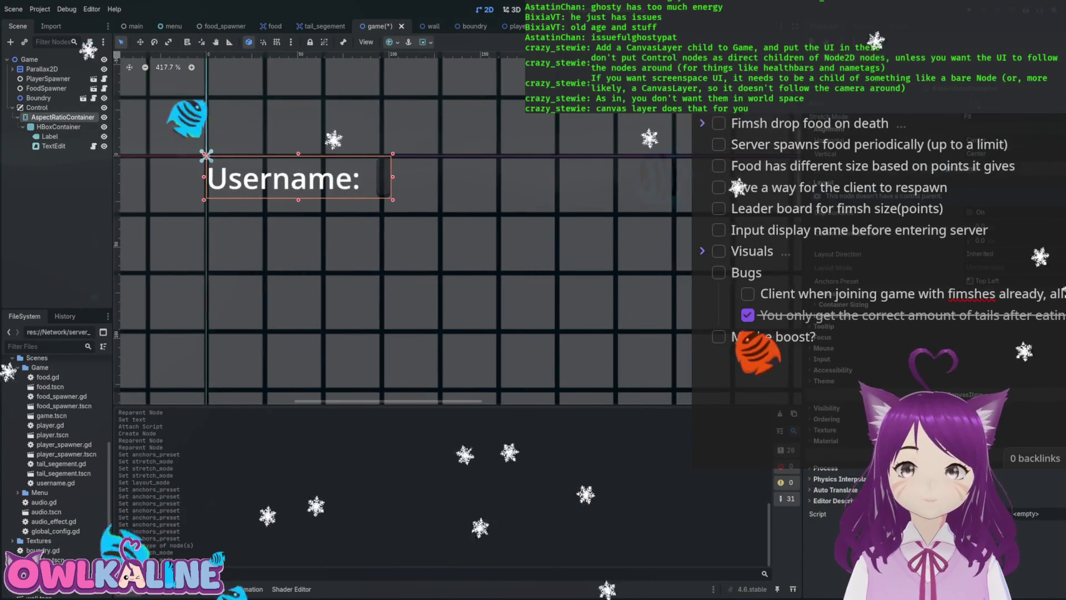
scroll(428, 170, "down", 1)
scroll(316, 173, "down", 2)
left_click(36, 107)
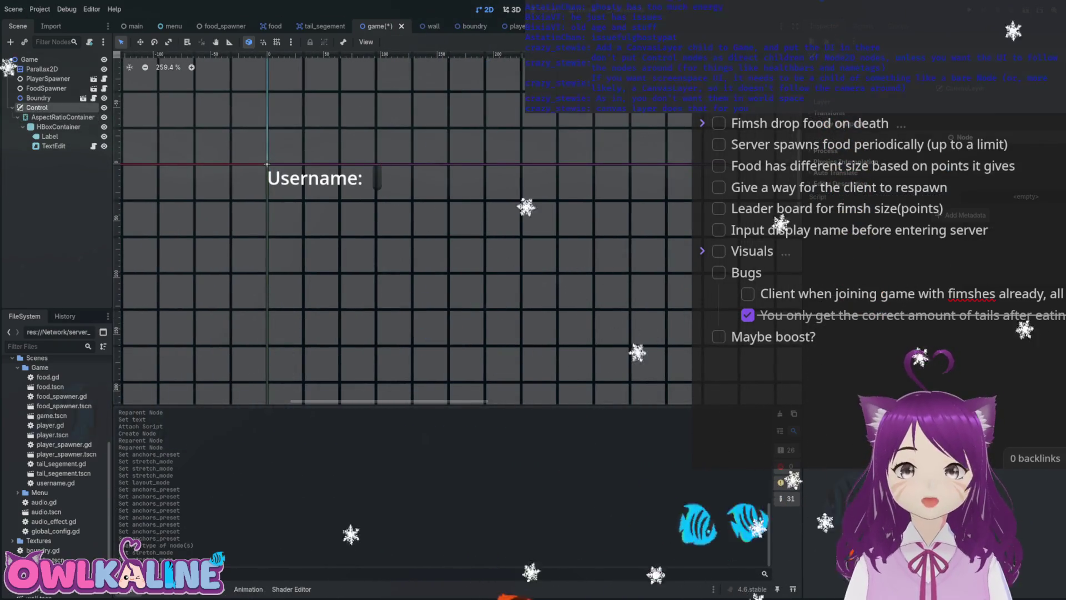
left_click(62, 117)
scroll(474, 223, "down", 7)
mouse_move(403, 228)
left_mouse_down()
mouse_move(179, 112)
mouse_move(246, 174)
left_mouse_up()
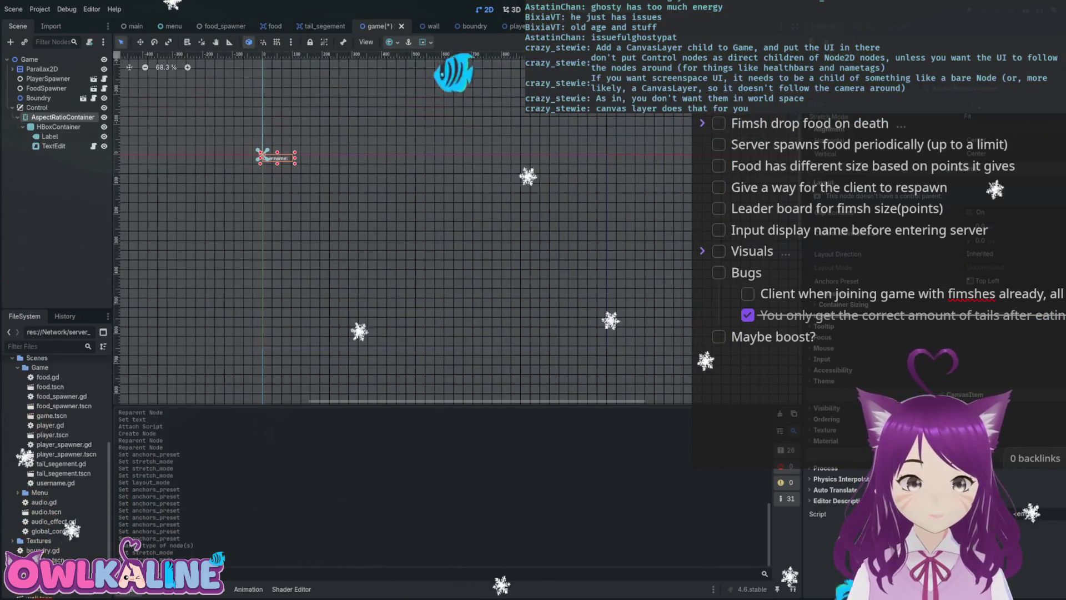
left_click(171, 26)
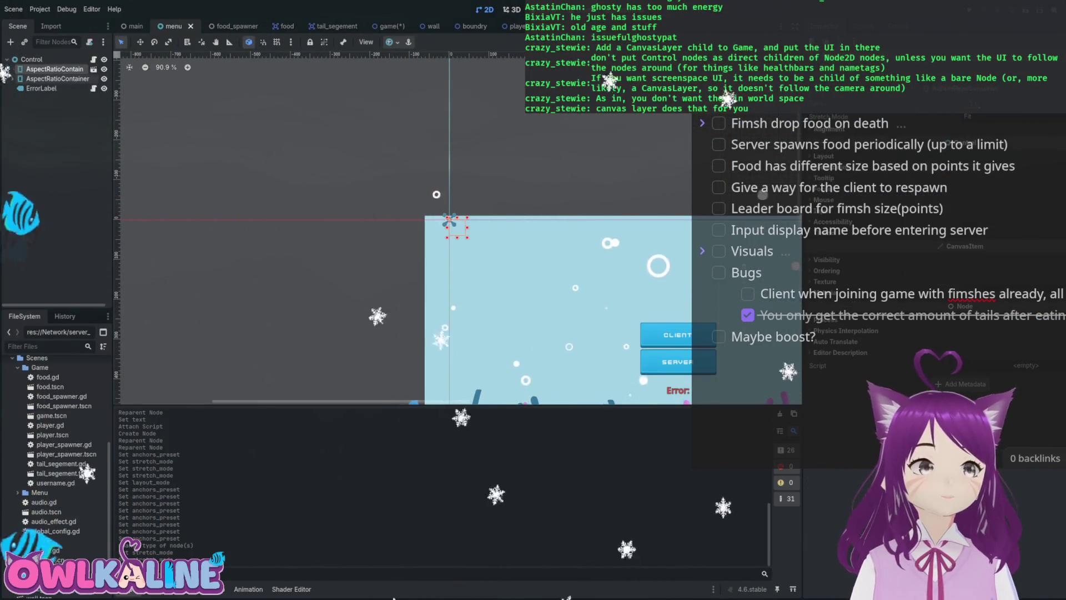
left_click(57, 78)
left_click(32, 59)
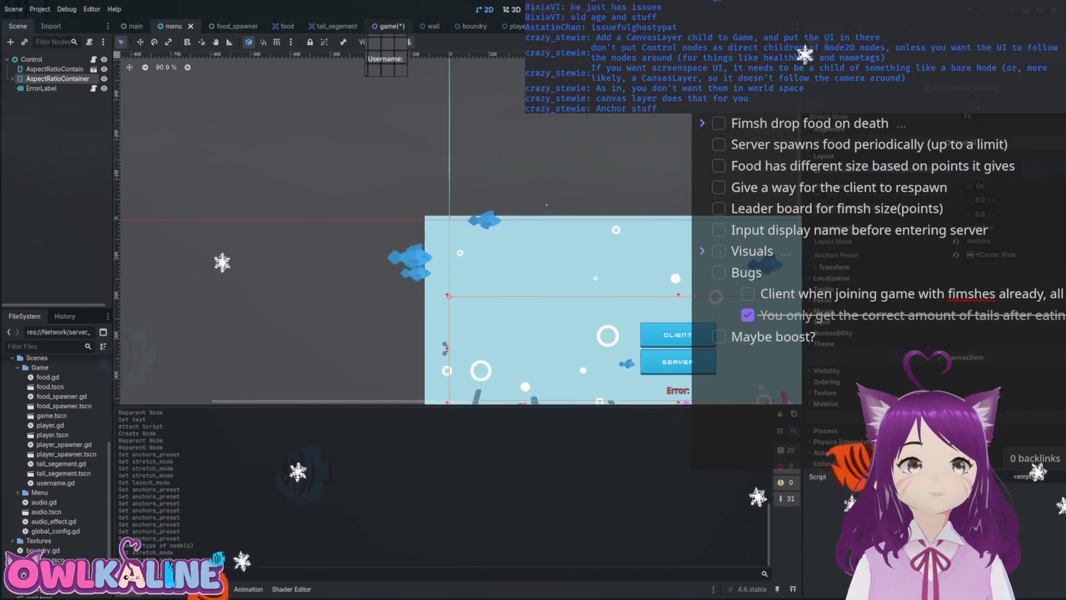
left_click(389, 26)
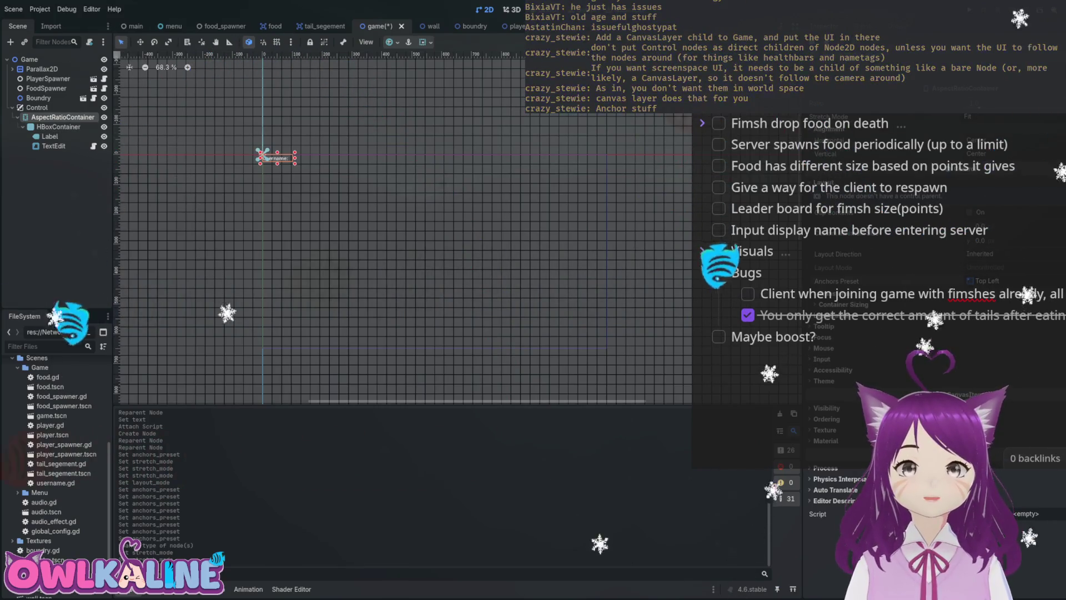
Review the layout settings of the HBoxContainer and the Username Label
scroll(587, 295, "up", 5)
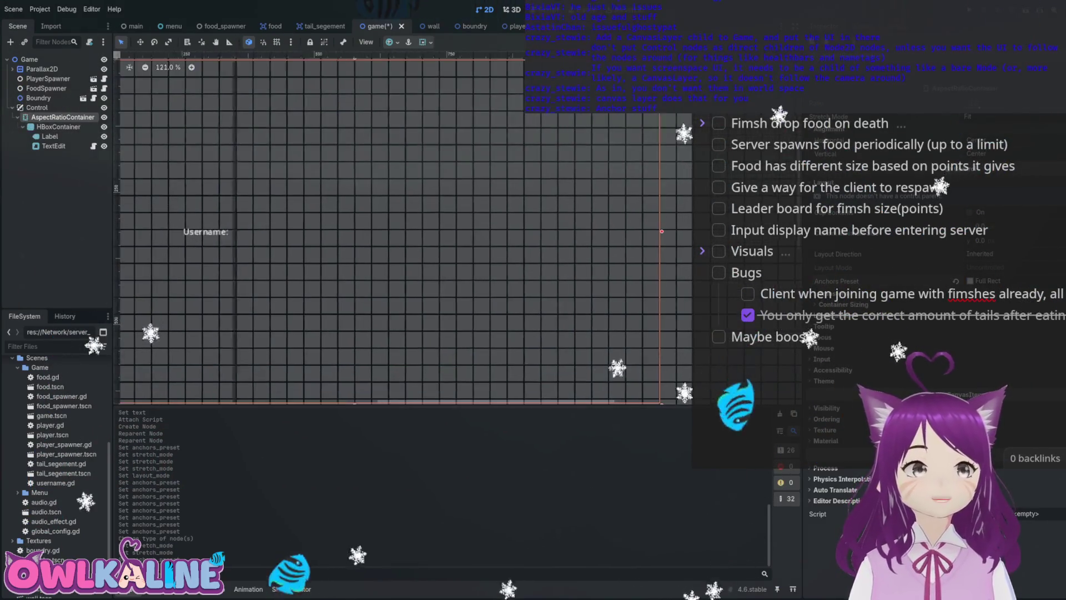
scroll(404, 227, "left", 5)
scroll(405, 228, "down", 3)
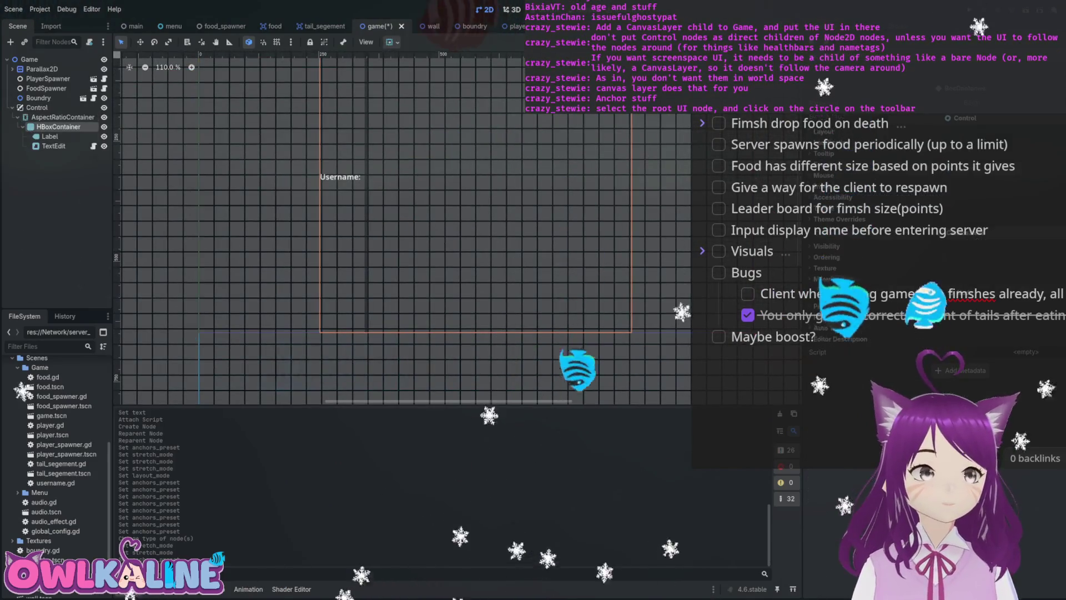
left_click(58, 126)
scroll(403, 227, "up", 3)
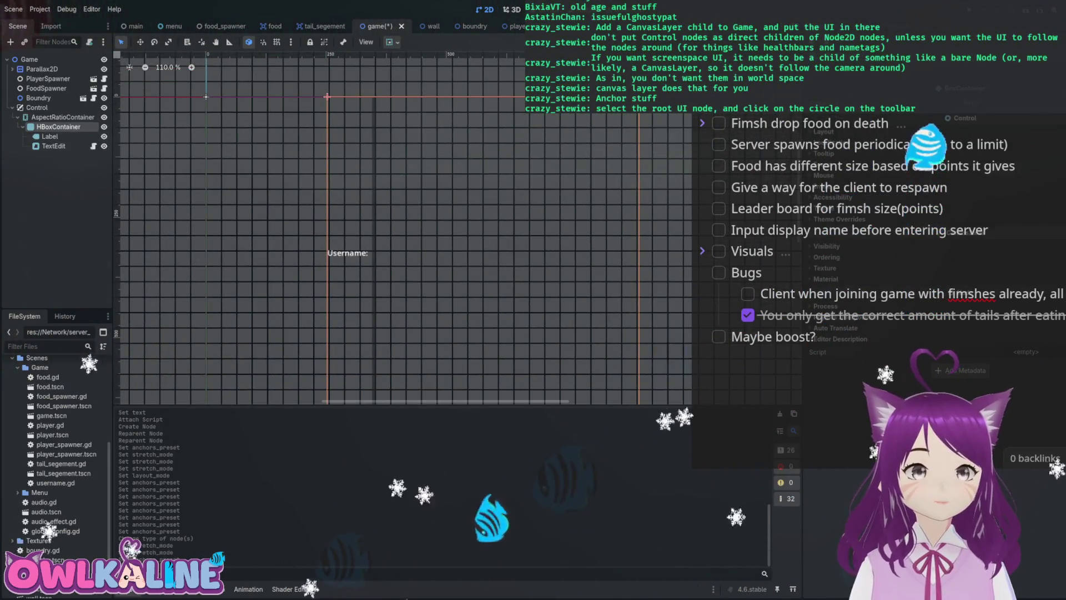
left_click(824, 132)
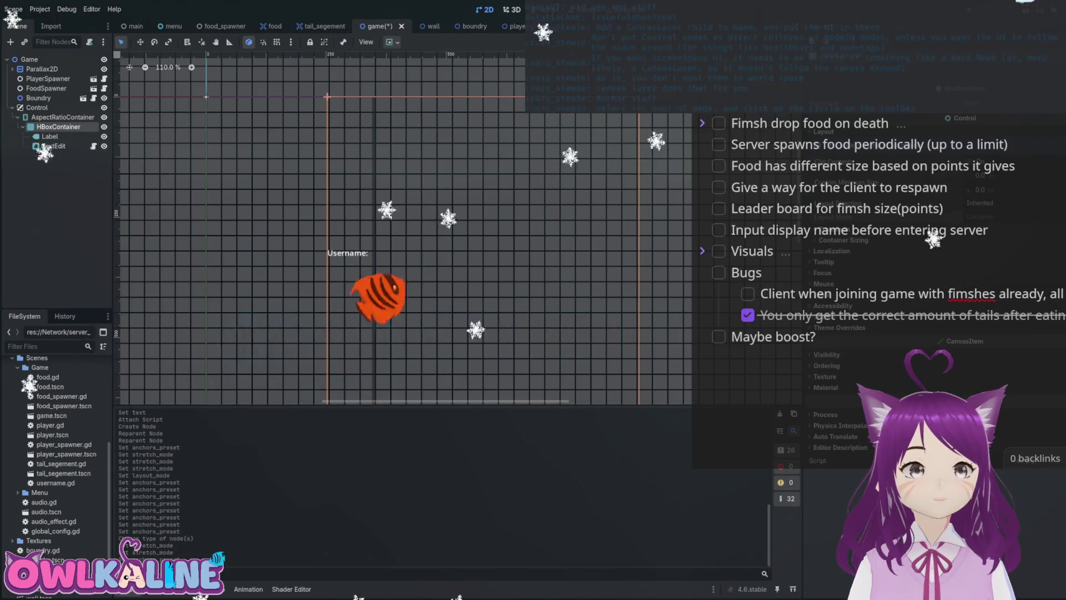
left_click(824, 132)
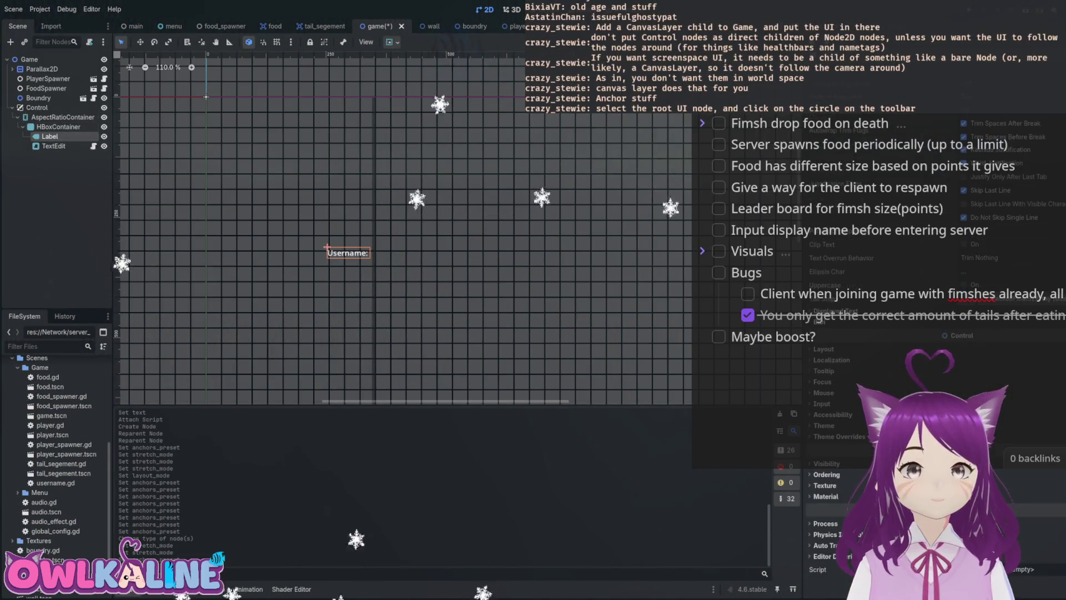
left_click(824, 349)
scroll(888, 334, "up", 3)
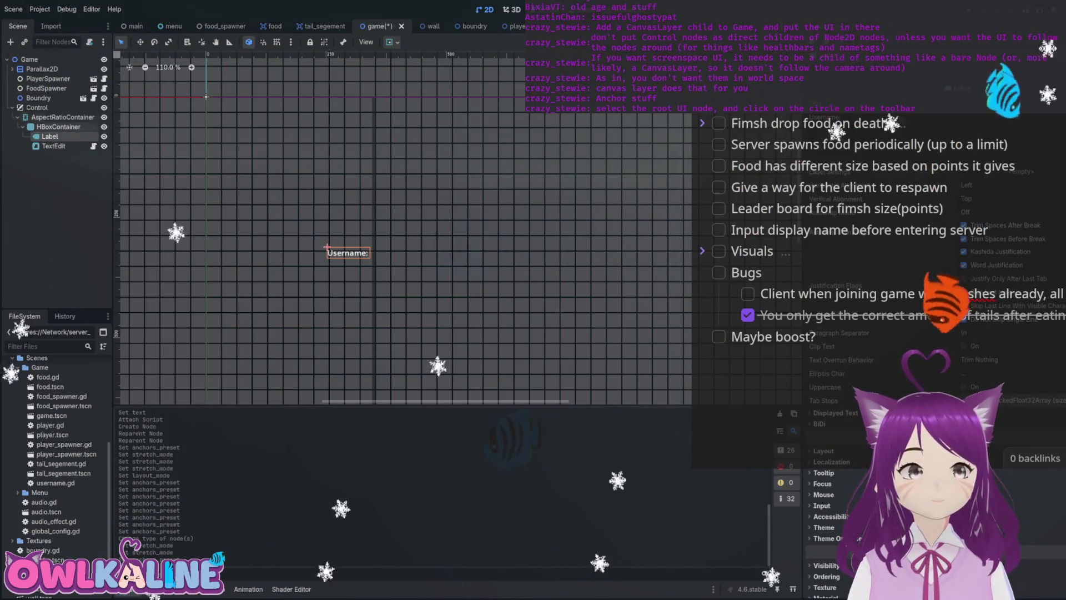
Anchor the AspectRatioContainer with the HCenter Wide preset
left_click(58, 127)
left_click(63, 117)
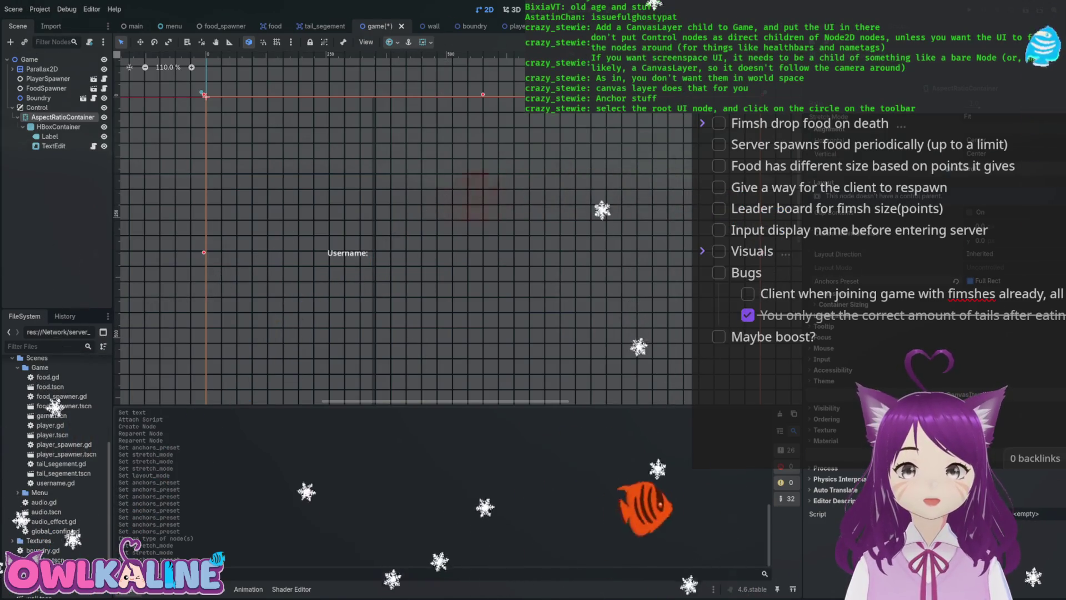
left_click(989, 280)
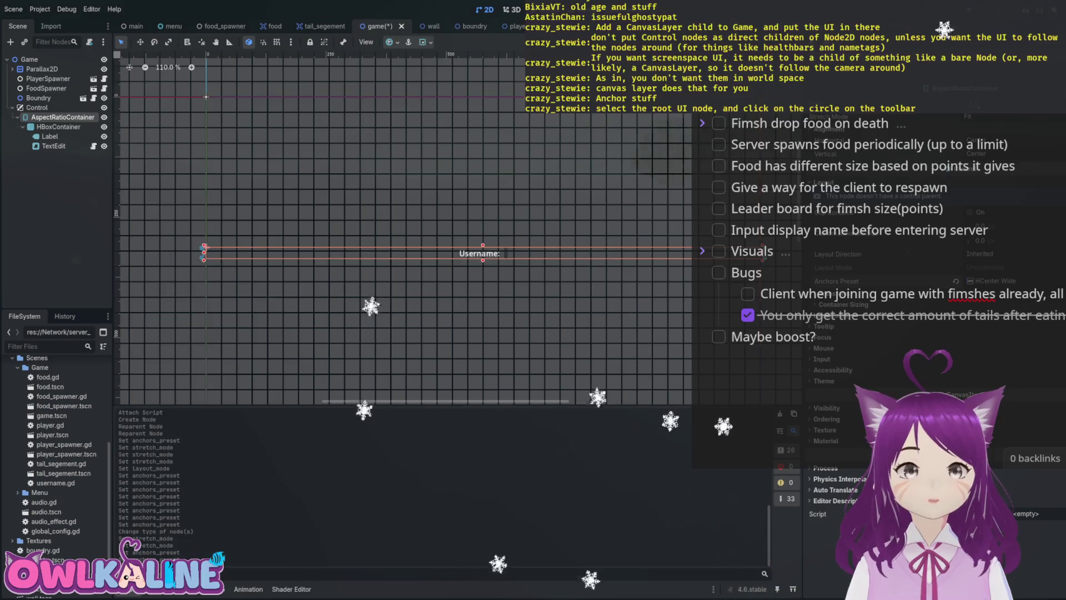
Give the TextEdit a custom minimum width of 150
scroll(508, 251, "up", 15)
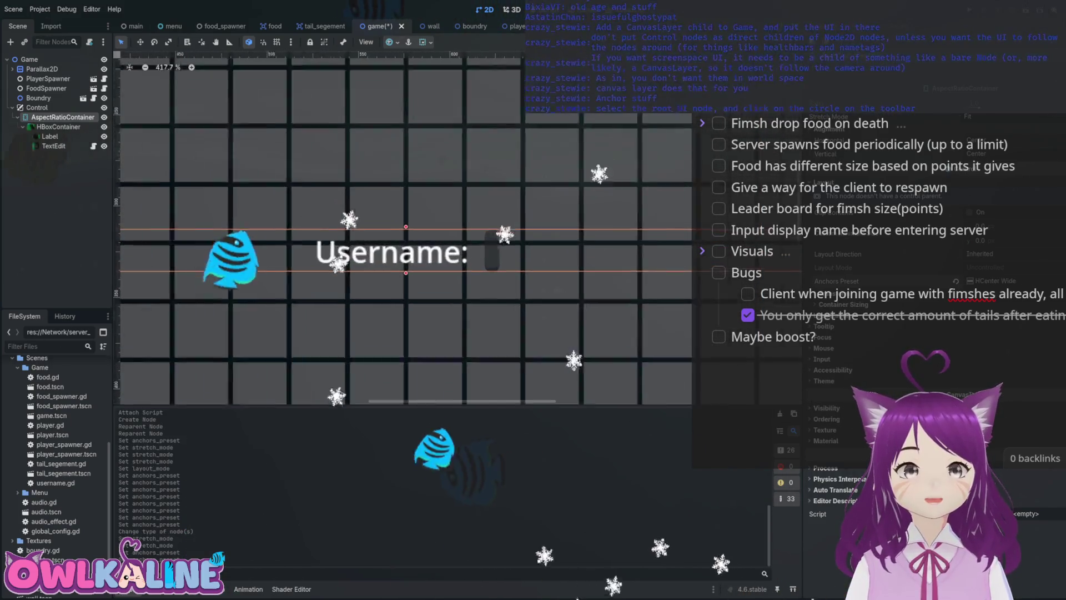
left_click(494, 250)
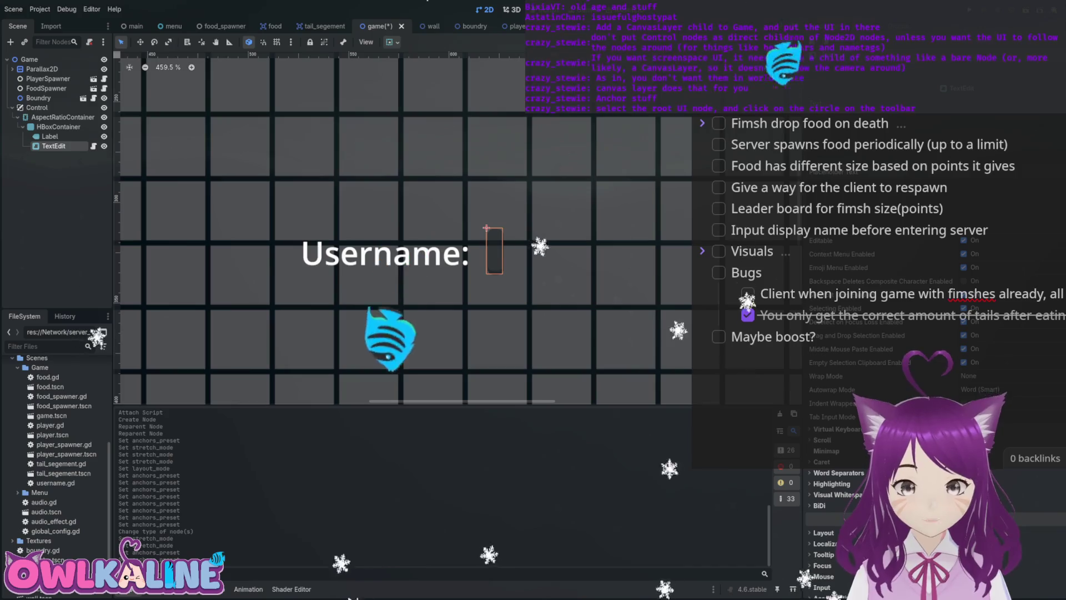
scroll(888, 388, "down", 5)
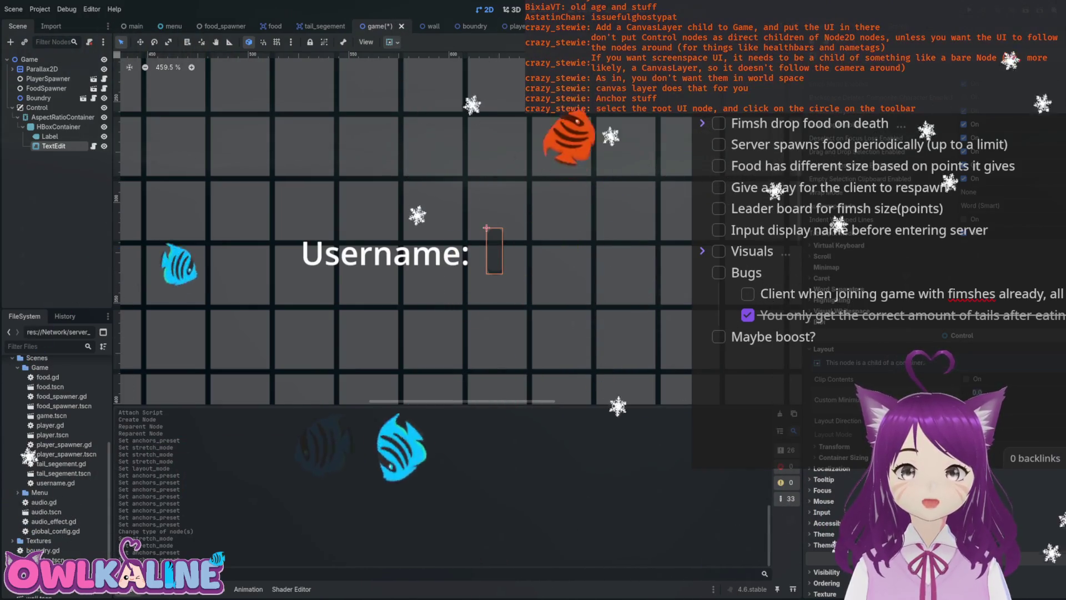
type("0")
key("Return")
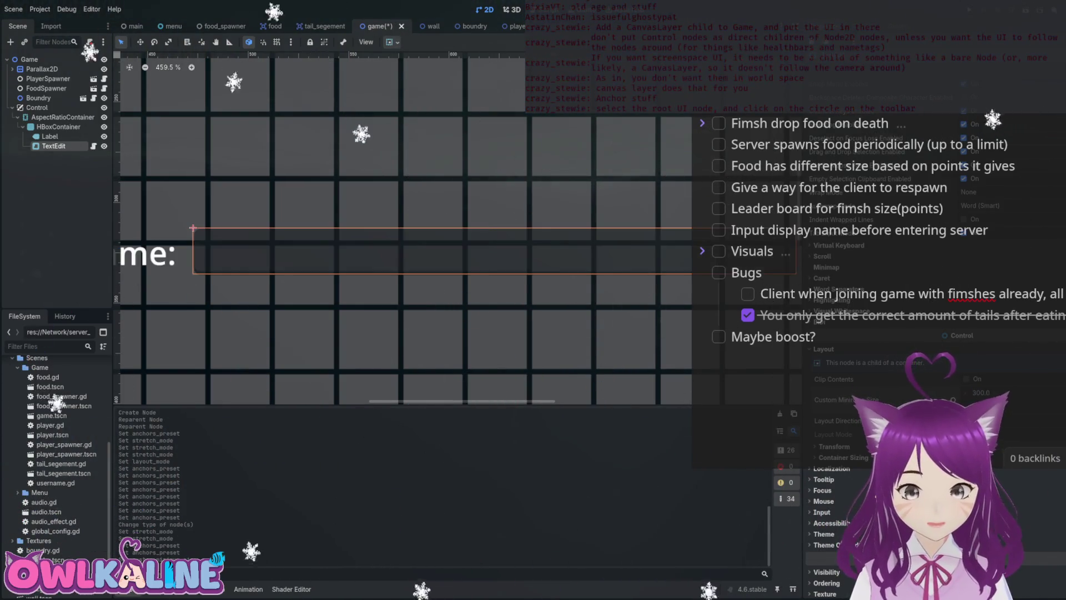
scroll(610, 256, "down", 4)
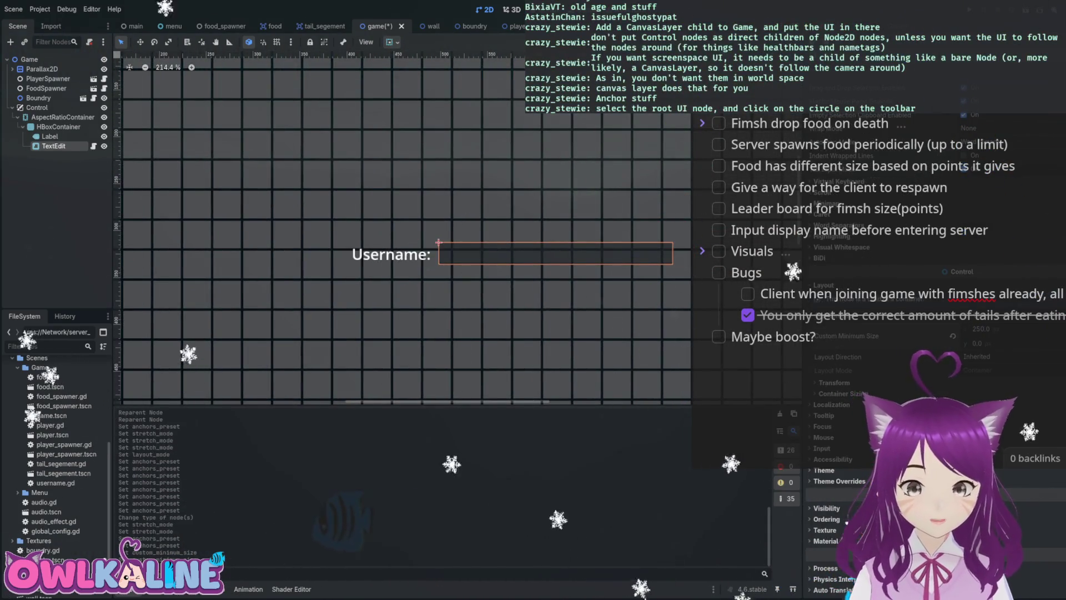
type("15")
key("Return")
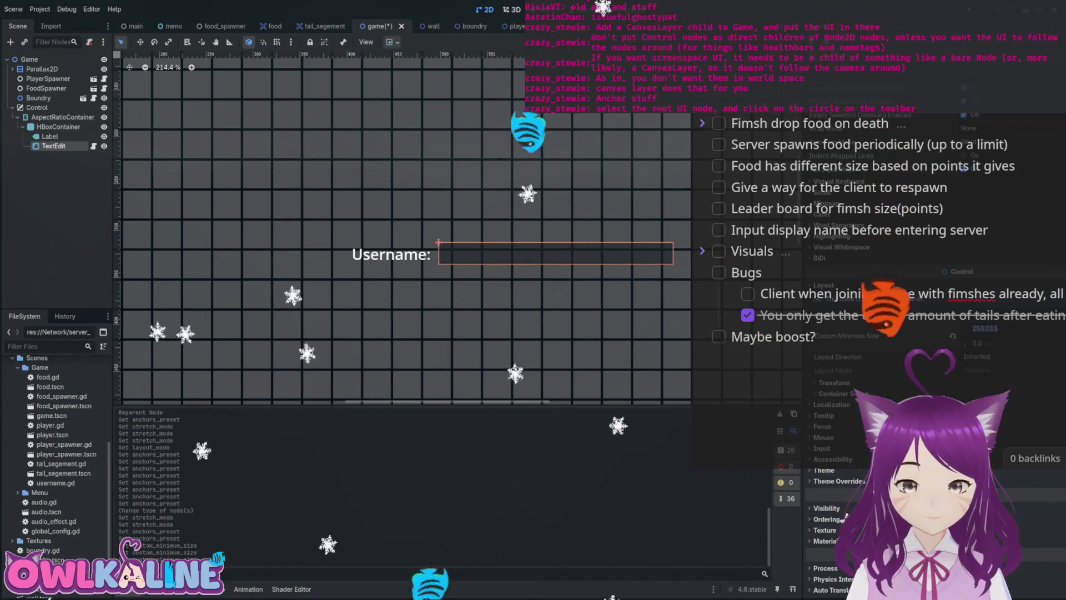
type("0")
key("Return")
scroll(485, 243, "down", 5)
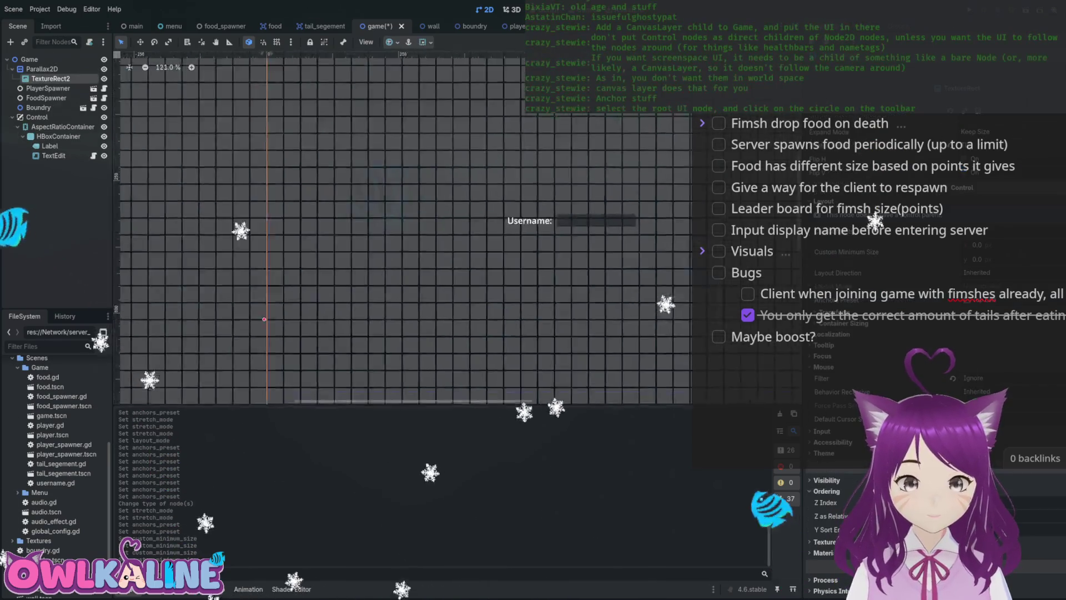
Save the game scene and run it to test the UI
left_click(433, 183)
key("ctrl+s")
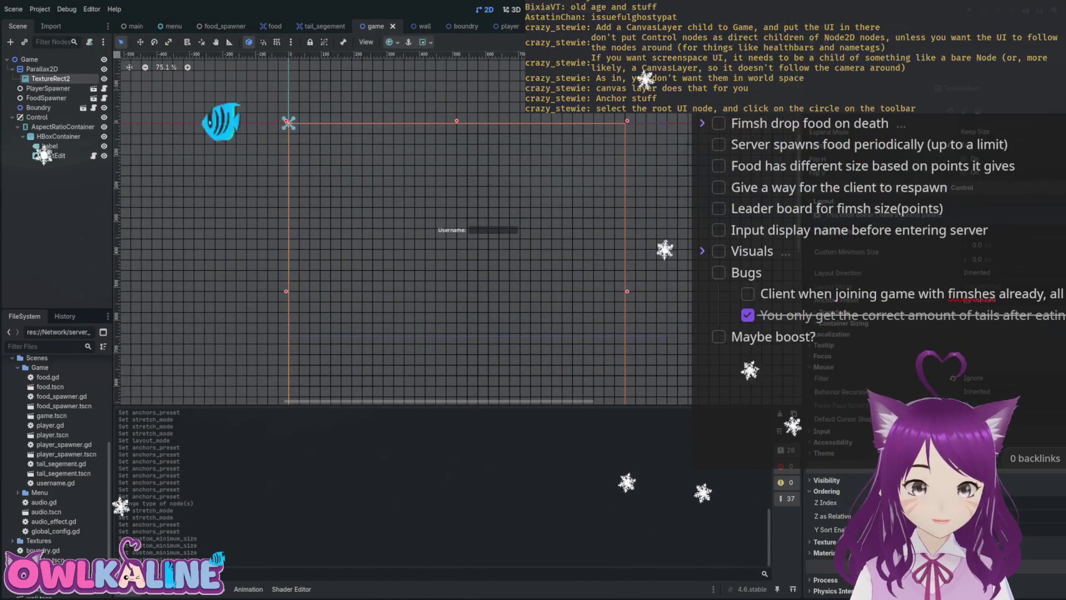
key("F5")
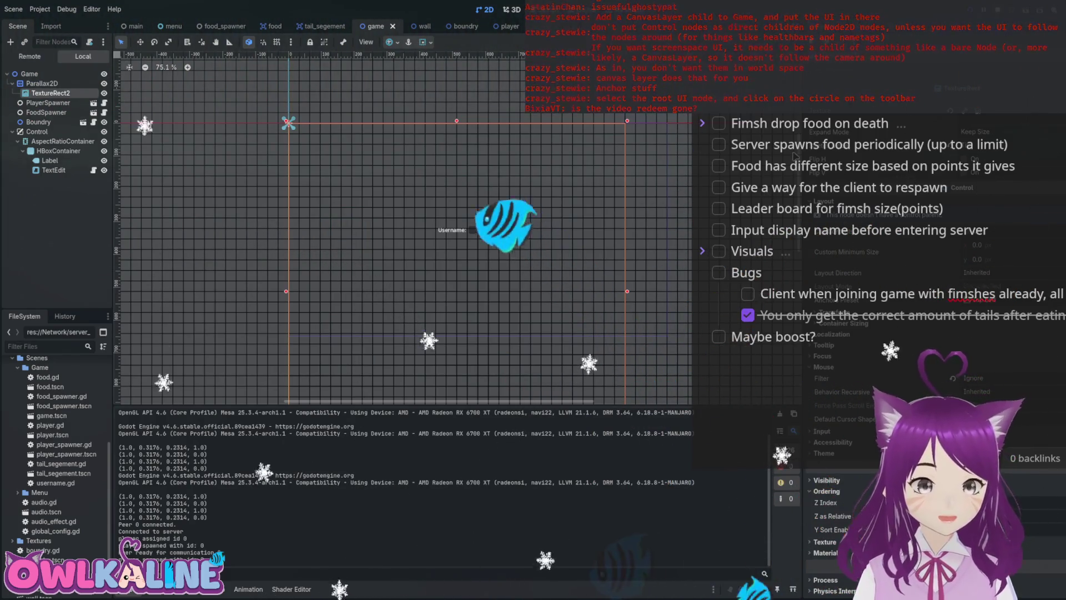
Add a PanelContainer under the AspectRatioContainer and move the HBoxContainer into it
left_click(493, 229)
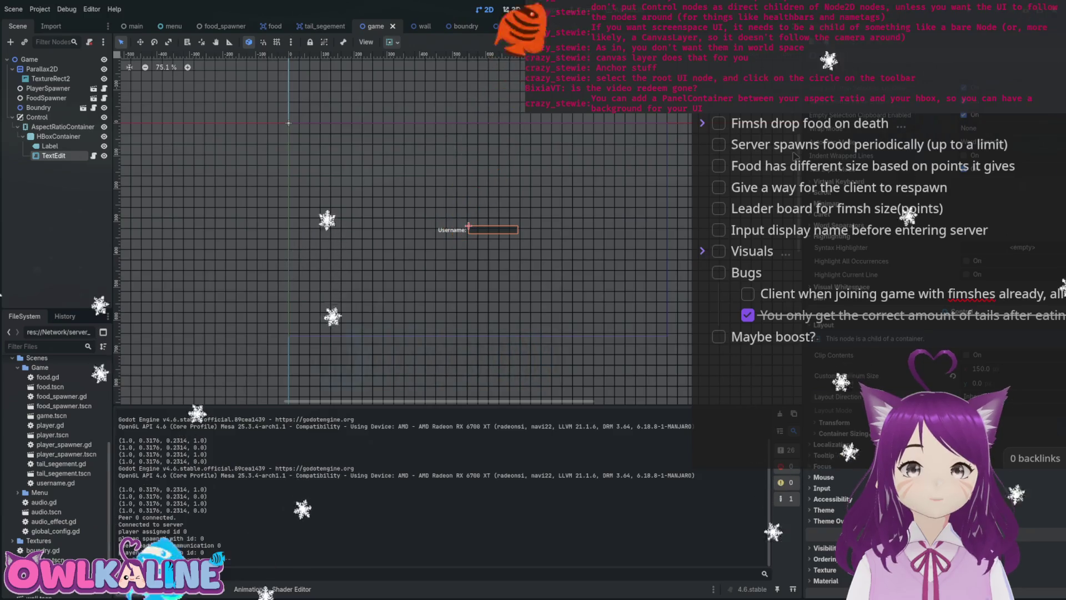
scroll(795, 156, "down", 2)
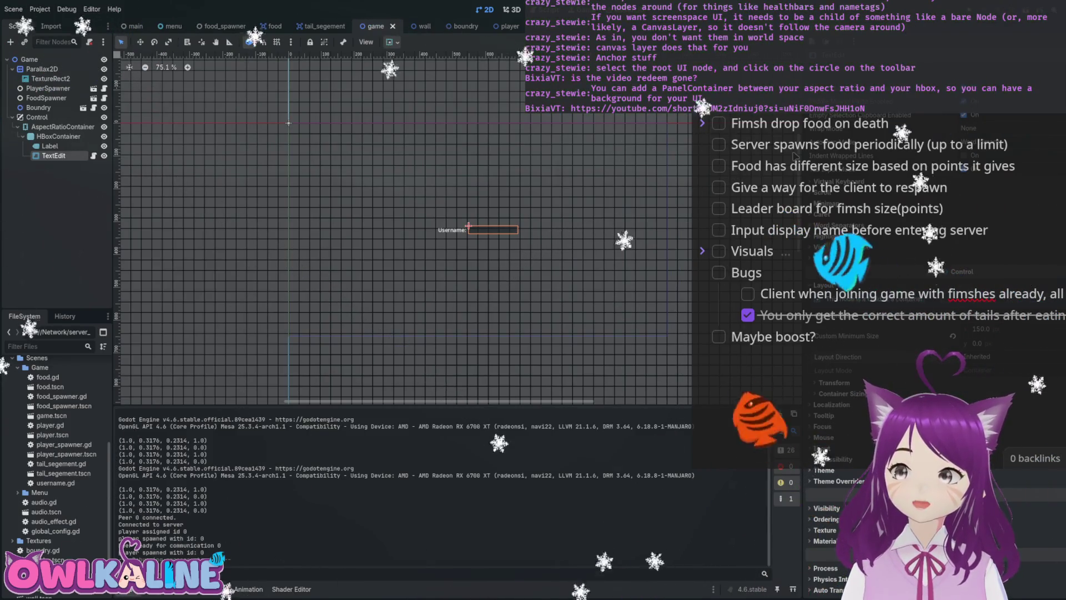
key("Up")
key("Up")
key("Up")
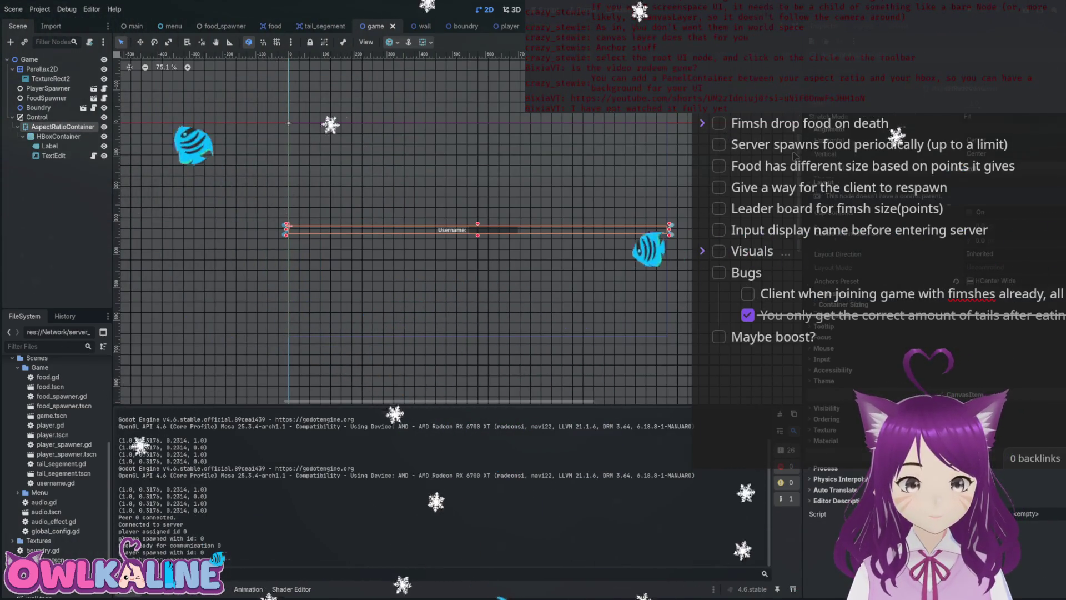
key("Return")
mouse_move(59, 165)
left_mouse_down()
mouse_move(58, 132)
mouse_move(69, 137)
left_mouse_up()
Check the PanelContainer now holds the HBoxContainer and save the game scene
scroll(420, 214, "up", 6)
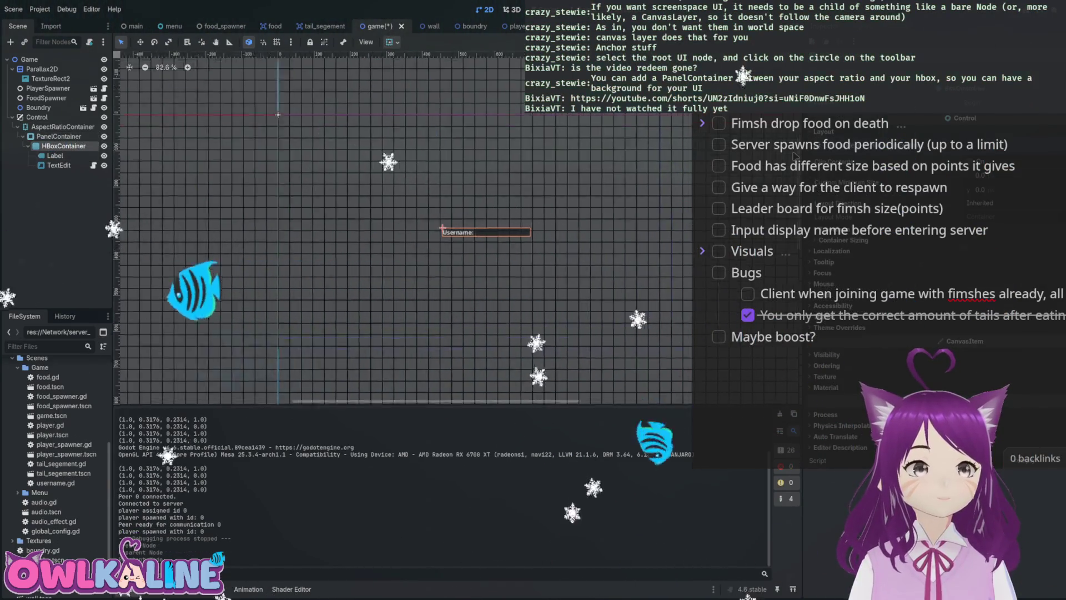
scroll(613, 268, "up", 4)
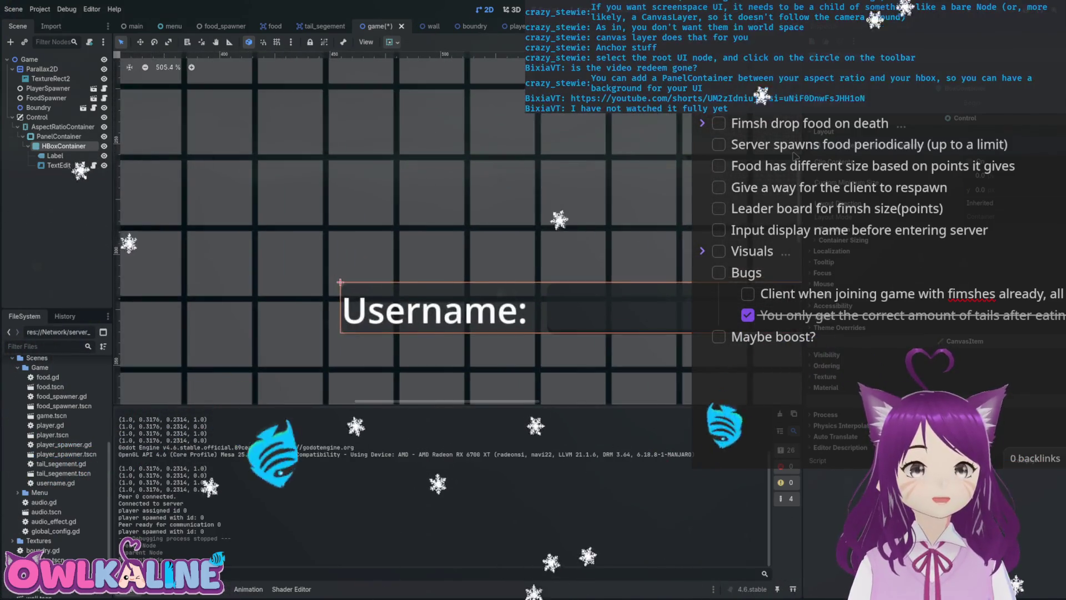
left_click(59, 136)
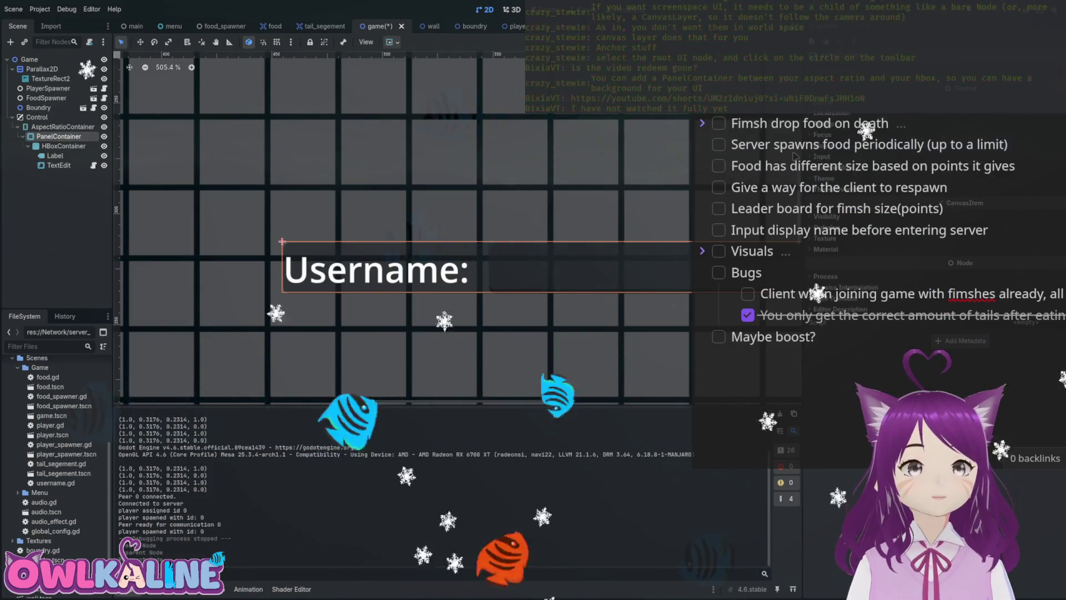
scroll(372, 194, "down", 1)
key("ctrl+s")
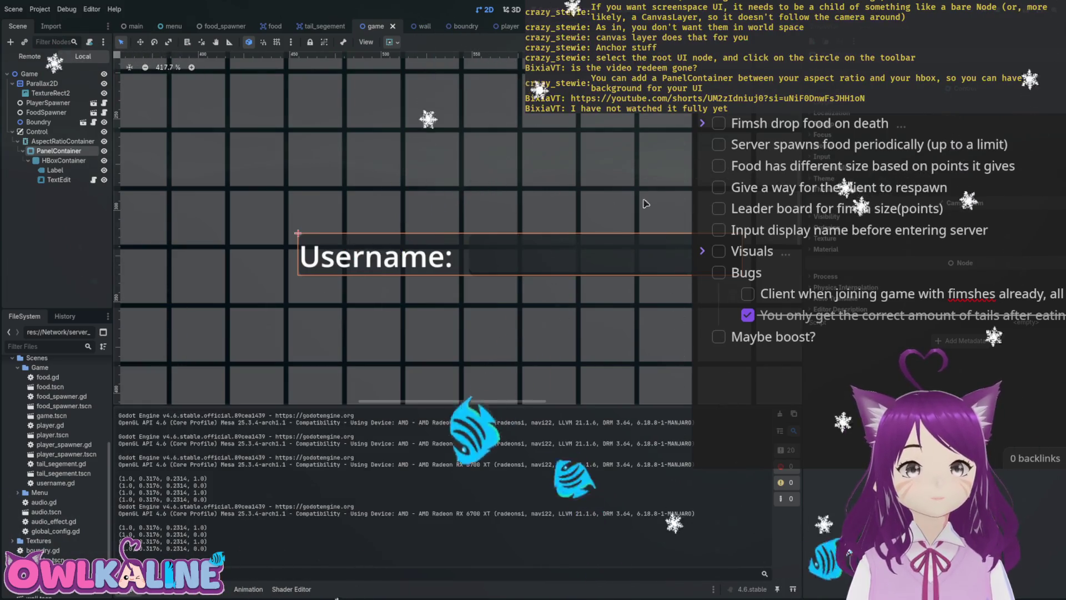
Stop the running game and open the PanelContainer class reference
key("F8")
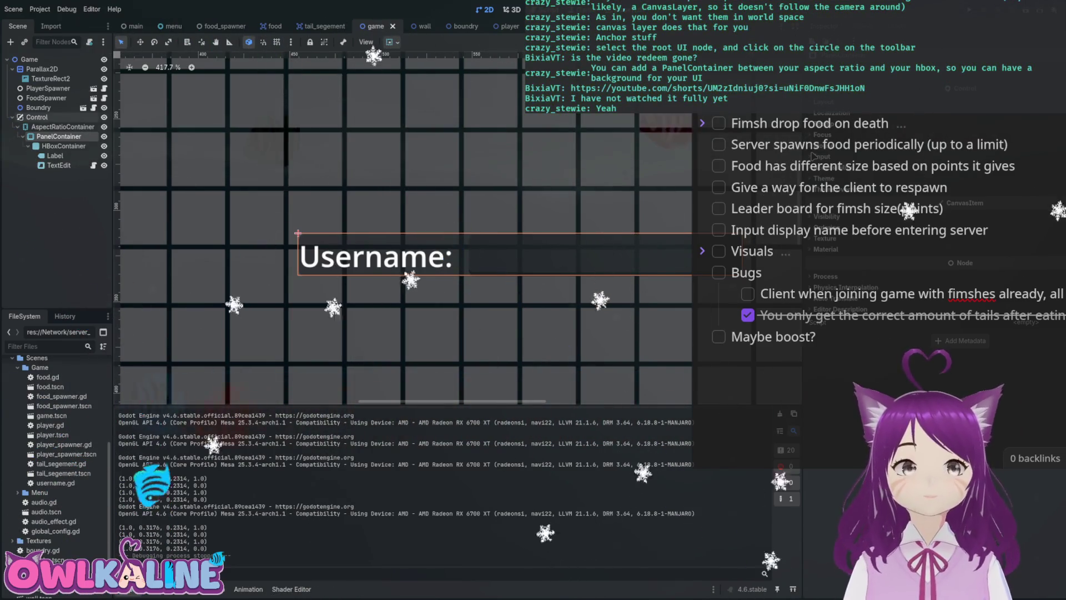
left_click(59, 136)
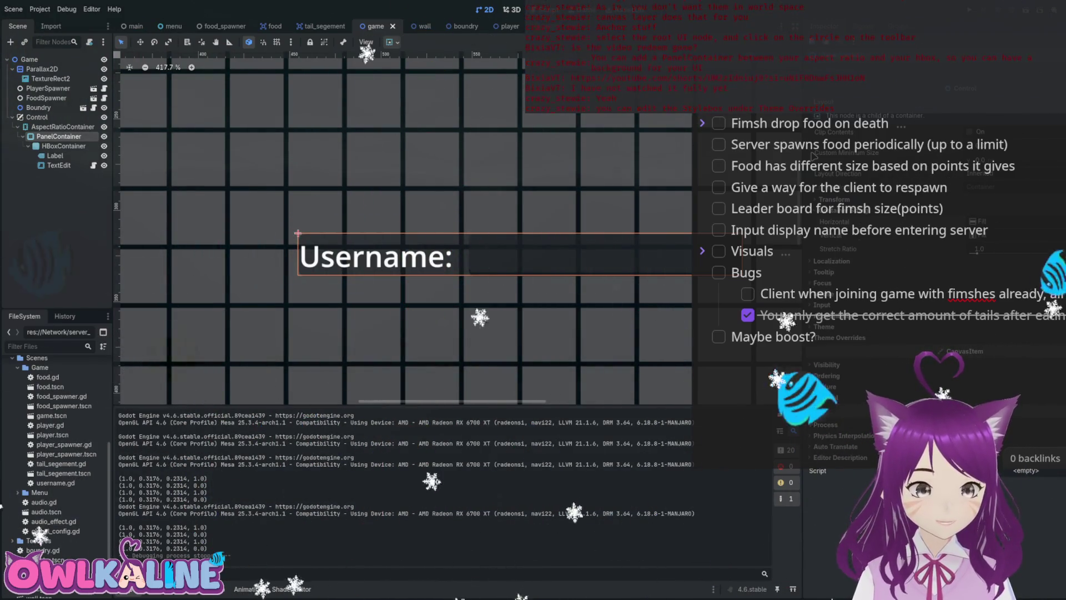
key("ctrl+F3")
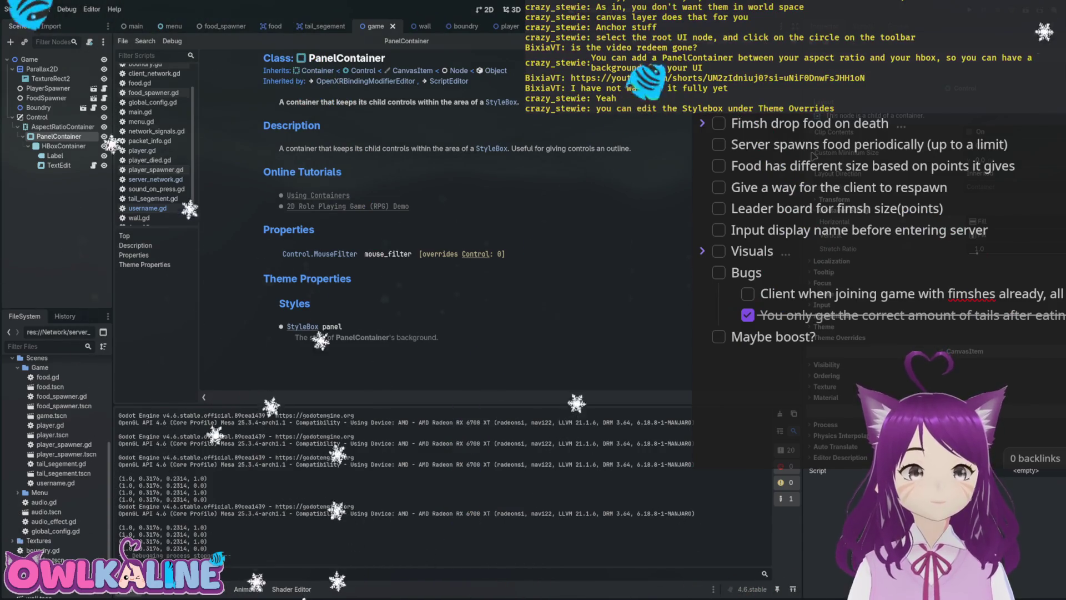
Give the Username panel's Panel style override a new StyleBoxFlat
key("ctrl+F1")
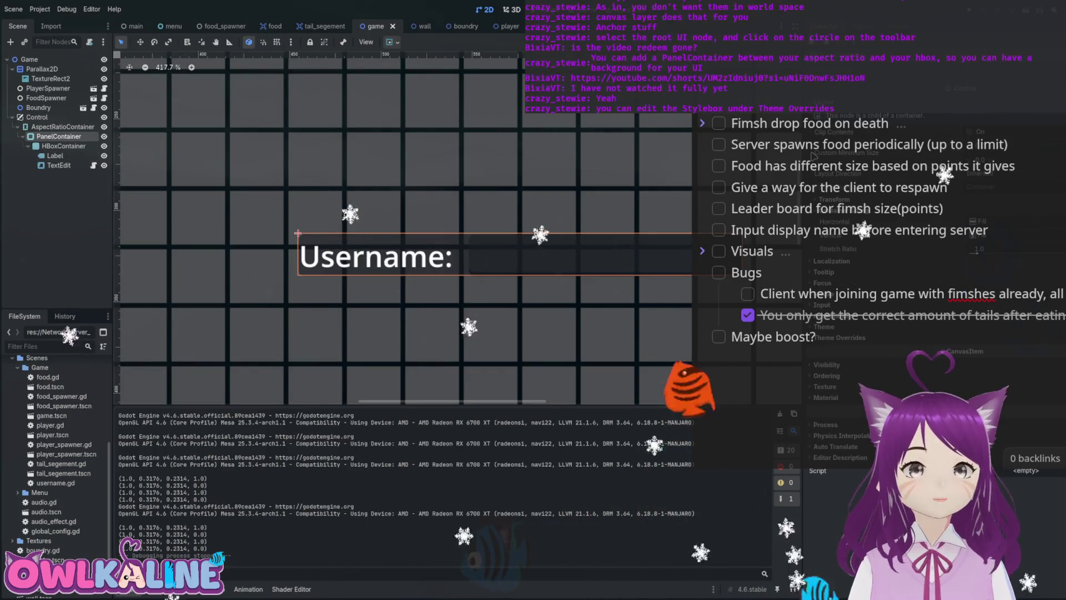
left_click(821, 208)
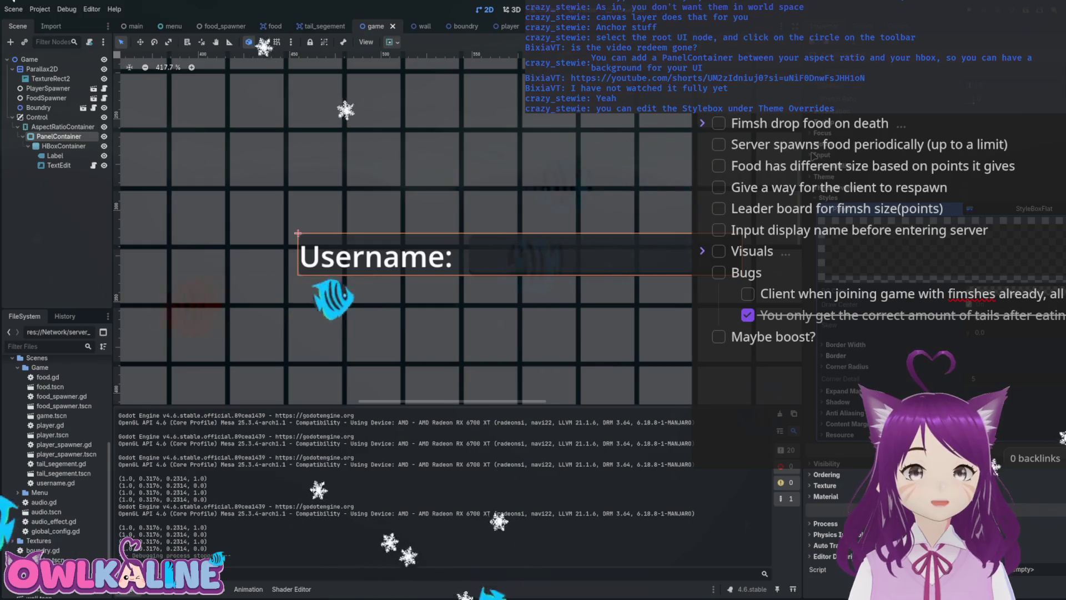
scroll(813, 154, "down", 2)
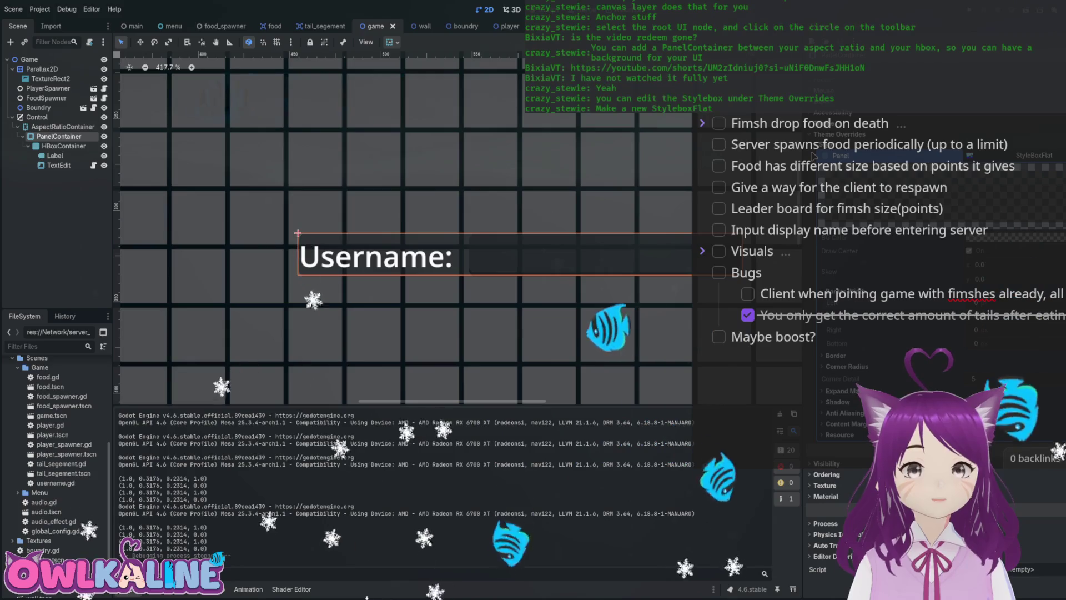
left_click(812, 155)
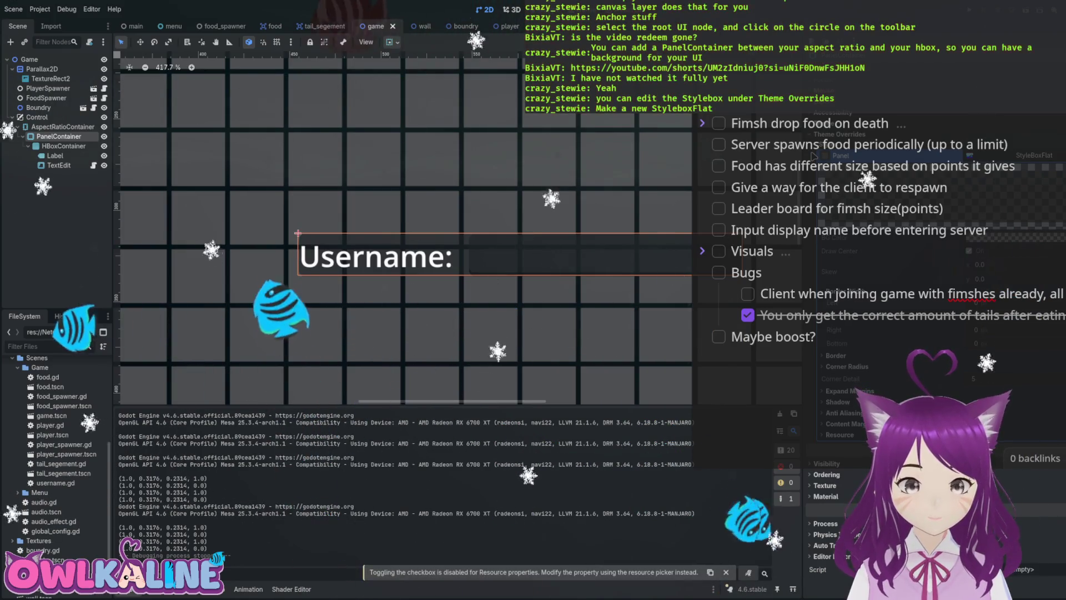
left_click(812, 156)
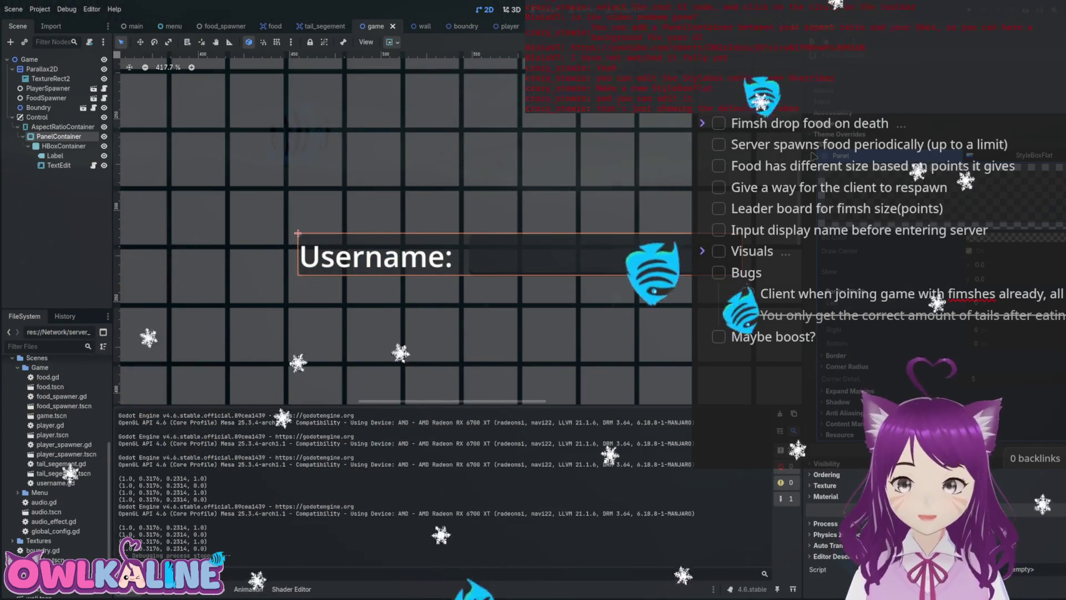
key("ctrl+z")
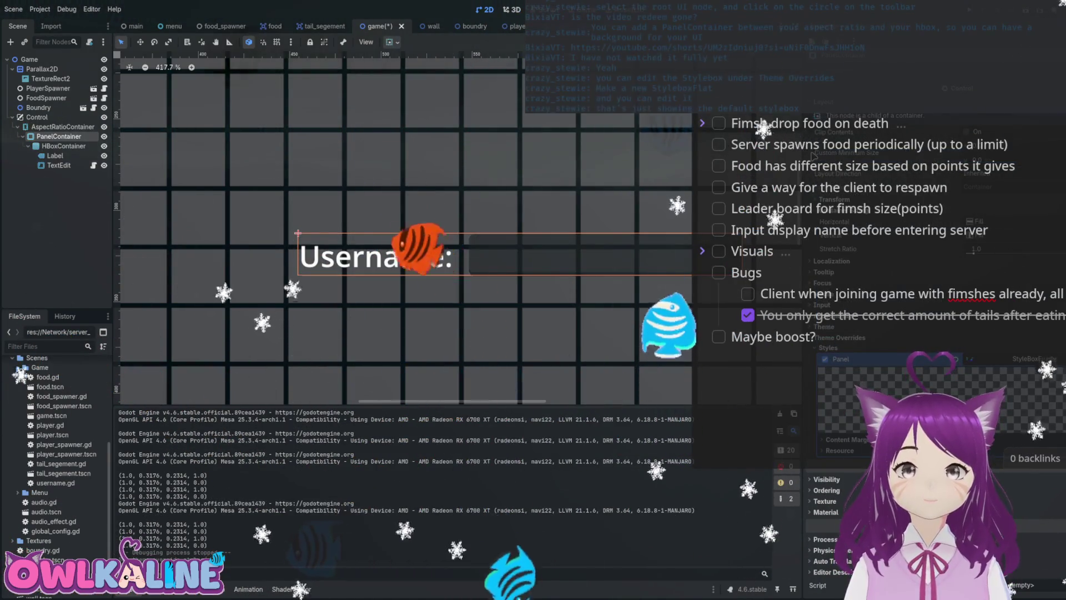
key("ctrl+z")
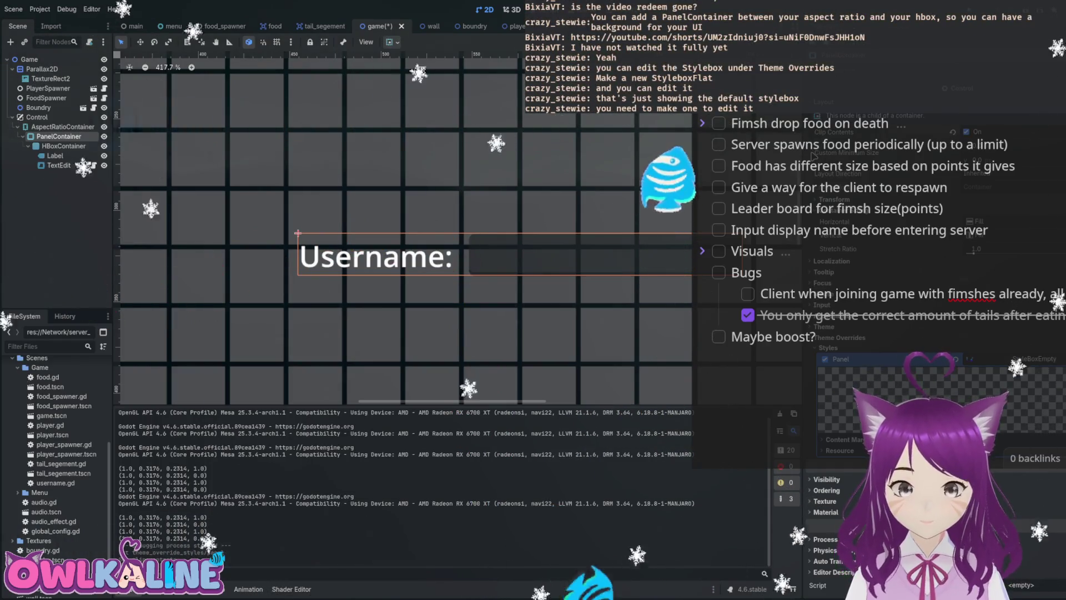
scroll(889, 278, "down", 1)
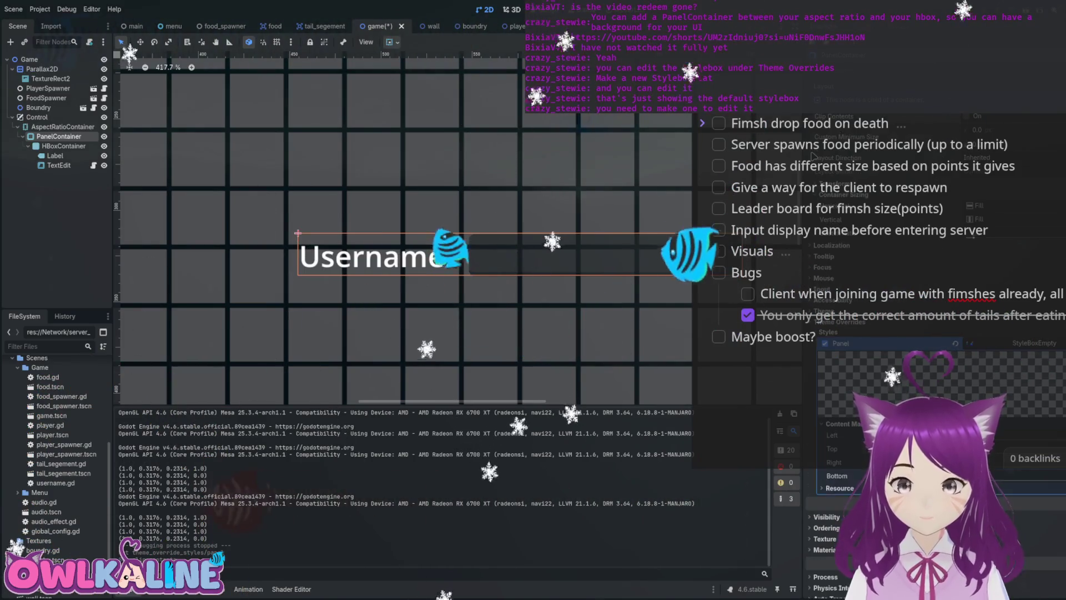
left_click(840, 488)
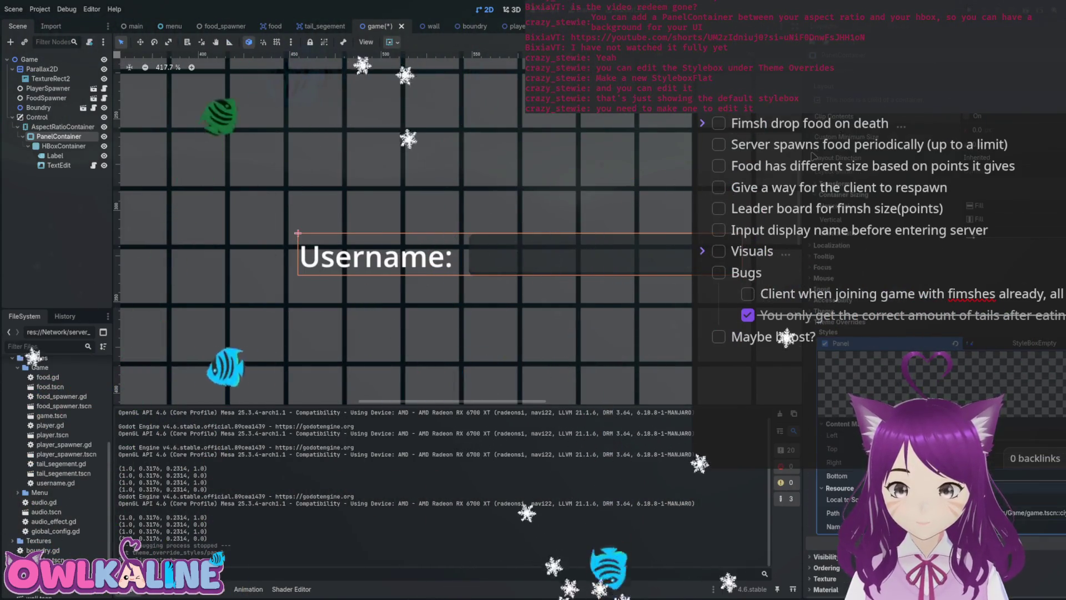
scroll(888, 388, "down", 4)
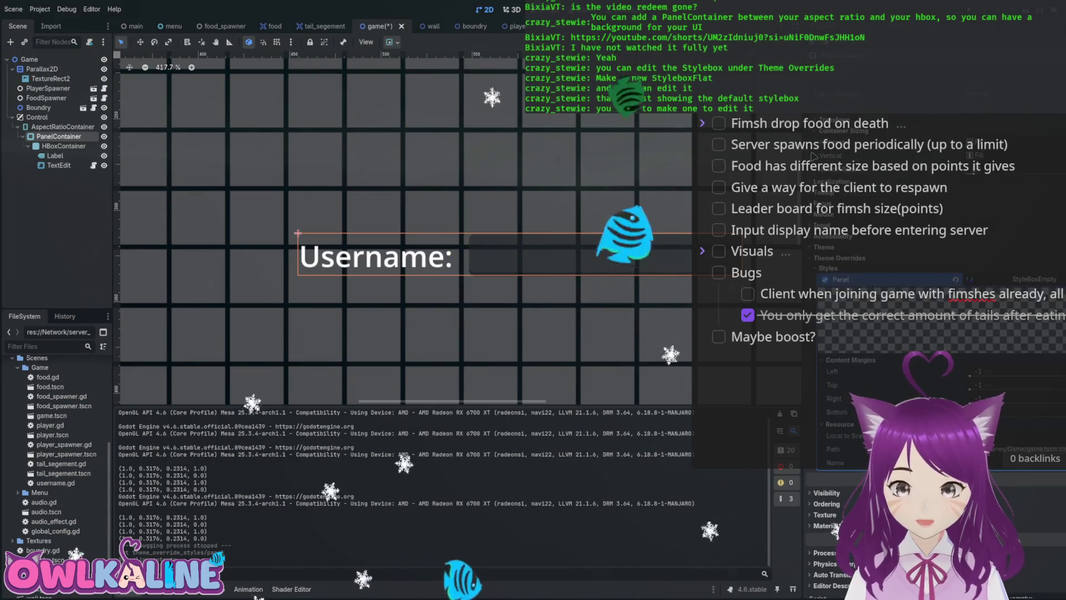
scroll(814, 156, "down", 2)
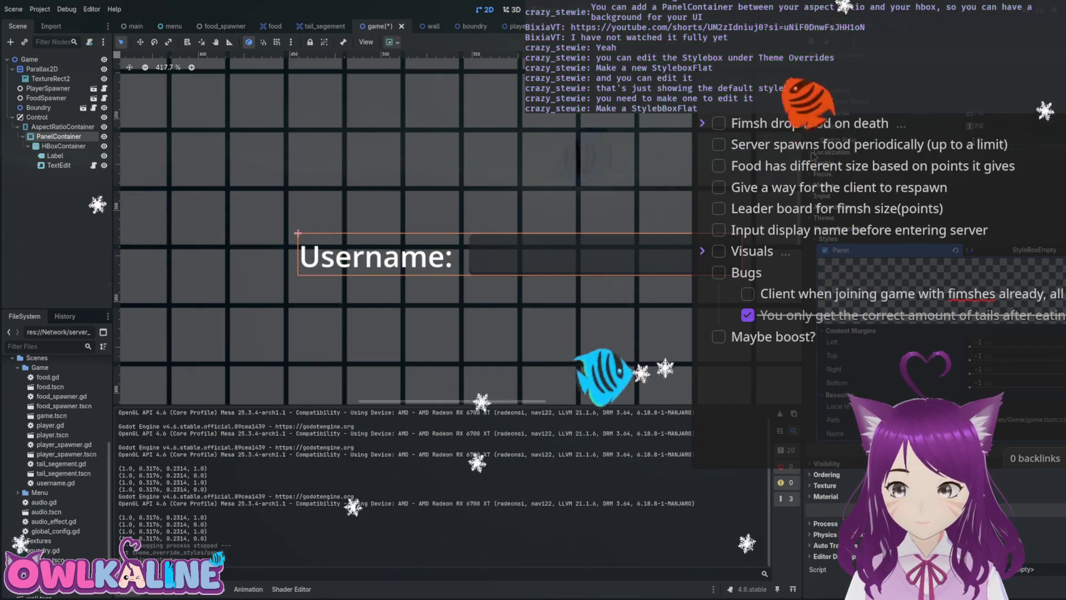
scroll(813, 157, "up", 4)
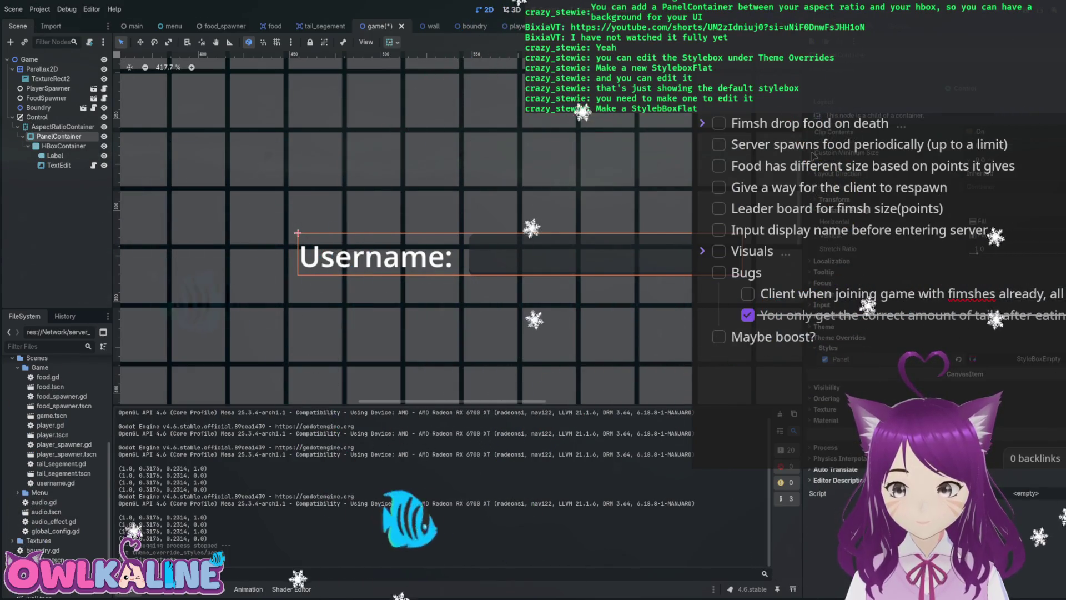
left_click(1058, 359)
left_click(1016, 389)
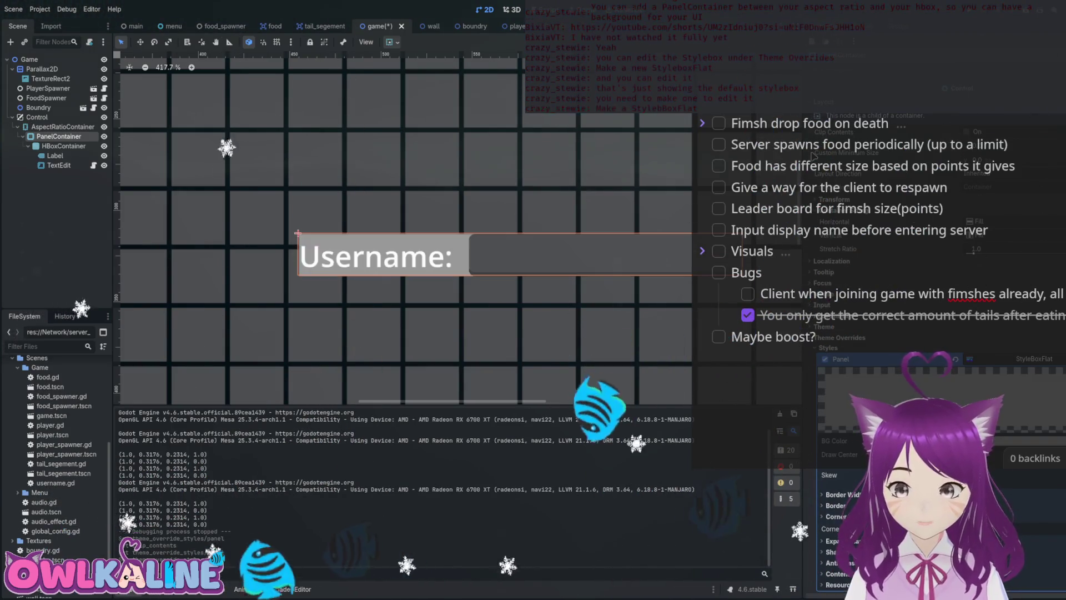
Set the style box's left, top, right and bottom border widths to 10
scroll(814, 157, "down", 5)
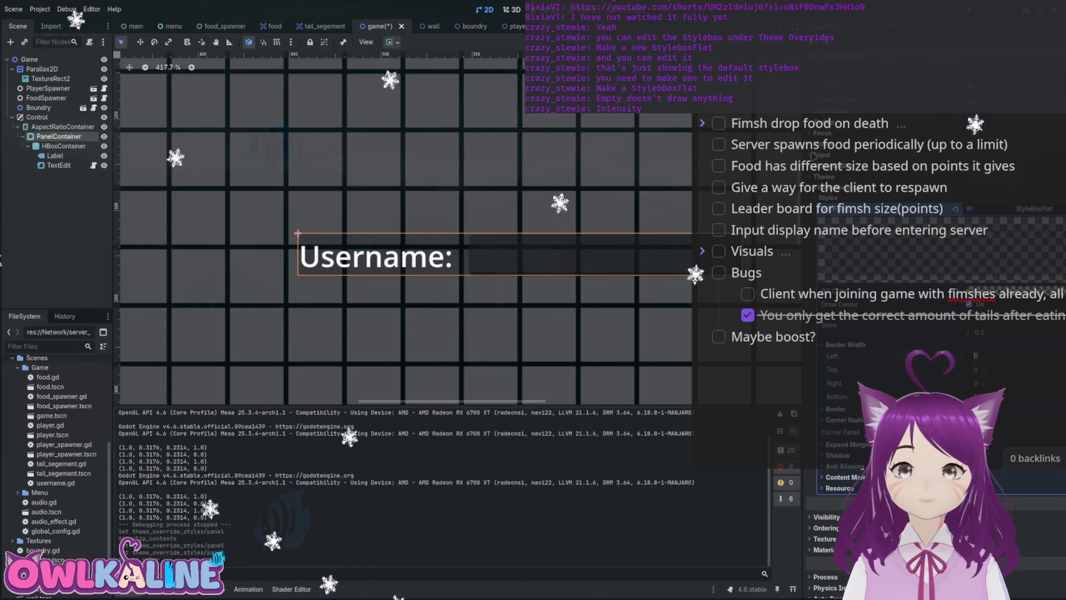
type("10")
key("Return")
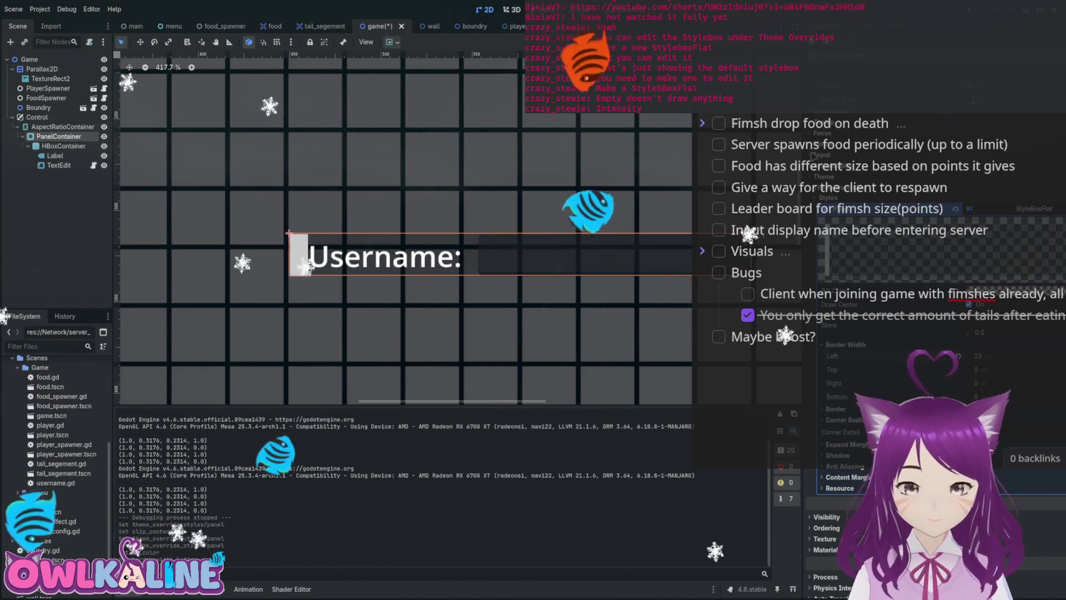
type("10")
key("Return")
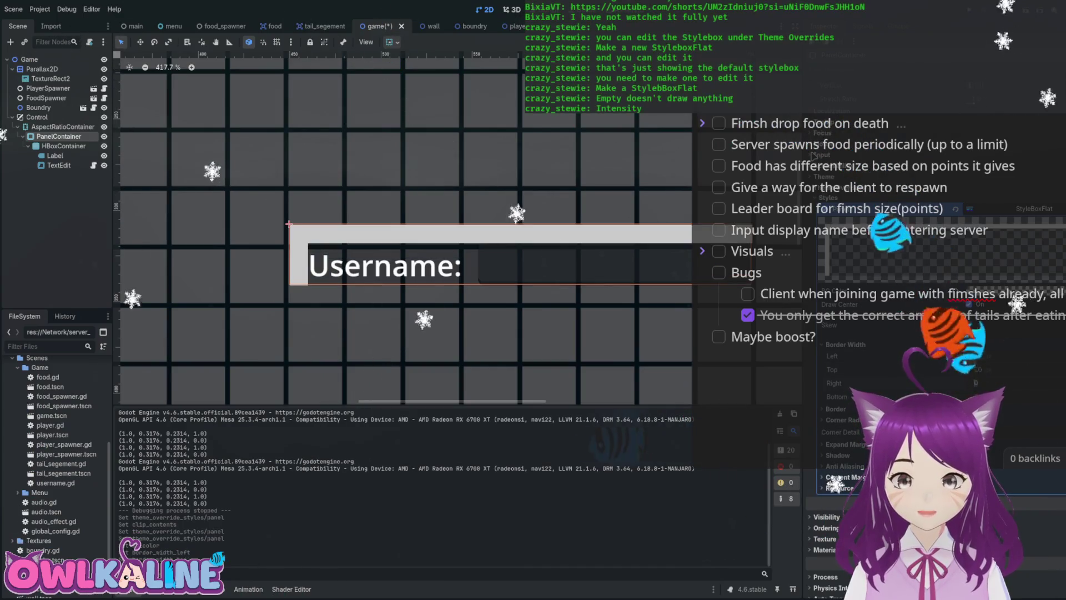
key("Return")
type("10")
key("Return")
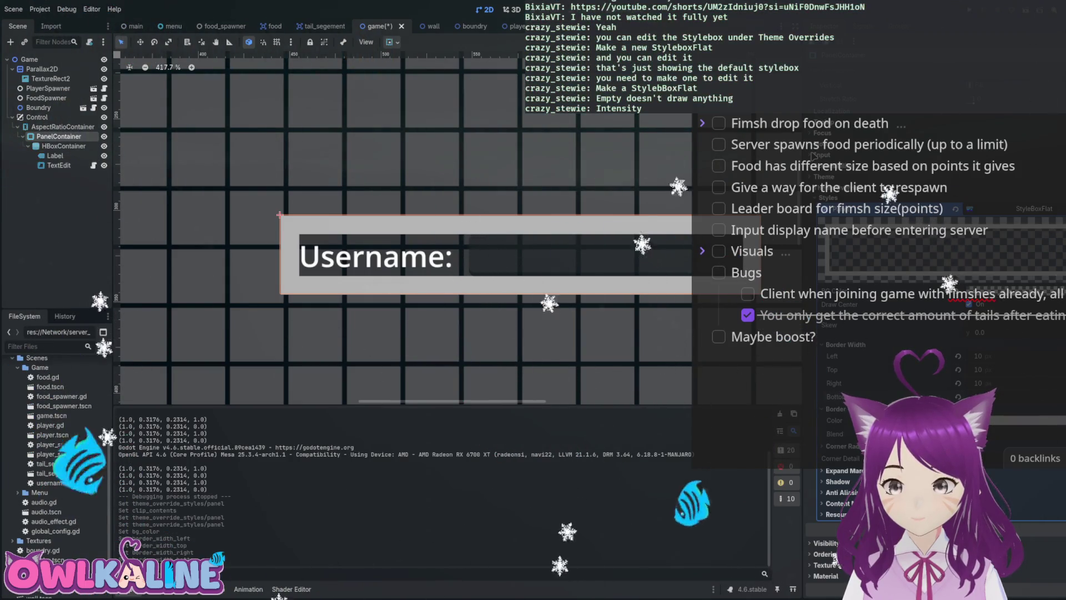
Clear the panel's light-grey background and set the bottom border width back to 0
key("Return")
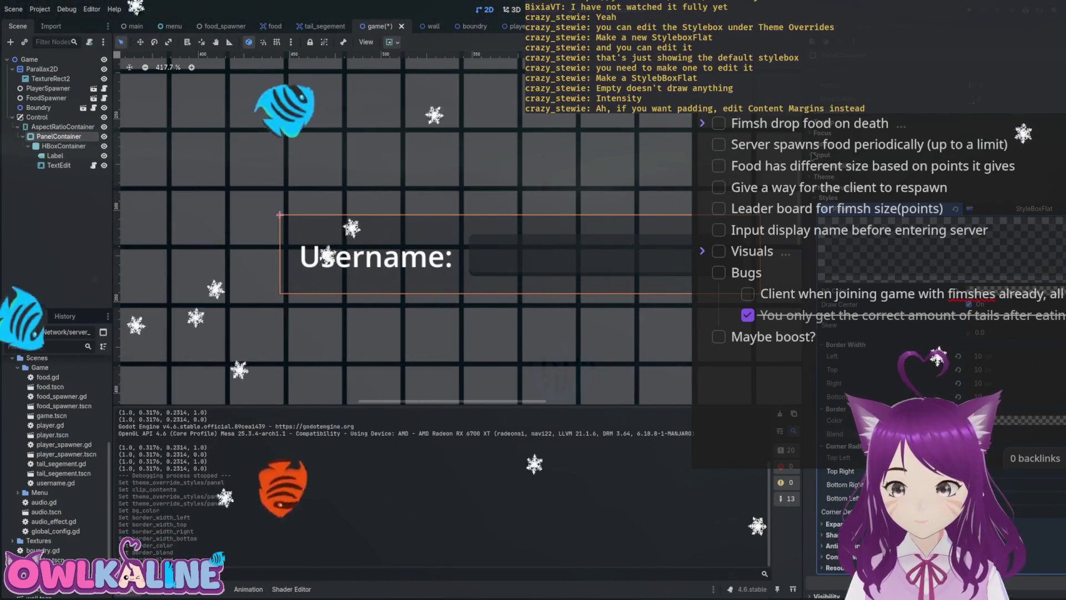
scroll(812, 156, "down", 3)
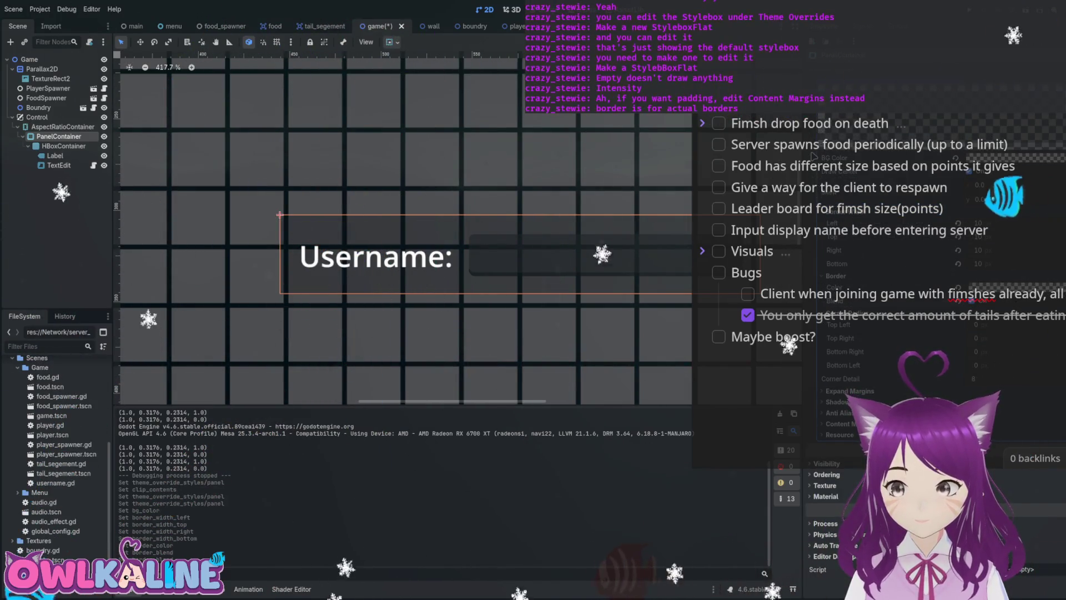
scroll(814, 157, "up", 2)
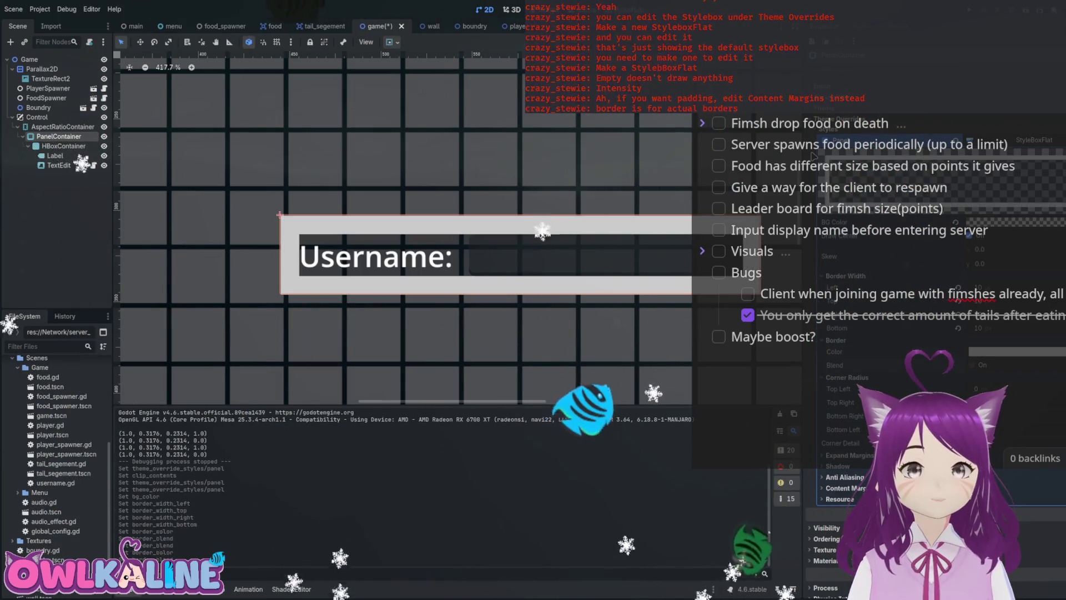
type("0")
key("Return")
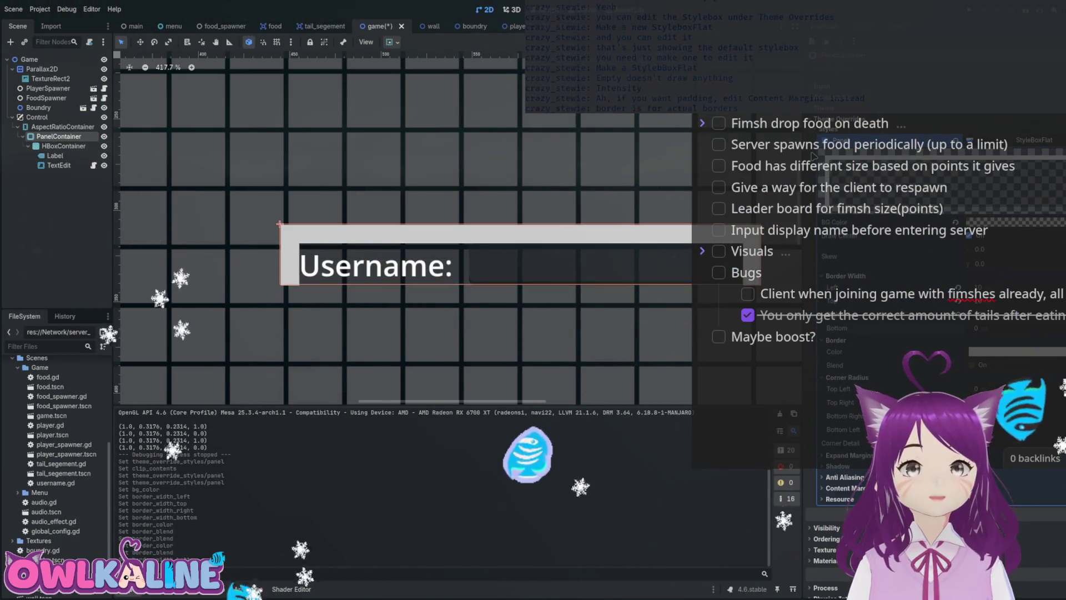
scroll(814, 157, "up", 6)
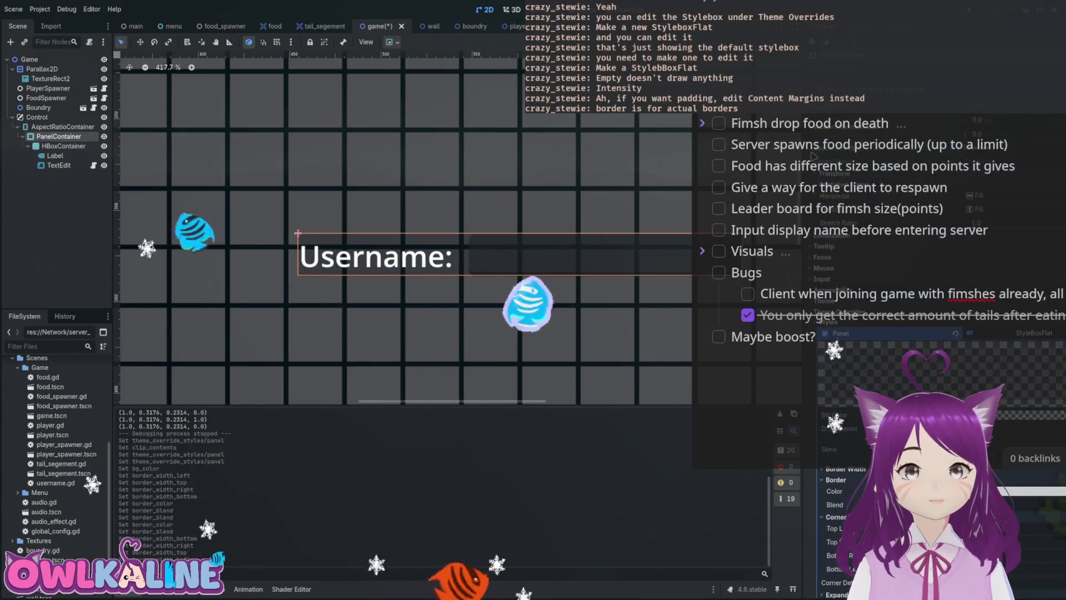
Set the style box's corner radius values to 5
scroll(814, 157, "down", 2)
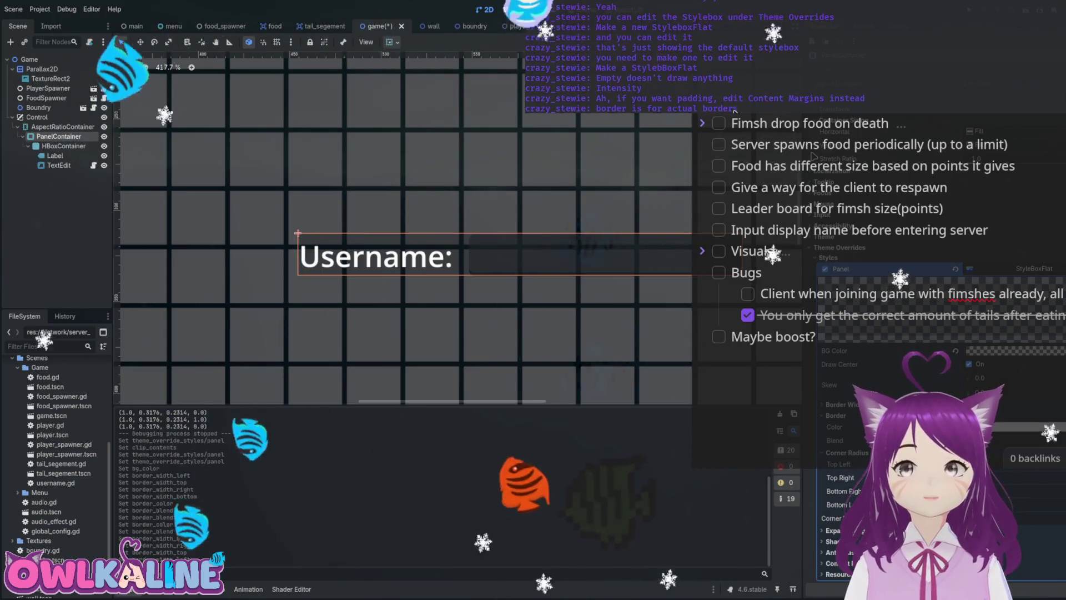
scroll(814, 157, "down", 4)
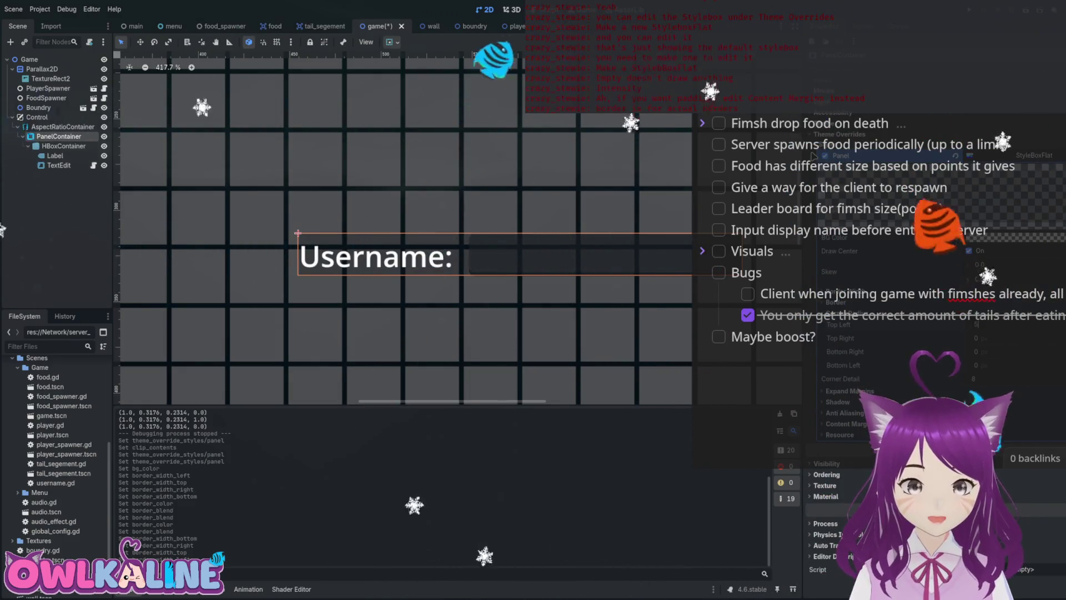
type("5")
key("Tab")
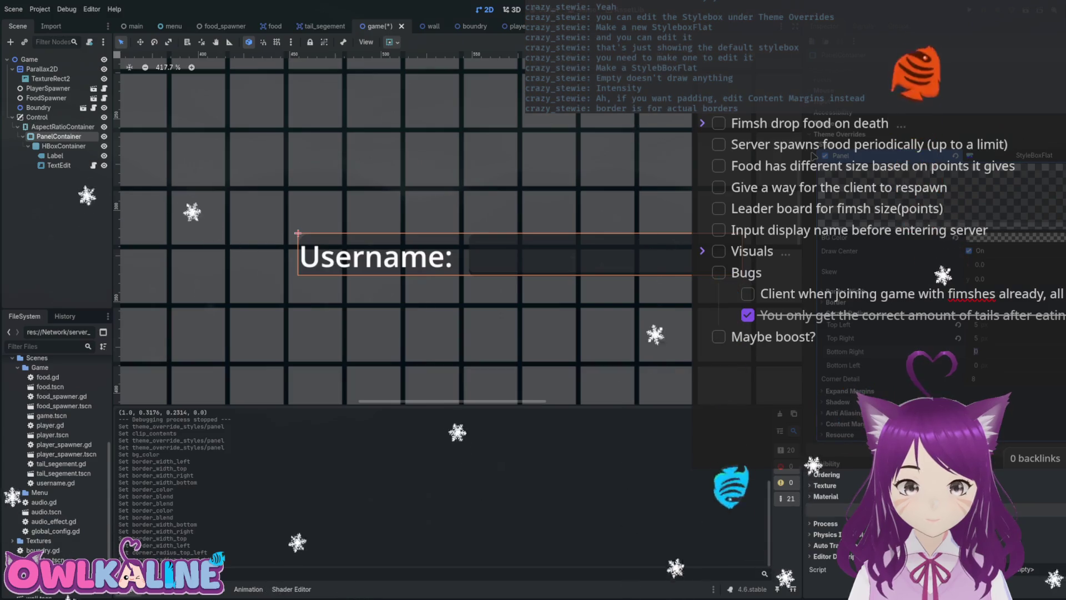
left_click(841, 424)
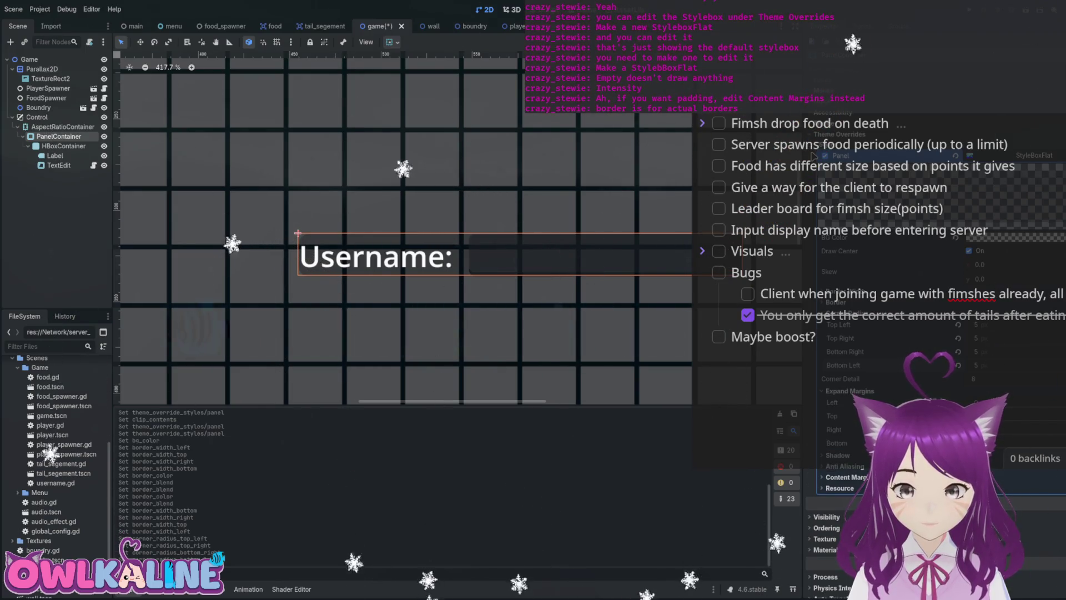
Set the Expand Margins Left, Top and Right to 10
type("10")
key("Return")
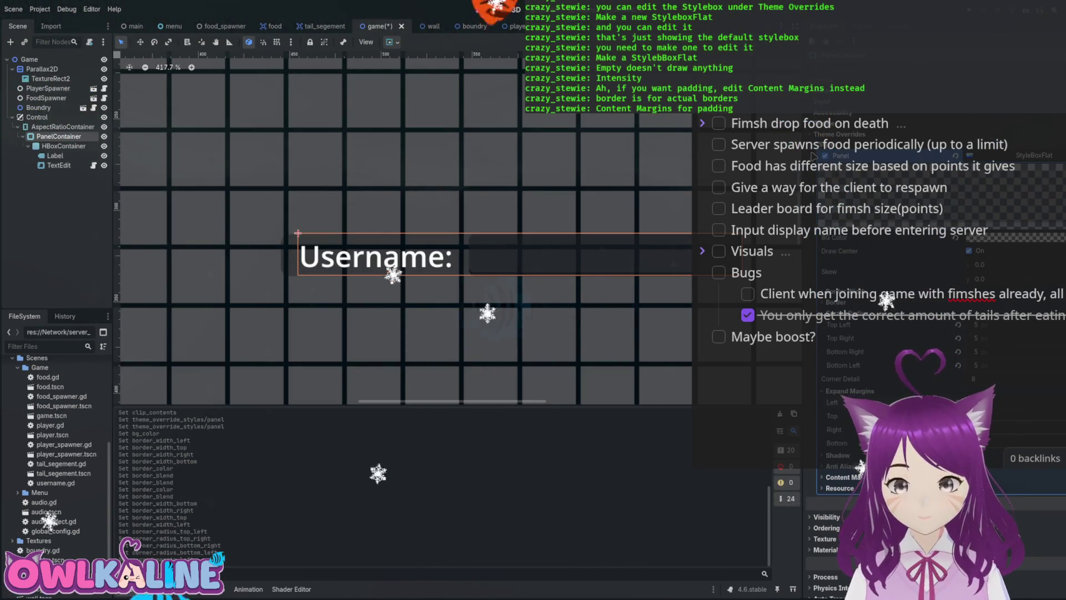
type("10")
key("Return")
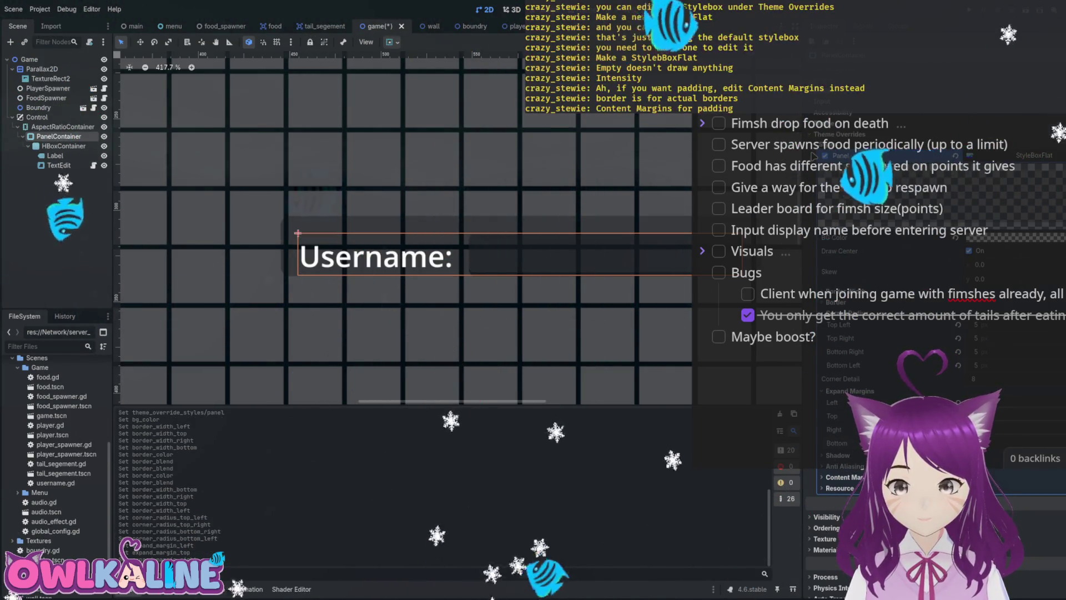
type("10")
key("Return")
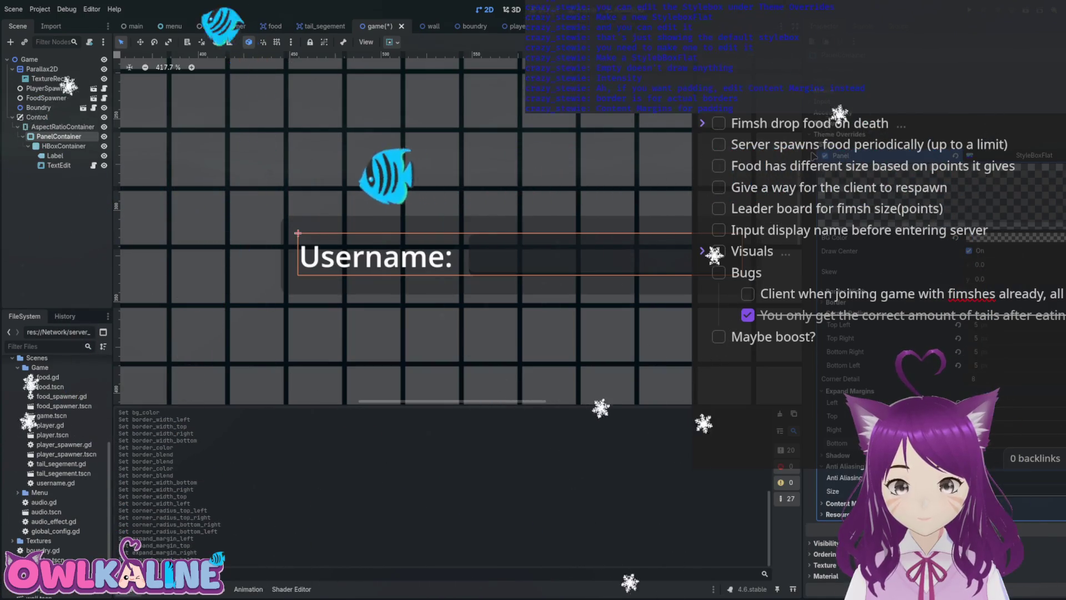
Collapse the shadow, anti-aliasing and other style box groups in the Inspector
left_click(849, 391)
left_click(838, 401)
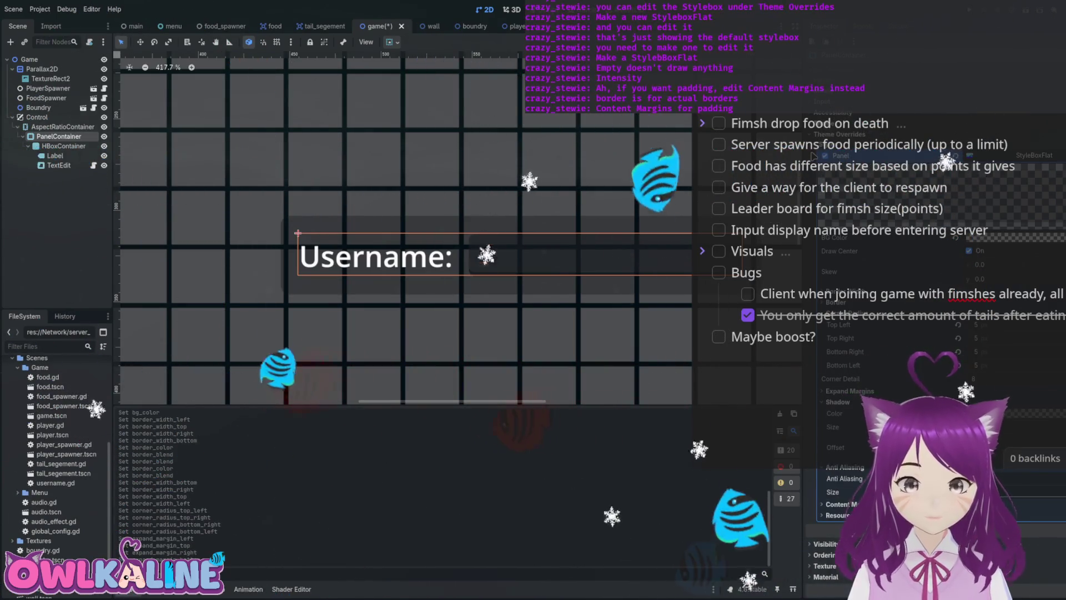
left_click(837, 402)
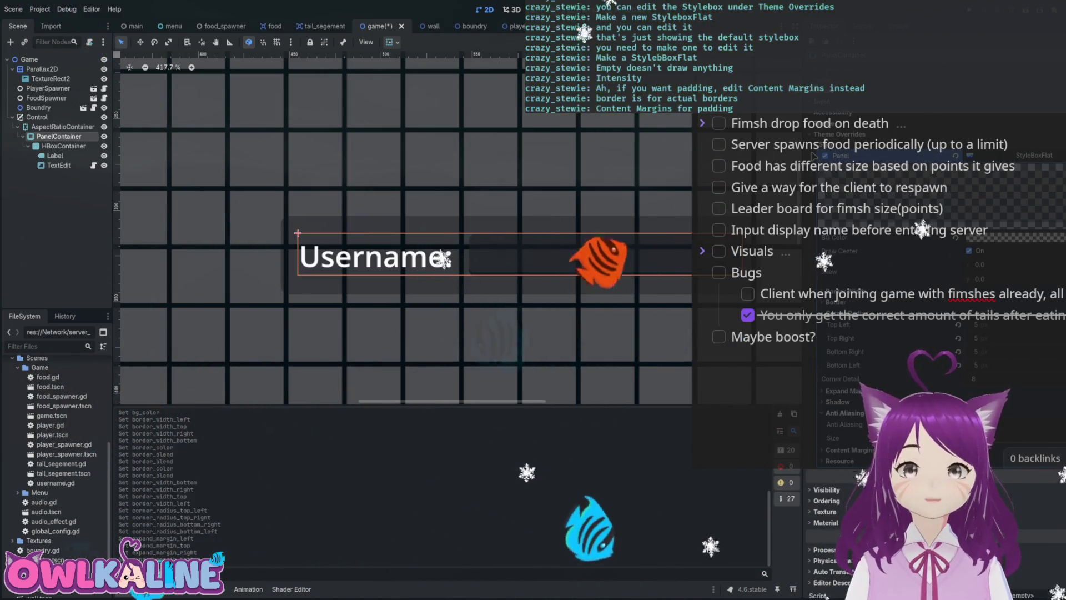
left_click(843, 413)
left_click(844, 424)
left_click(839, 435)
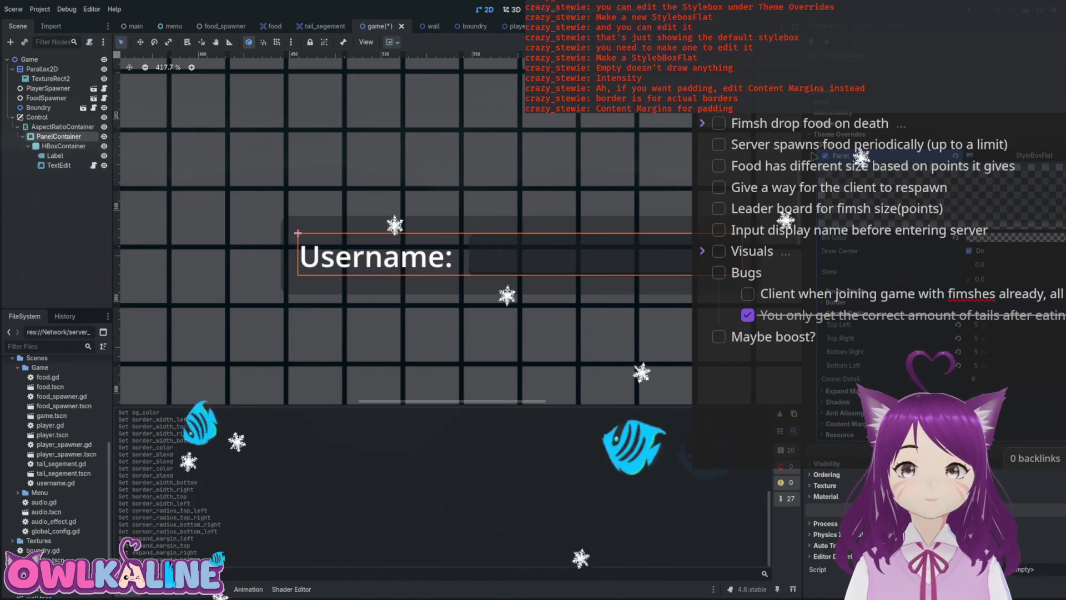
scroll(521, 293, "down", 3)
scroll(689, 325, "up", 3)
scroll(574, 266, "up", 5)
scroll(574, 266, "down", 6)
scroll(574, 267, "left", 2)
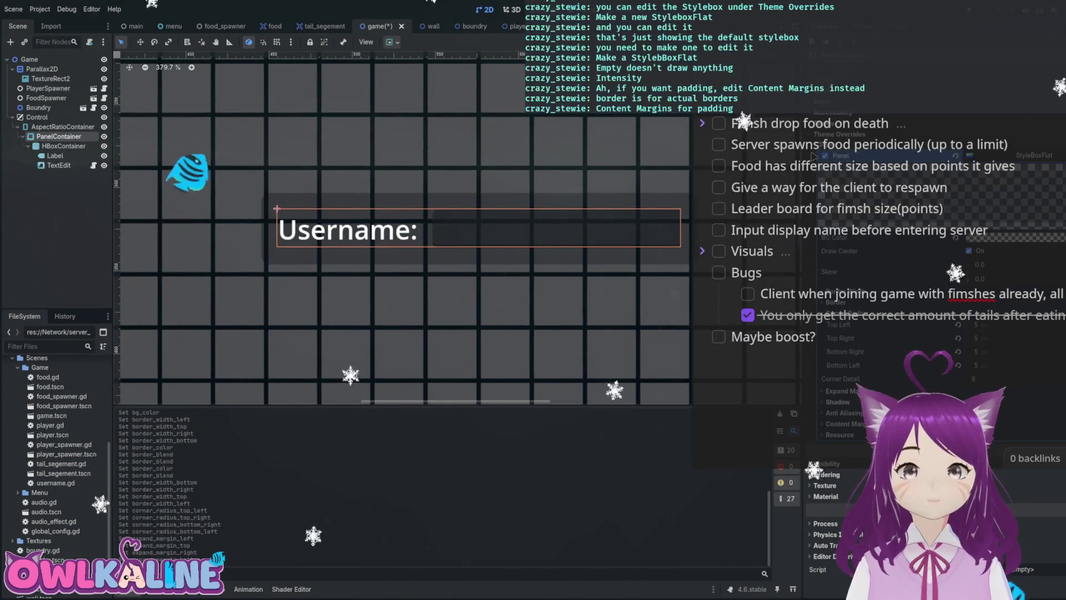
Apply the panel's content margin values and reselect the PanelContainer
scroll(814, 155, "up", 2)
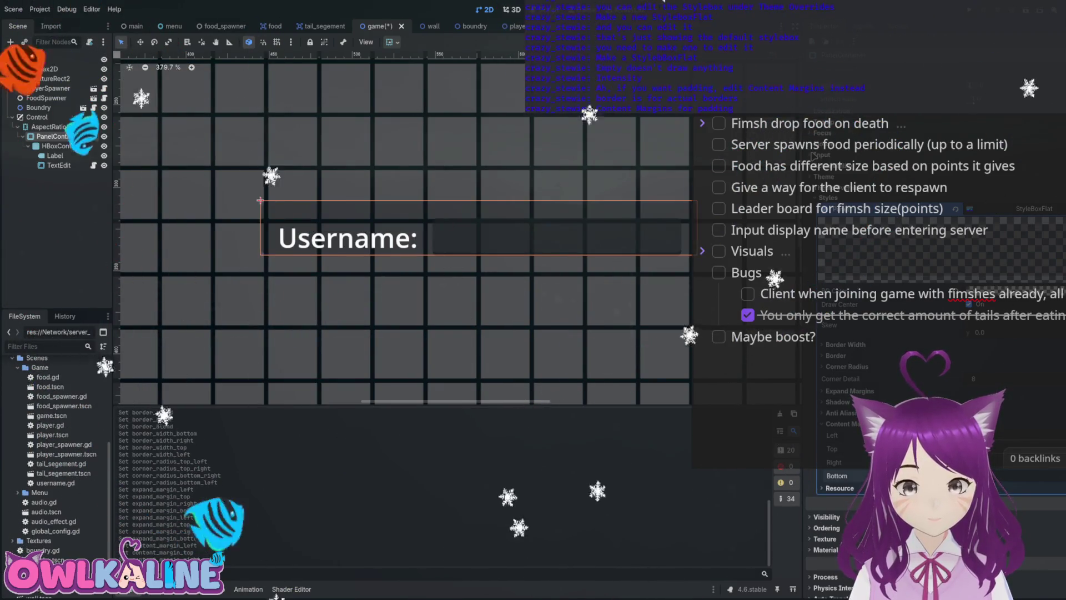
key("Return")
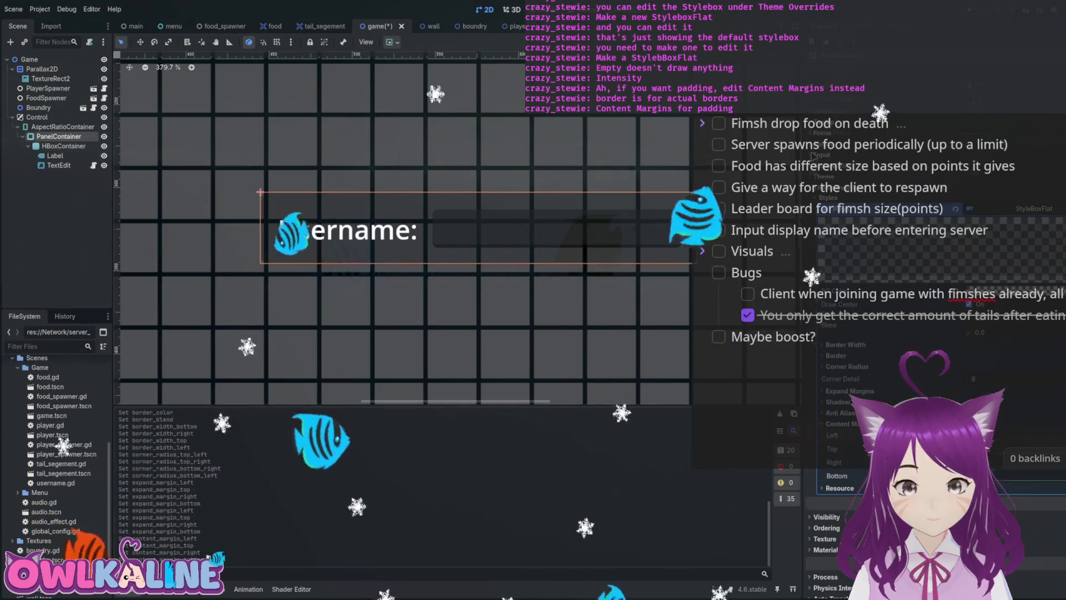
left_click(59, 165)
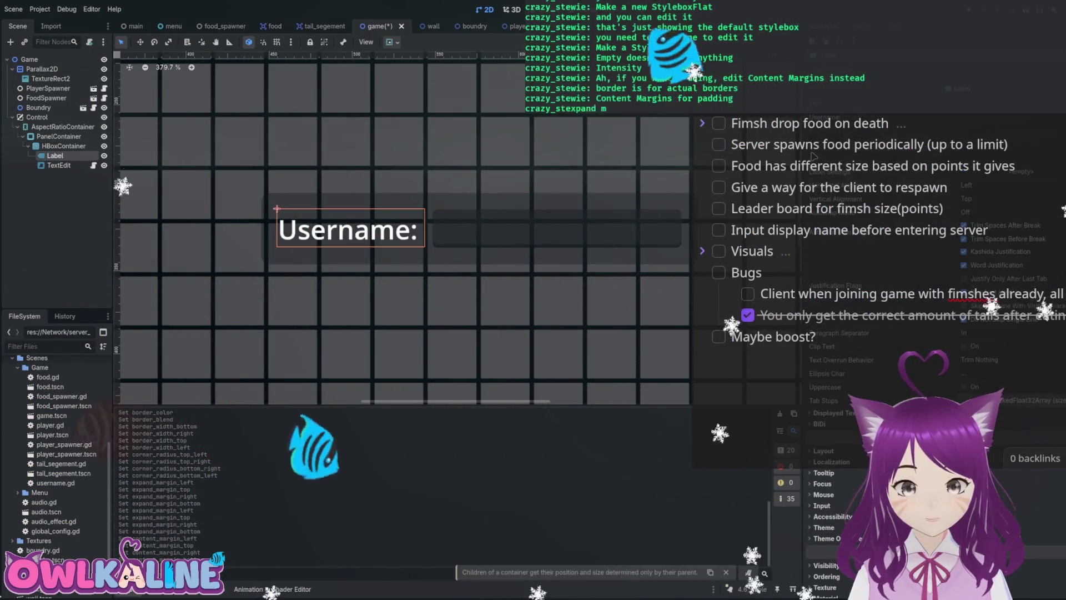
left_click(59, 136)
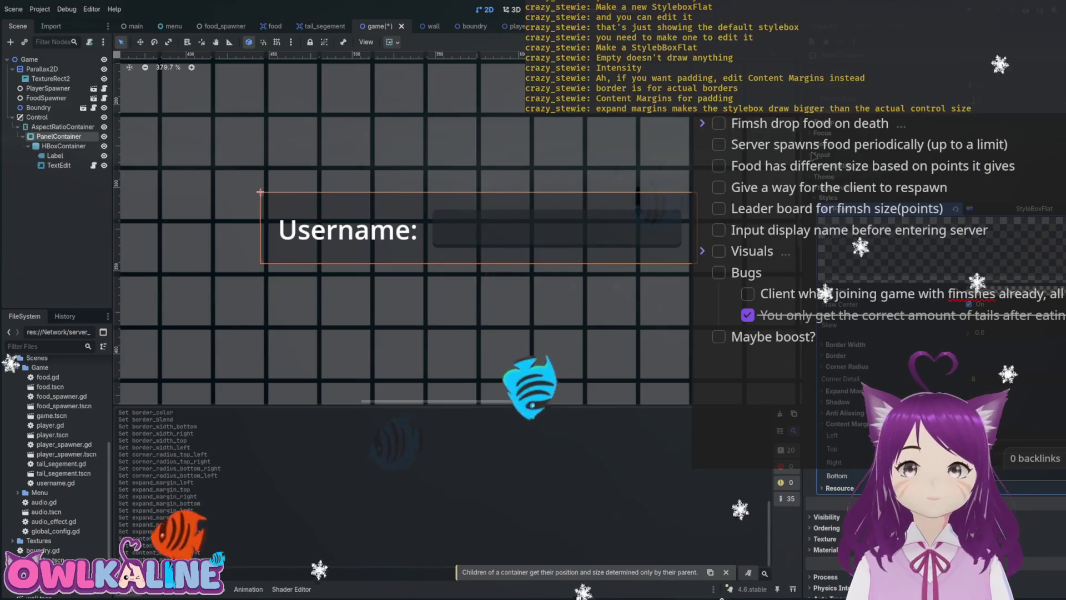
Run the project with F5 to test the styled Username panel
scroll(814, 155, "down", 3)
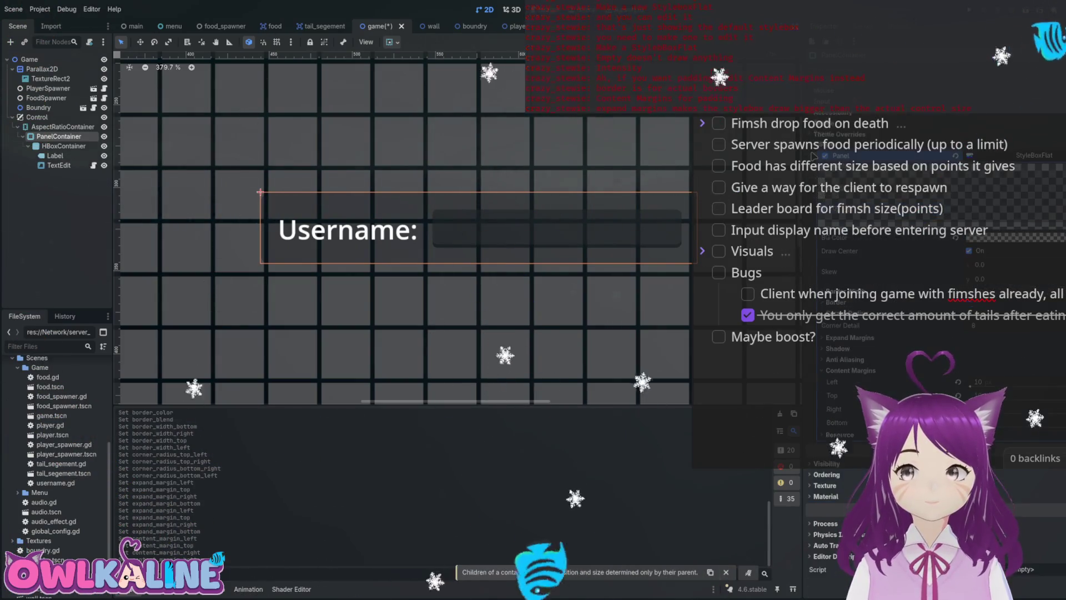
scroll(814, 156, "up", 3)
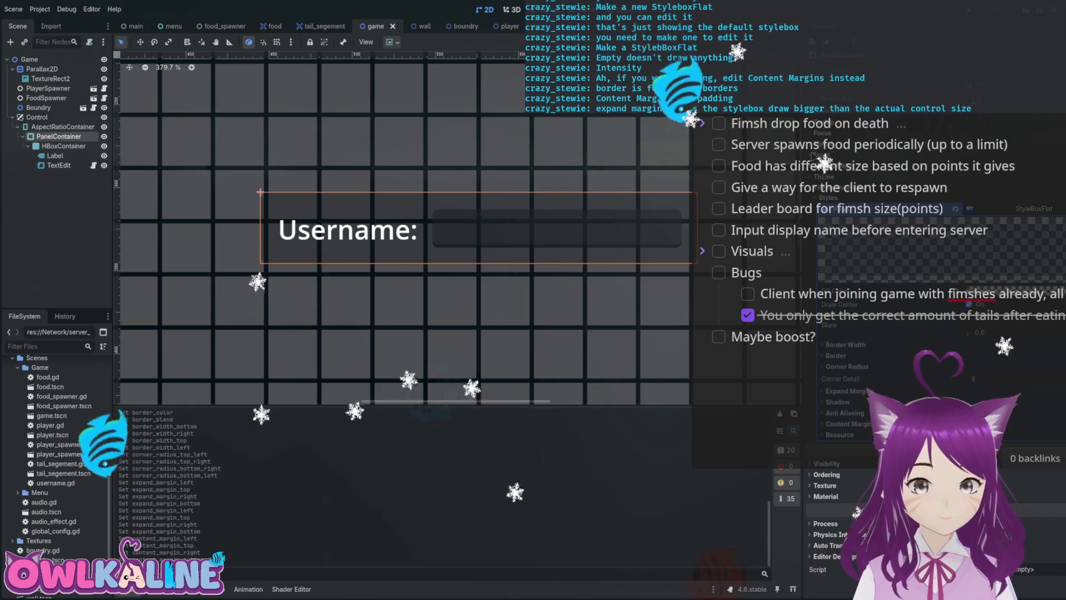
key("F5")
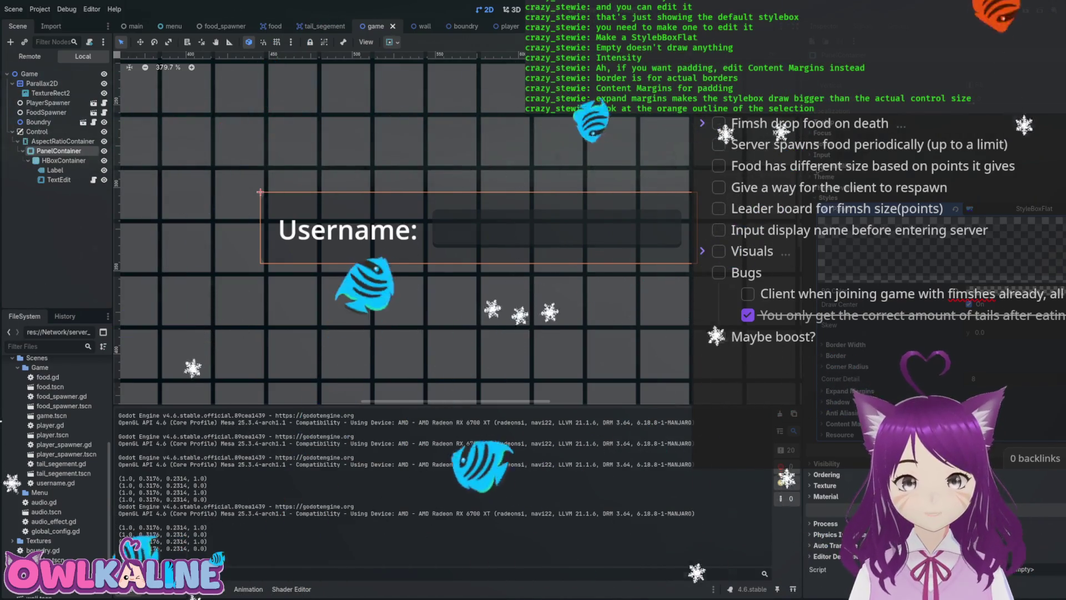
Stop the game and inspect the TextEdit username field's properties
key("F8")
scroll(938, 278, "up", 5)
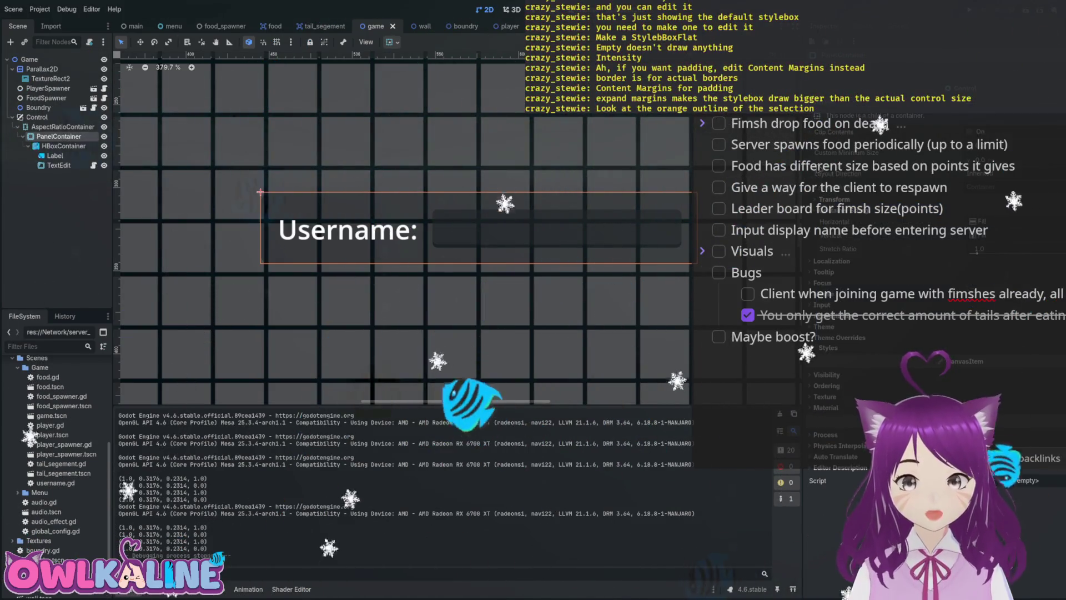
left_click(58, 164)
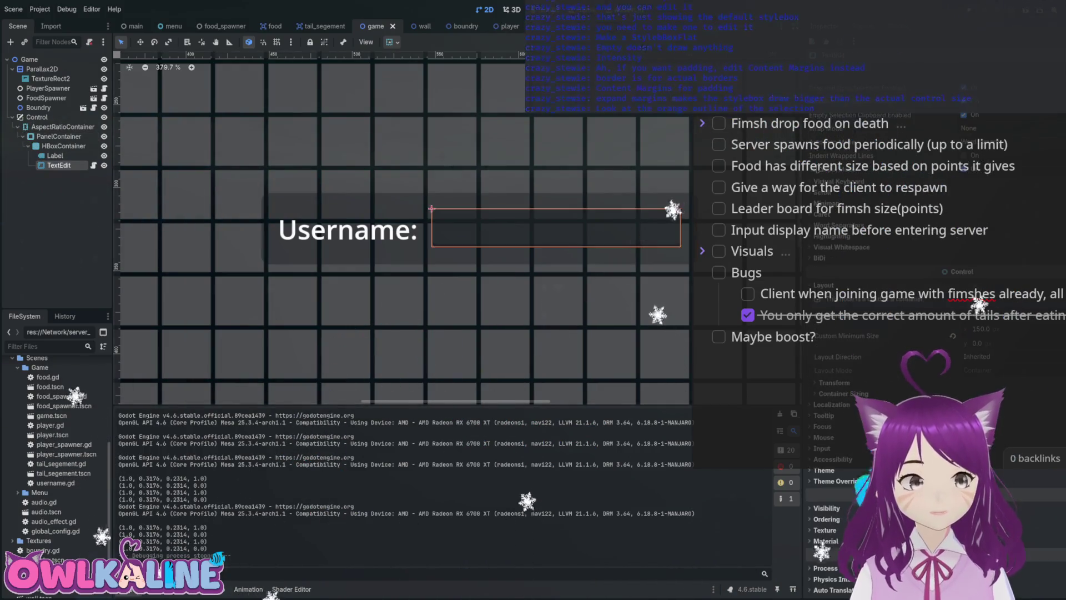
scroll(939, 333, "down", 5)
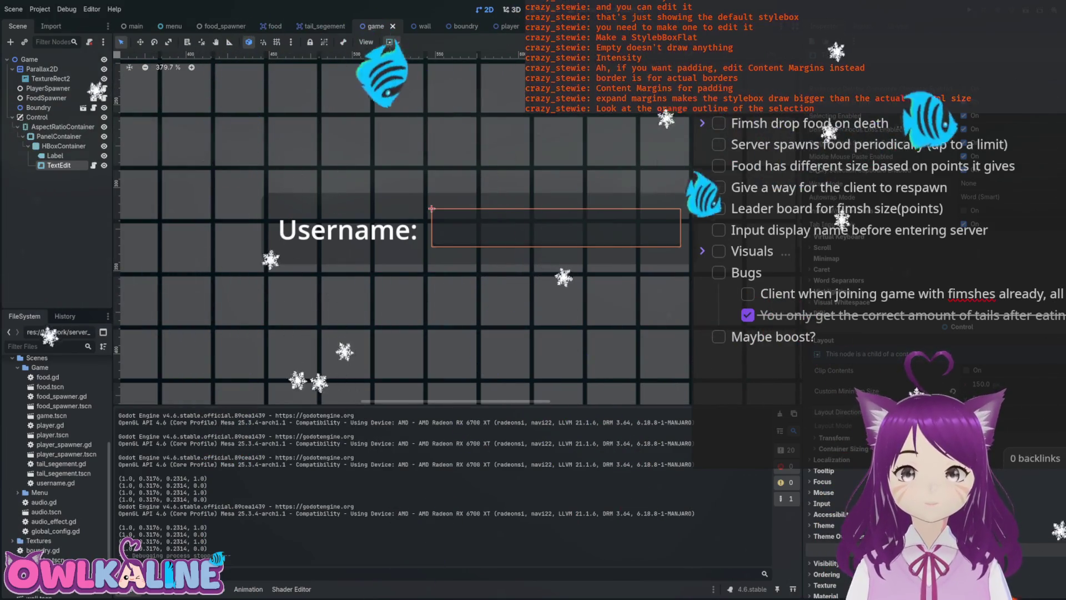
left_click(833, 438)
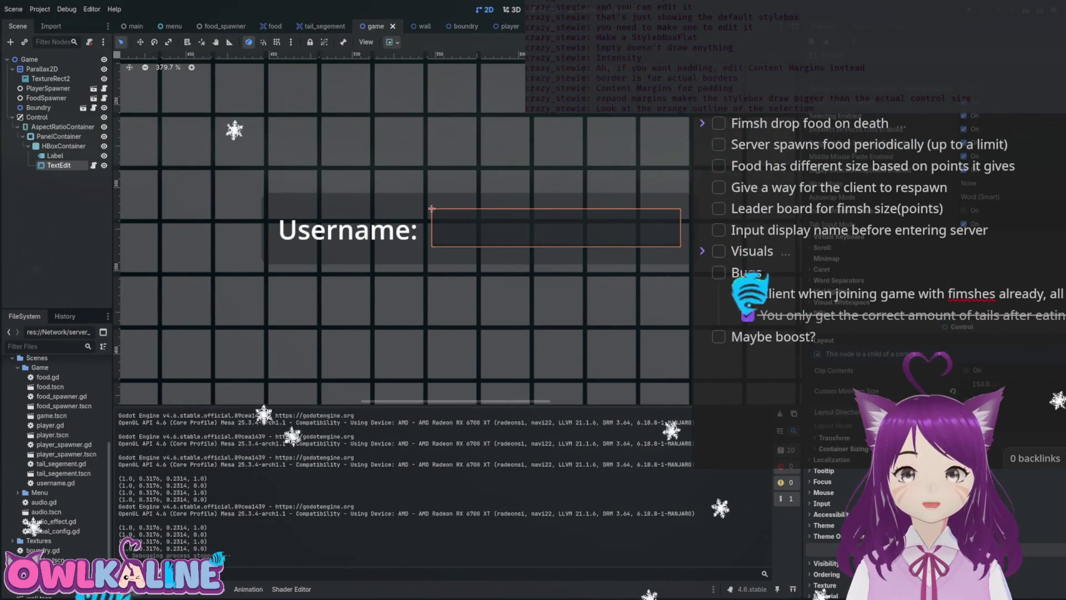
scroll(888, 416, "up", 5)
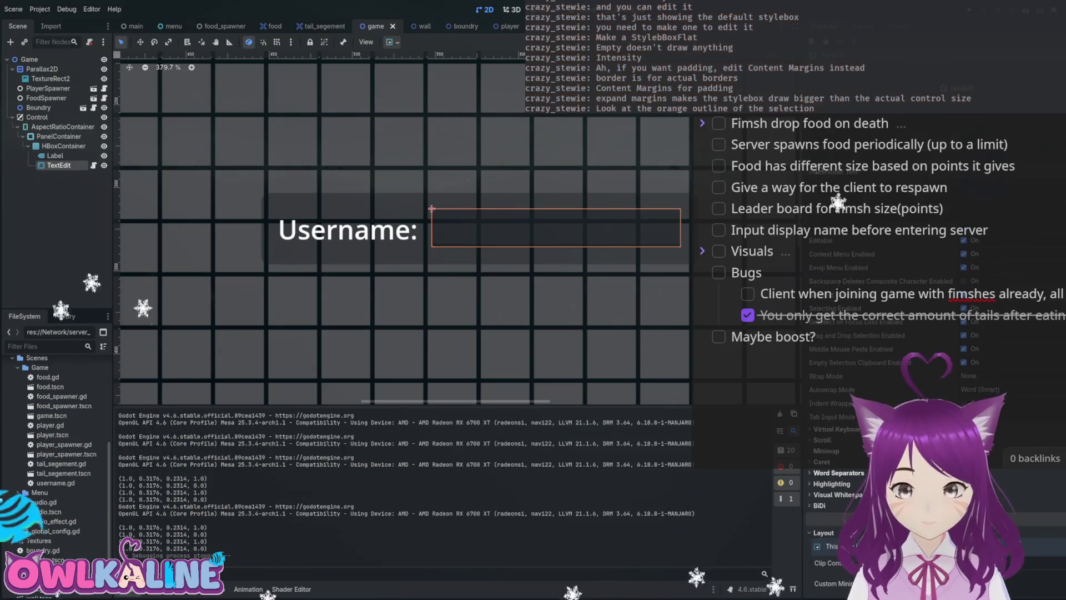
left_click(838, 473)
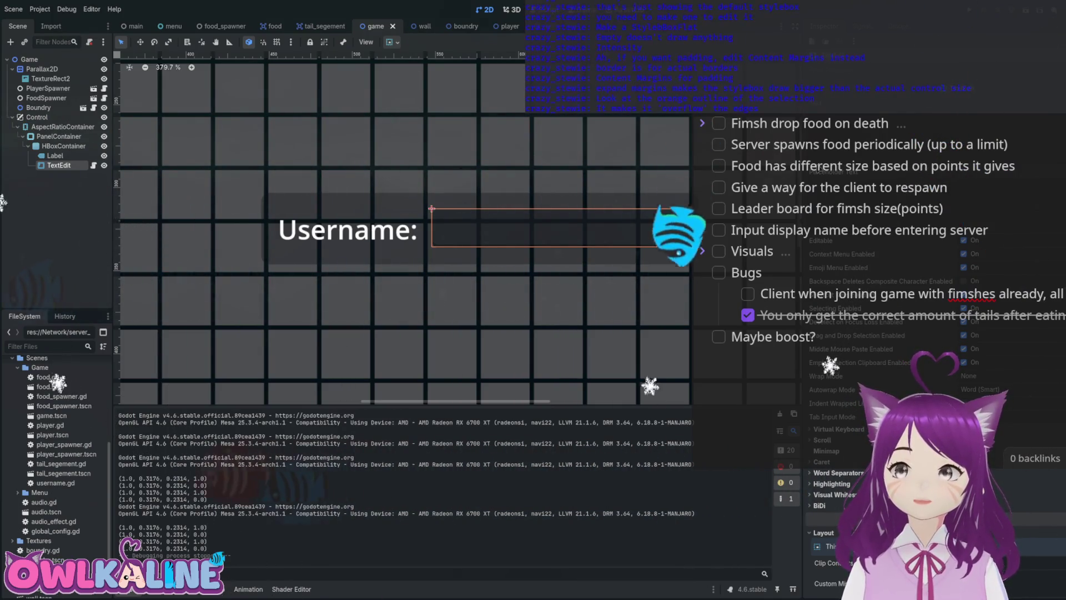
Select the PanelContainer and HBoxContainer, then move up to the root Control node
left_click(59, 136)
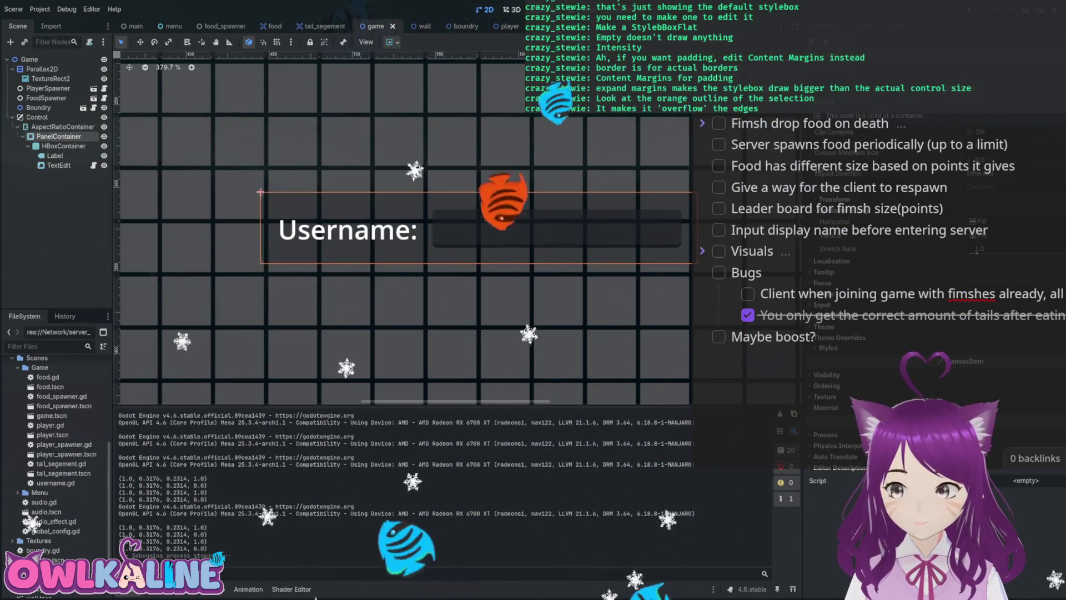
left_click(63, 146)
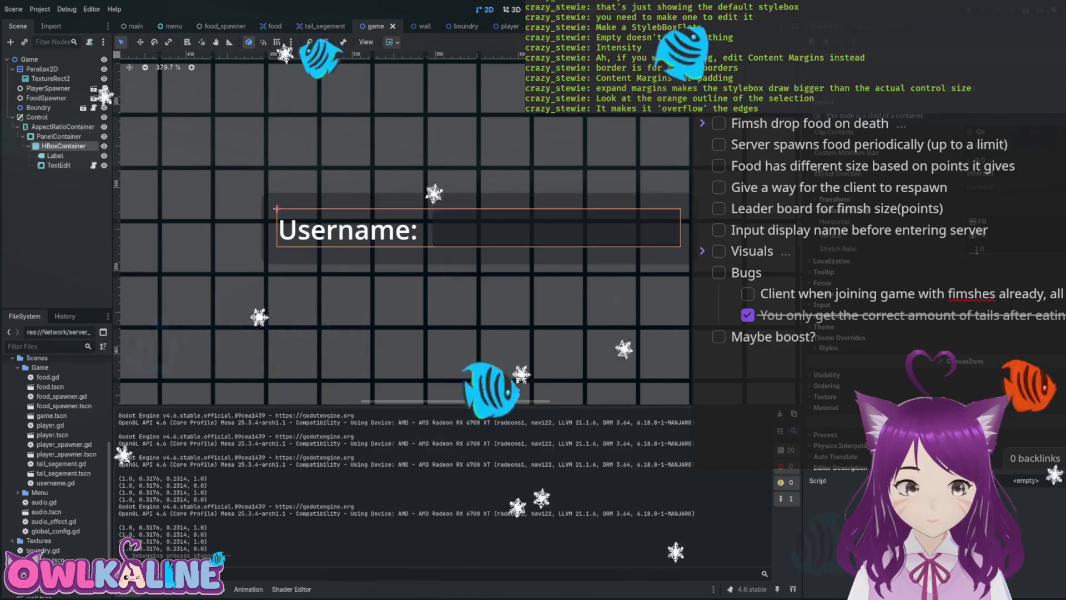
key("Up")
key("Up")
key("Up")
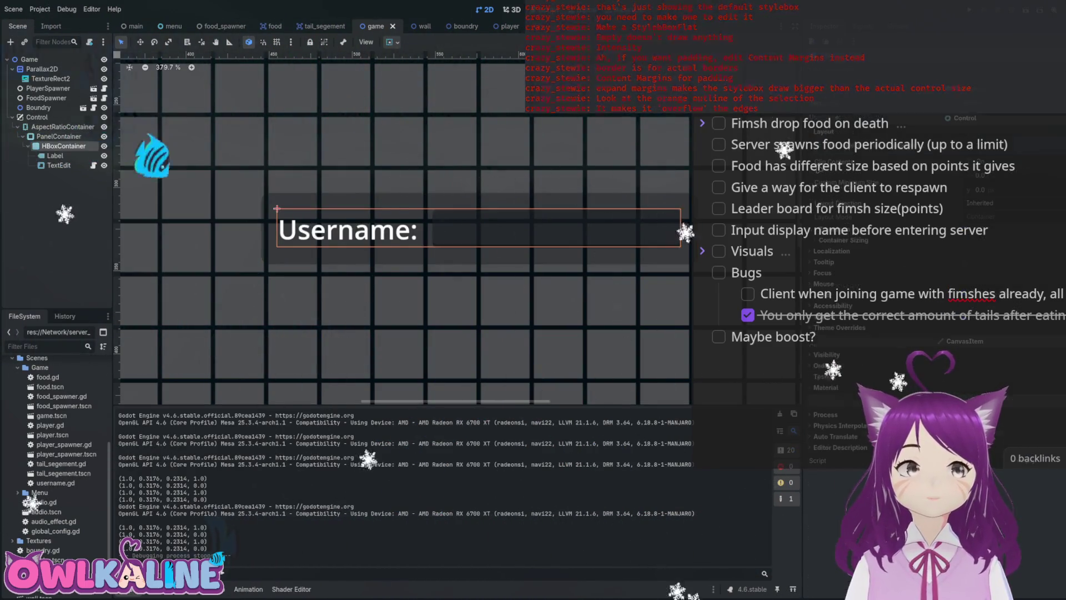
key("Up")
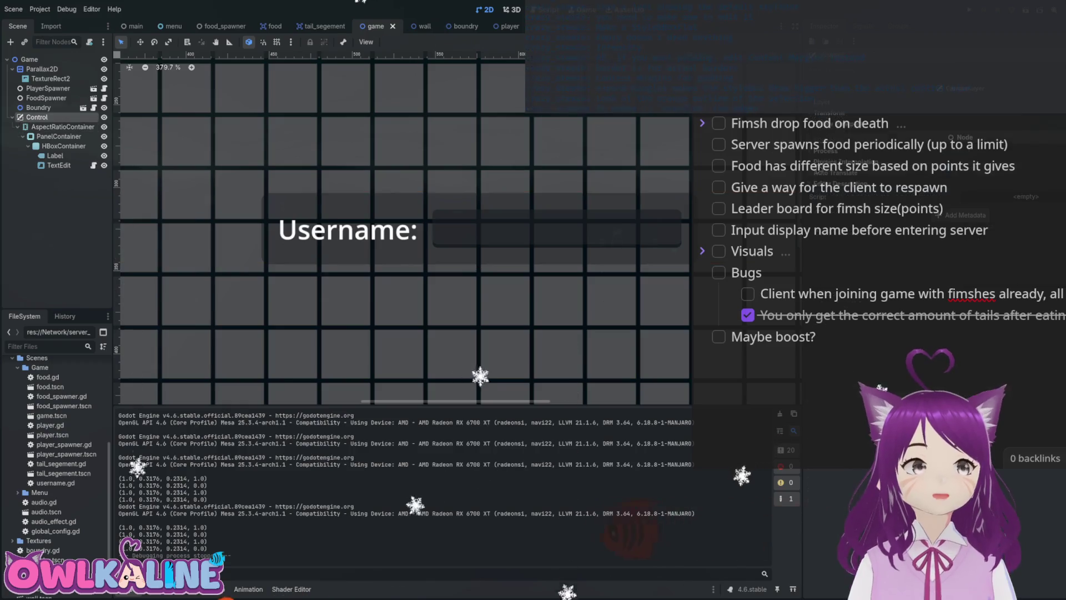
key("ctrl+shift+Tab")
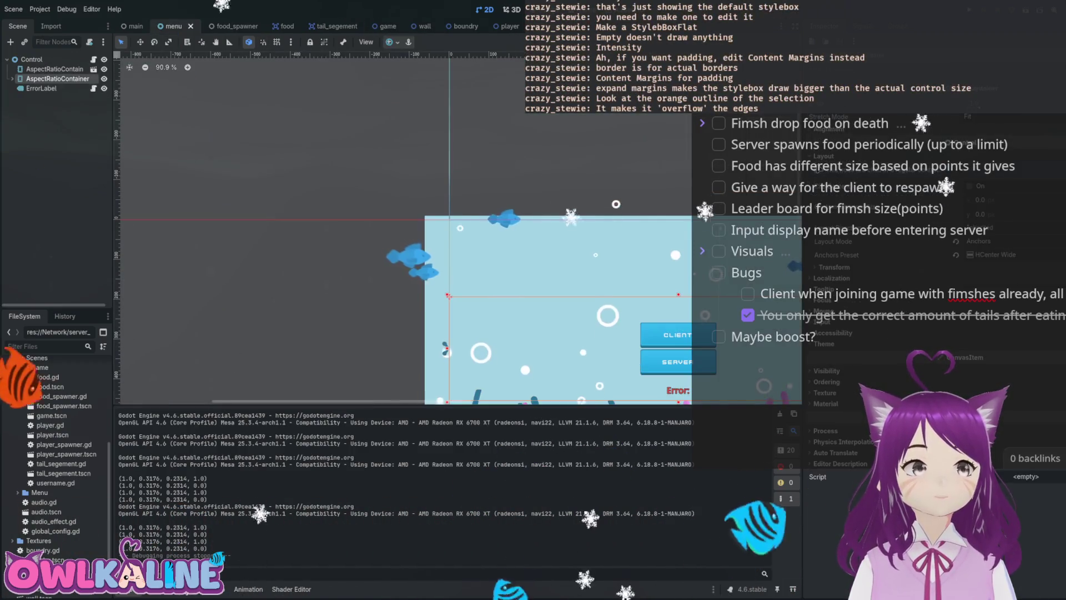
scroll(366, 89, "down", 3)
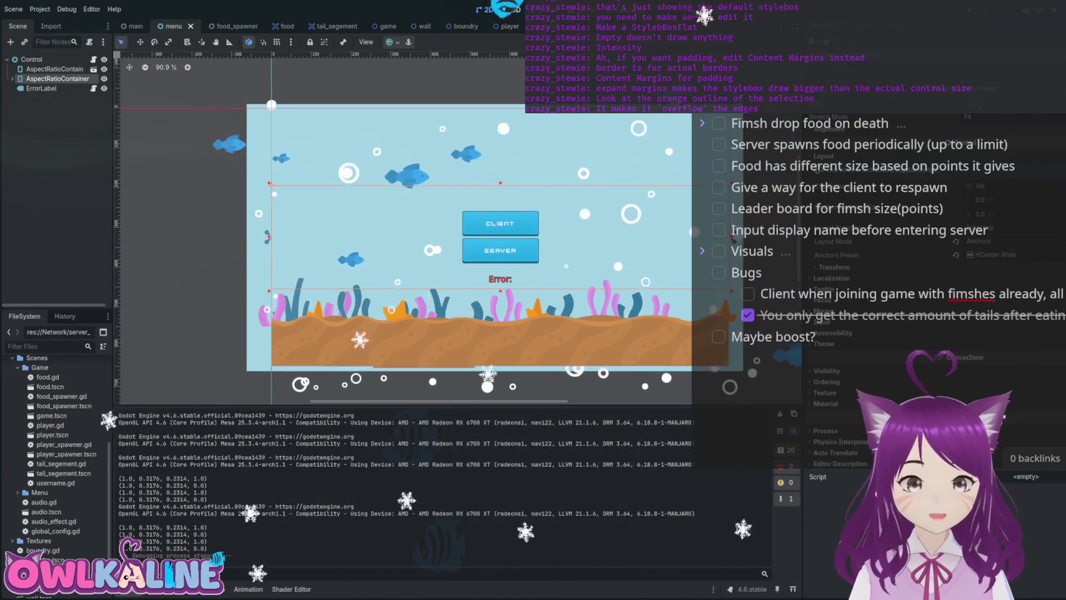
key("ctrl+shift+Tab")
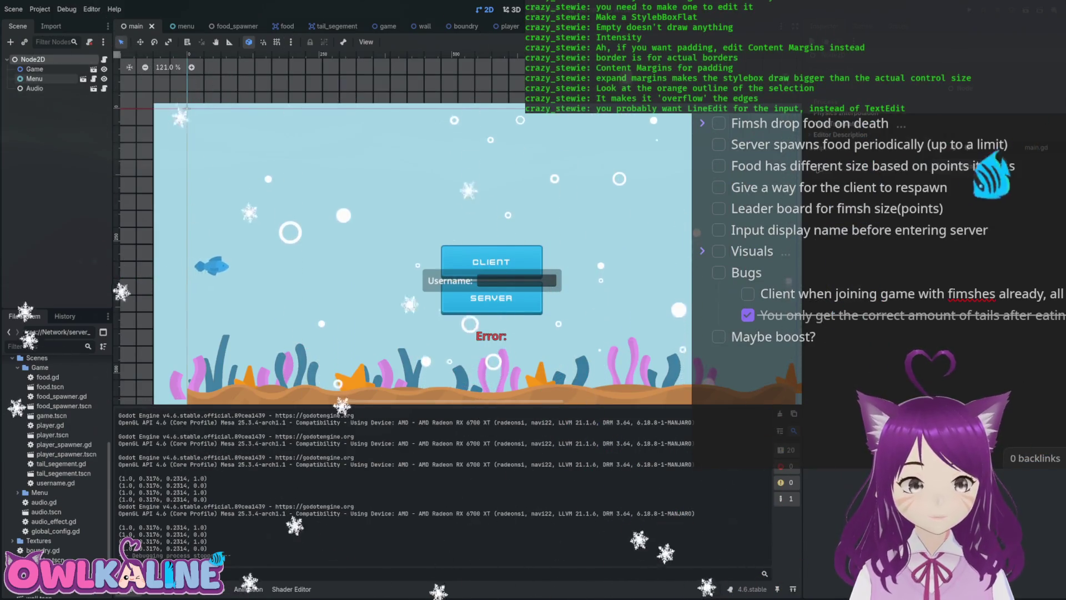
left_click(34, 68)
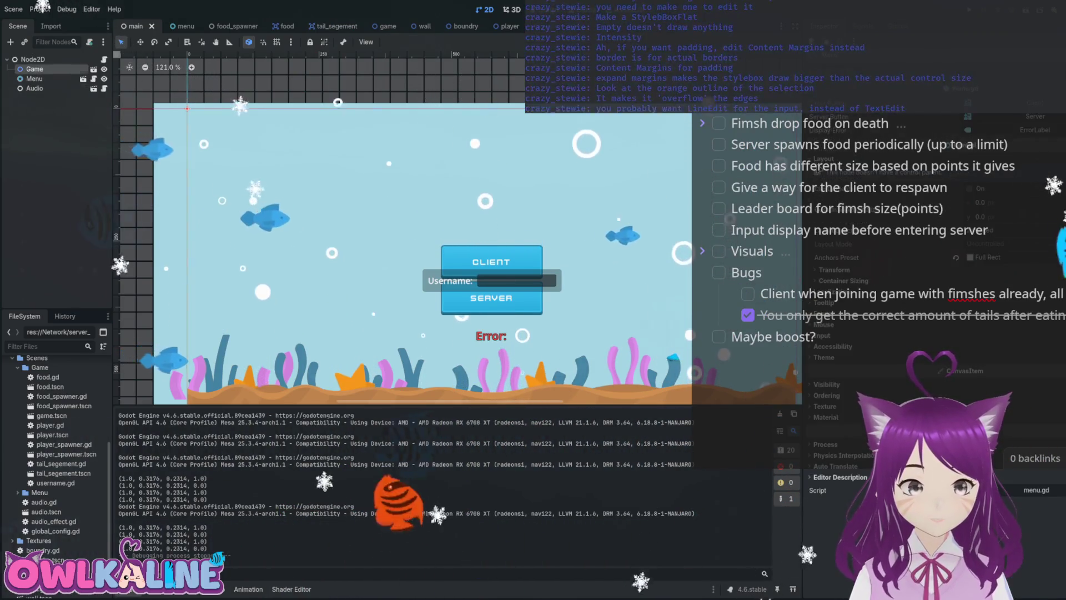
left_click(35, 78)
scroll(475, 234, "up", 6)
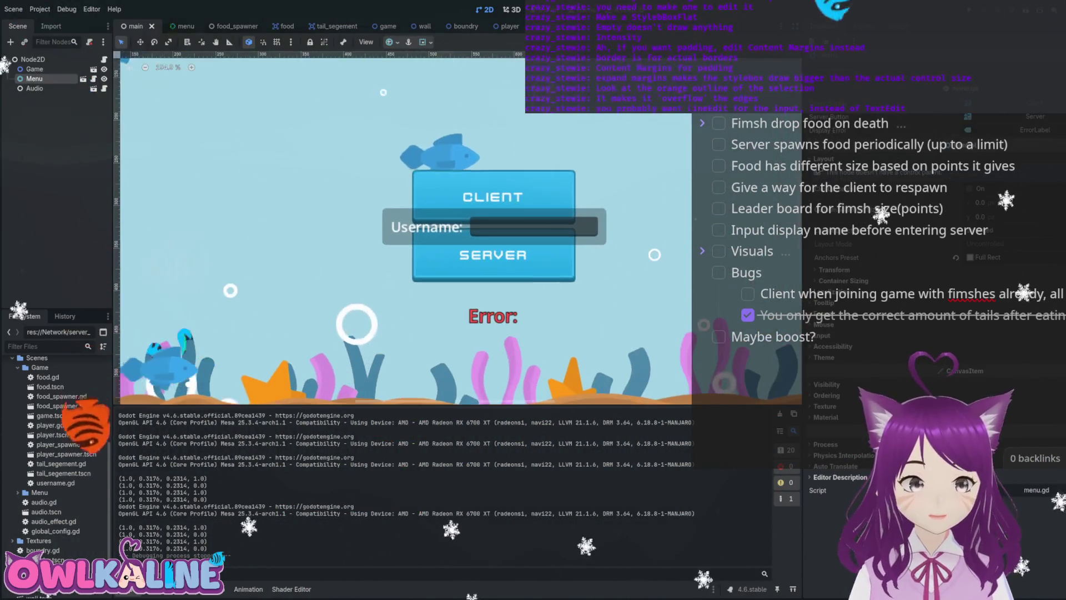
scroll(469, 225, "down", 2)
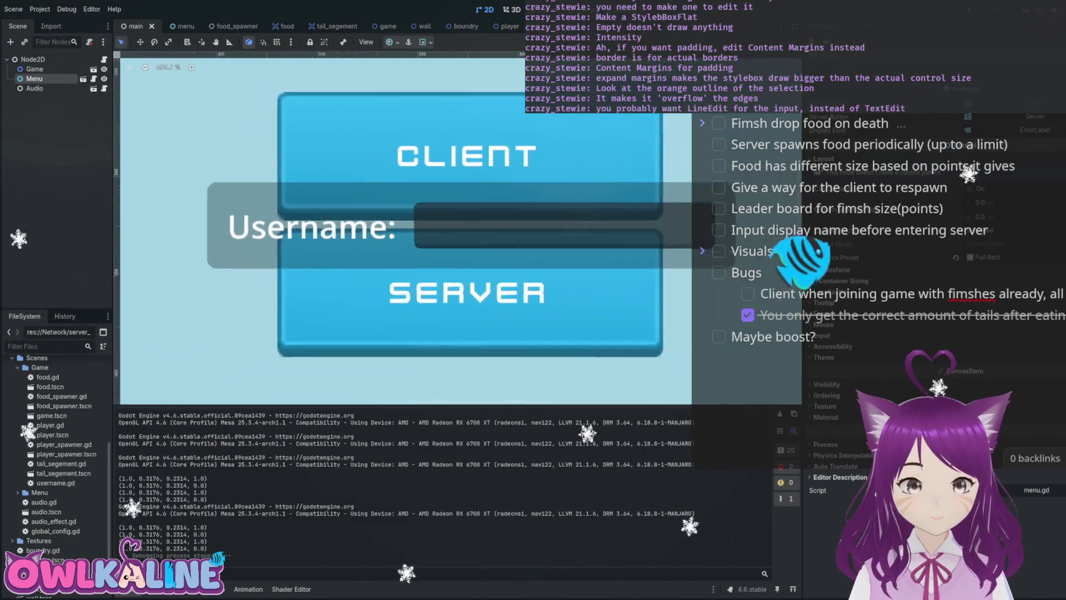
left_click(384, 27)
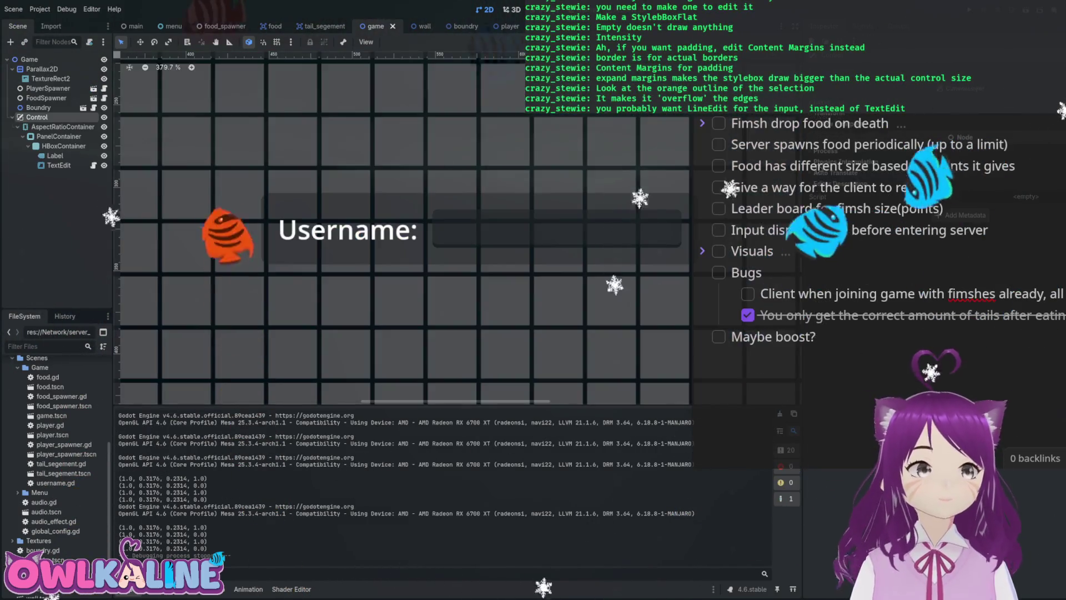
left_click(36, 117)
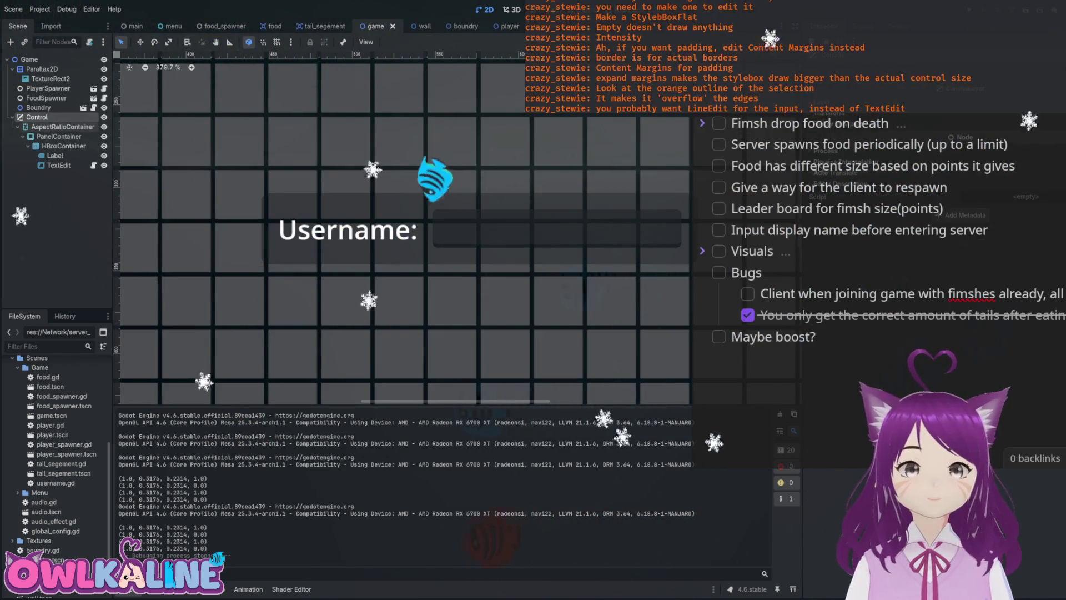
left_click(63, 127)
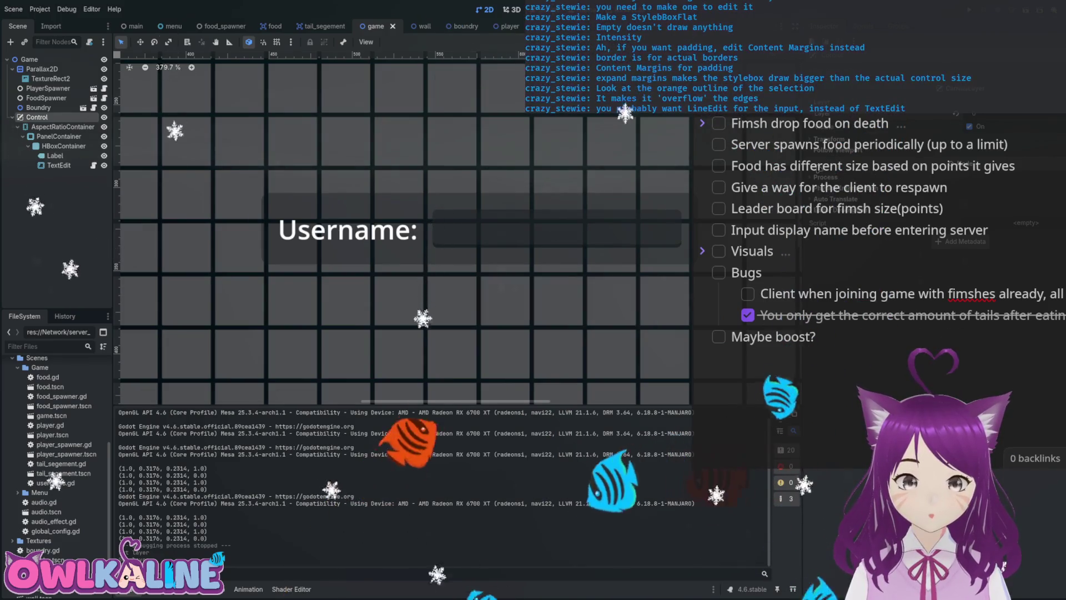
left_click(170, 26)
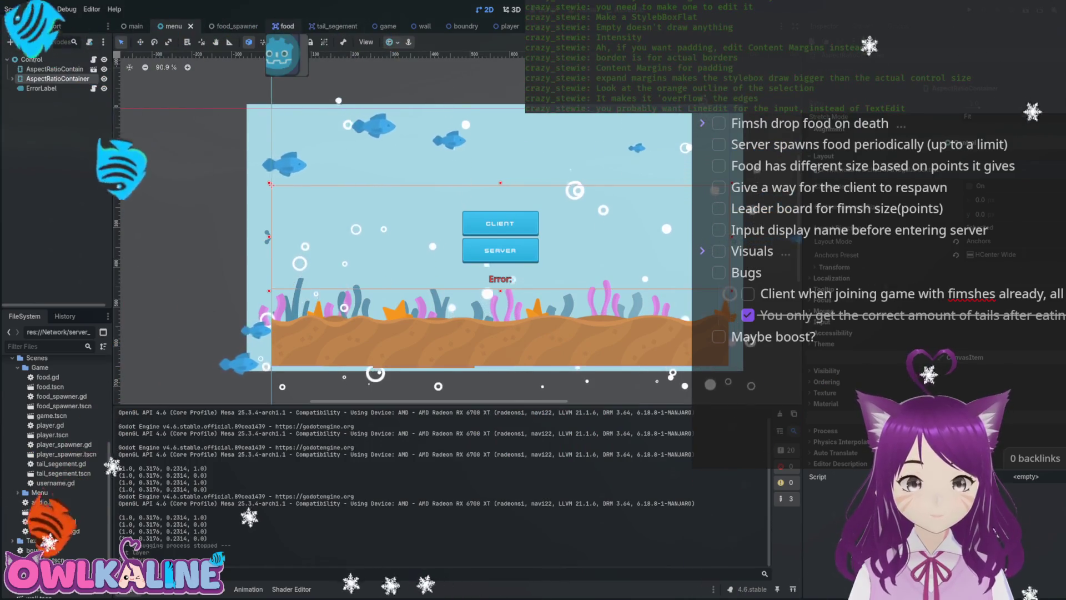
left_click(333, 26)
left_click(376, 26)
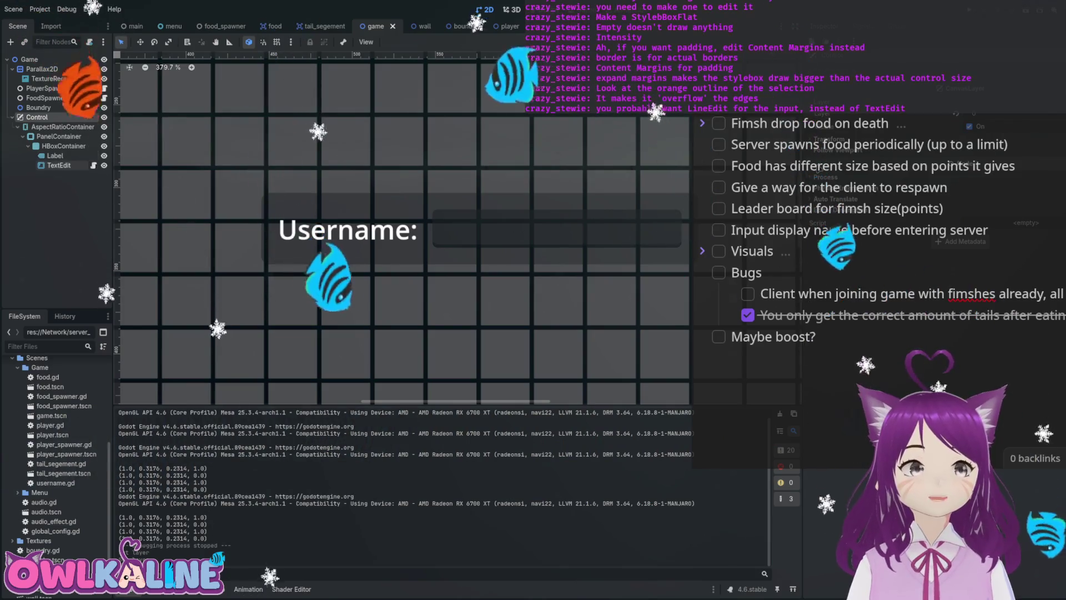
Turn the username TextEdit field into a LineEdit, then run and stop the game
left_click(58, 165)
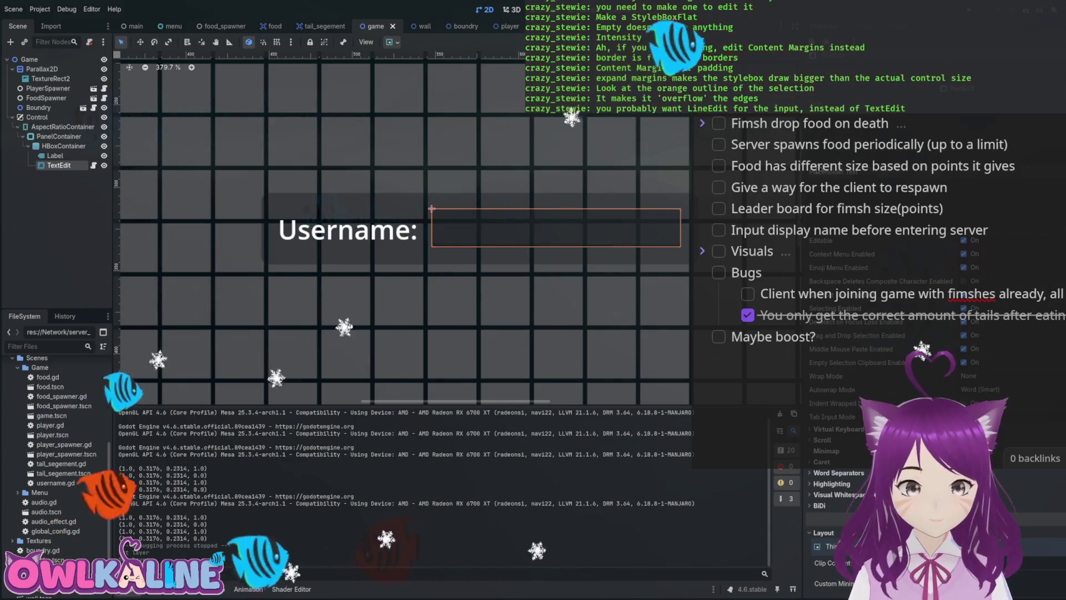
key("Return")
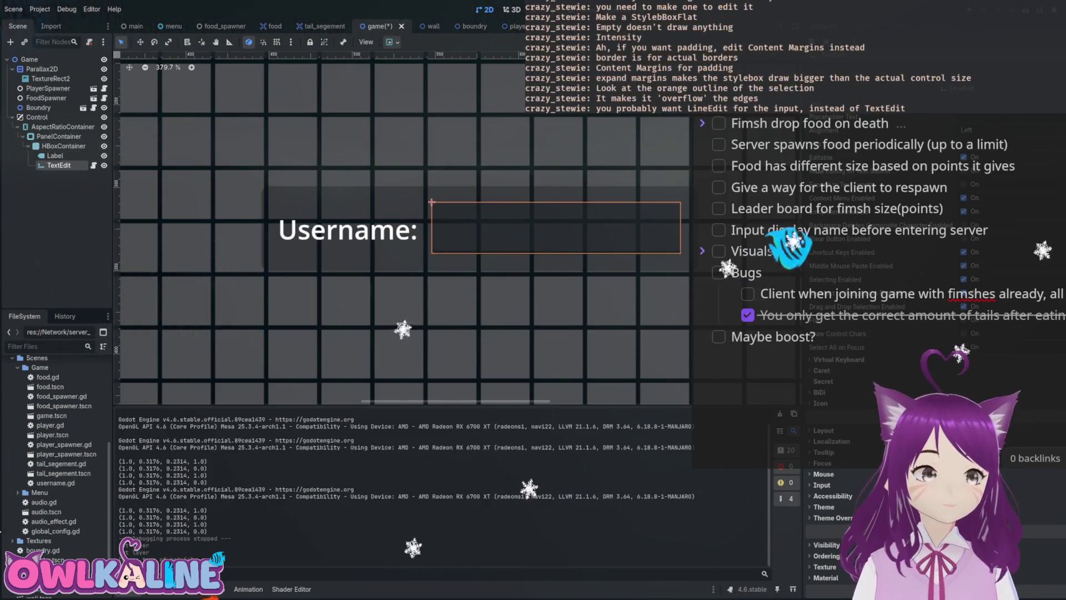
key("F5")
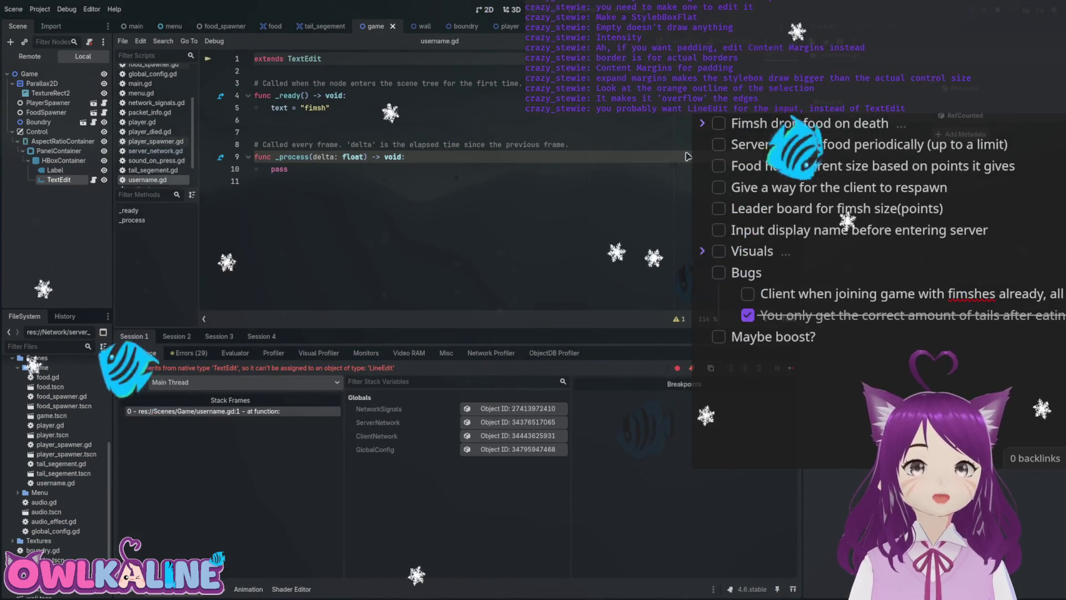
key("F8")
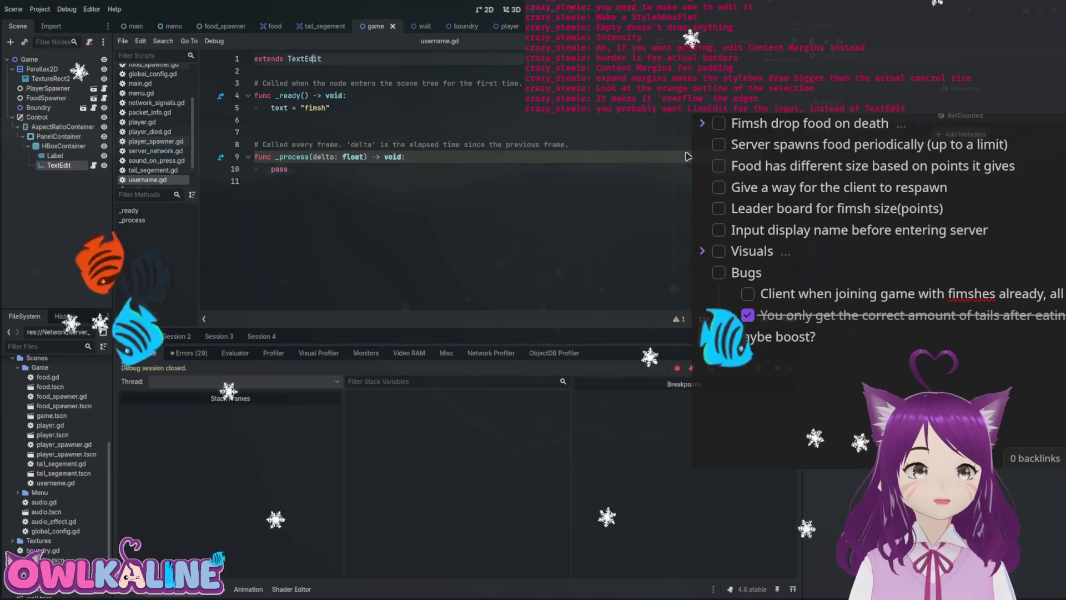
Make username.gd extend LineEdit instead of TextEdit, then run and stop again
key("Delete")
key("Delete")
key("ctrl+BackSpace")
type("LineEdit")
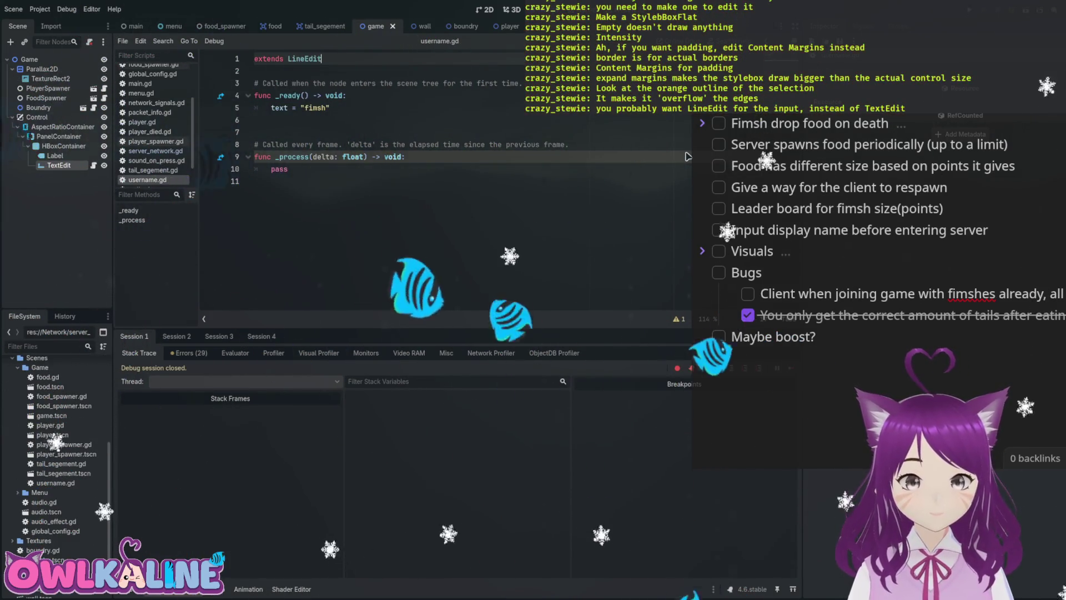
key("F5")
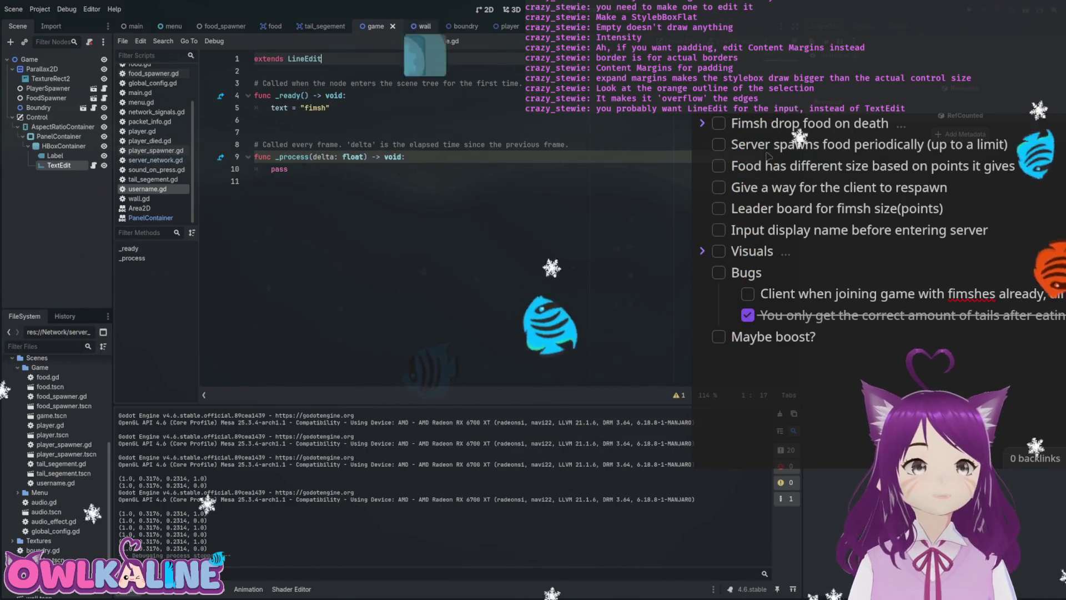
key("F8")
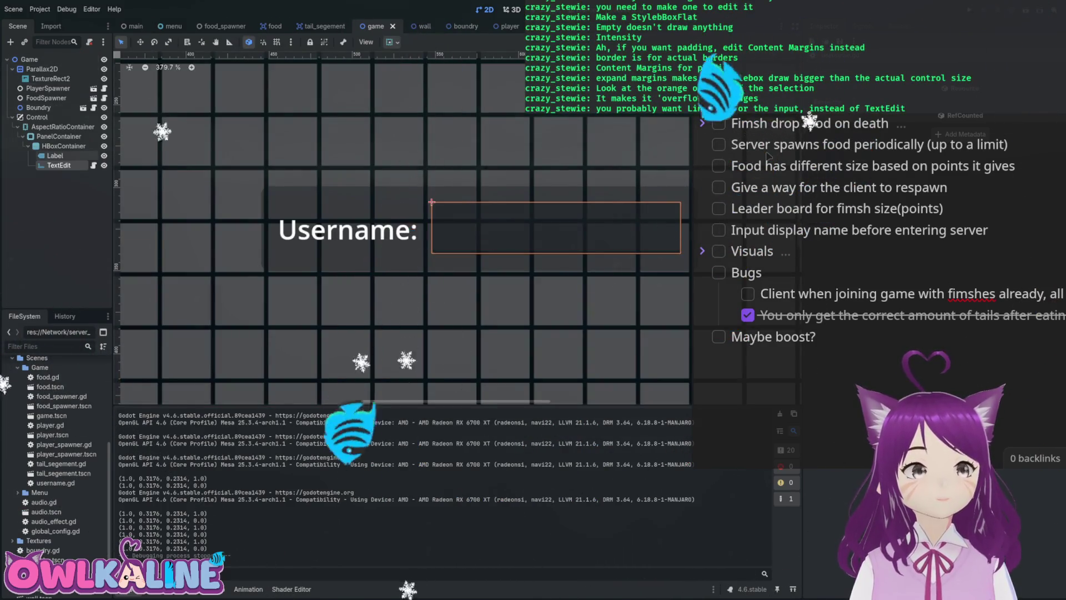
Select the Username label, PanelContainer, AspectRatioContainer and Control, then run and stop the project
left_click(347, 229)
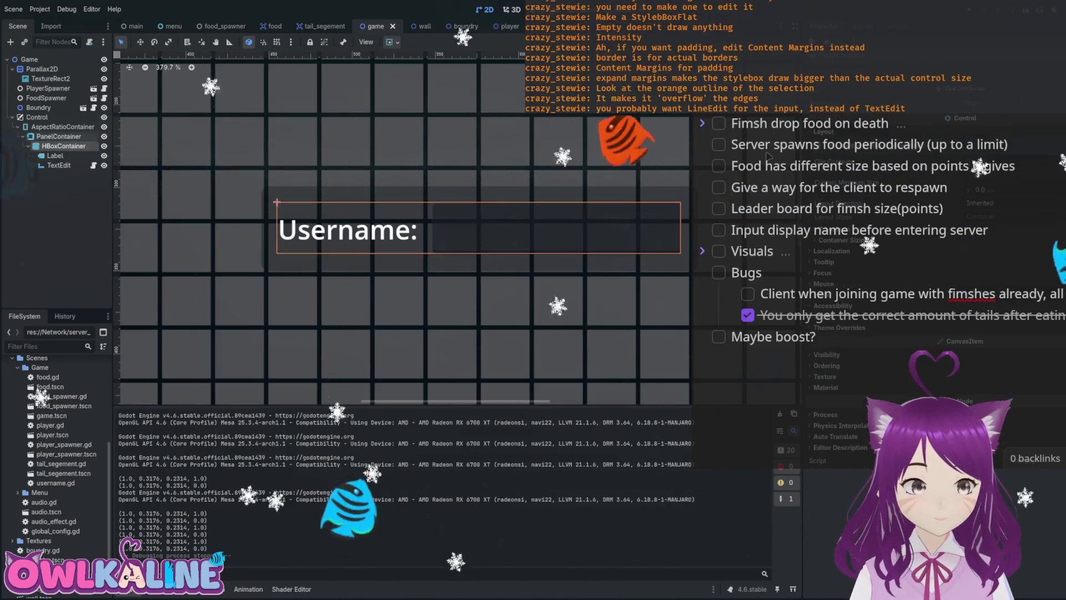
left_click(59, 136)
left_click(63, 127)
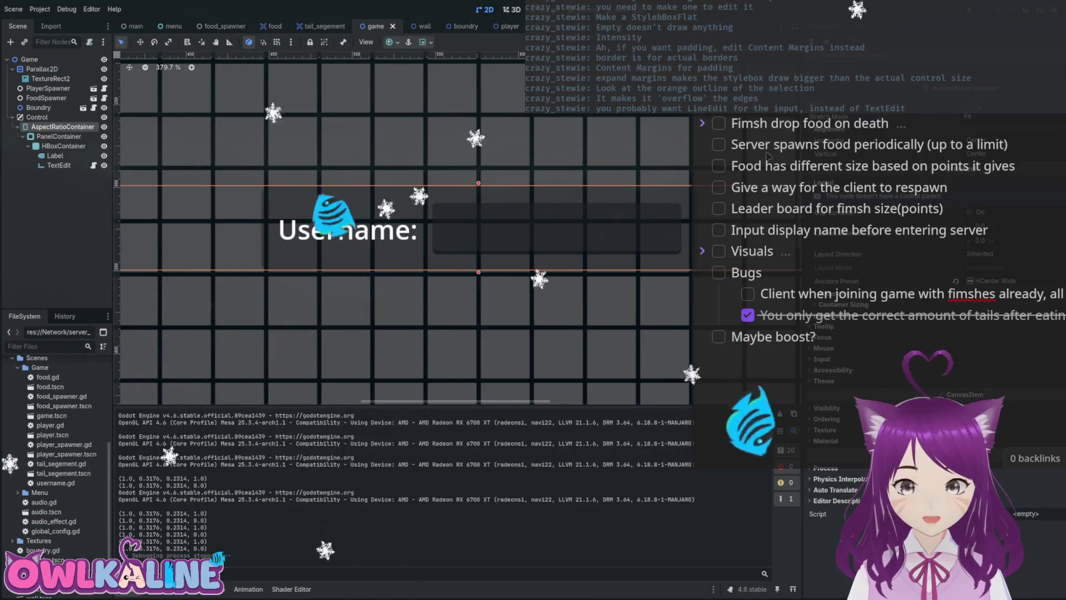
left_click(37, 117)
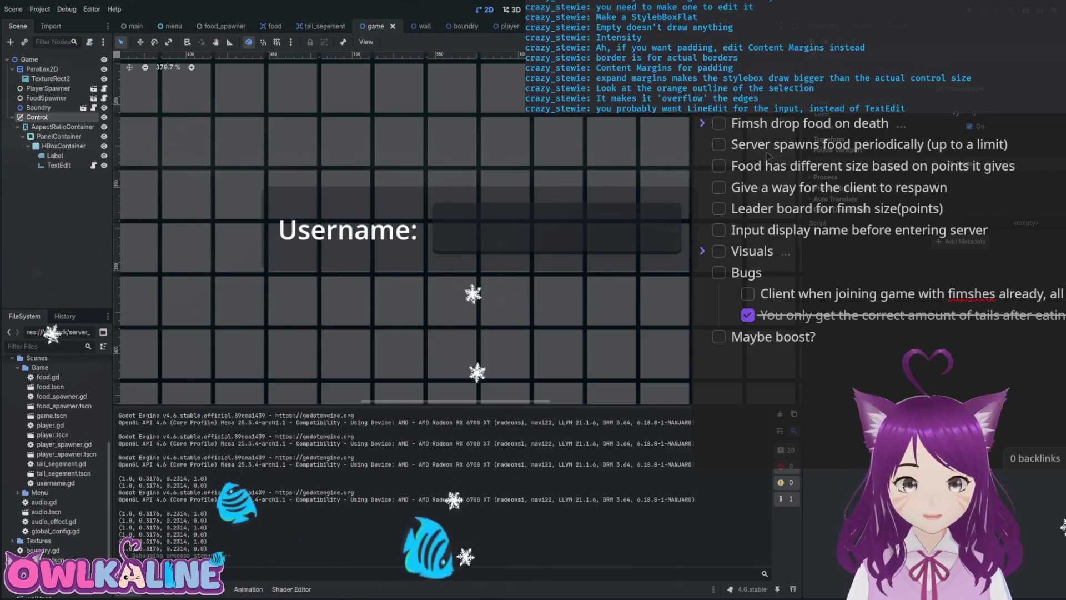
key("F5")
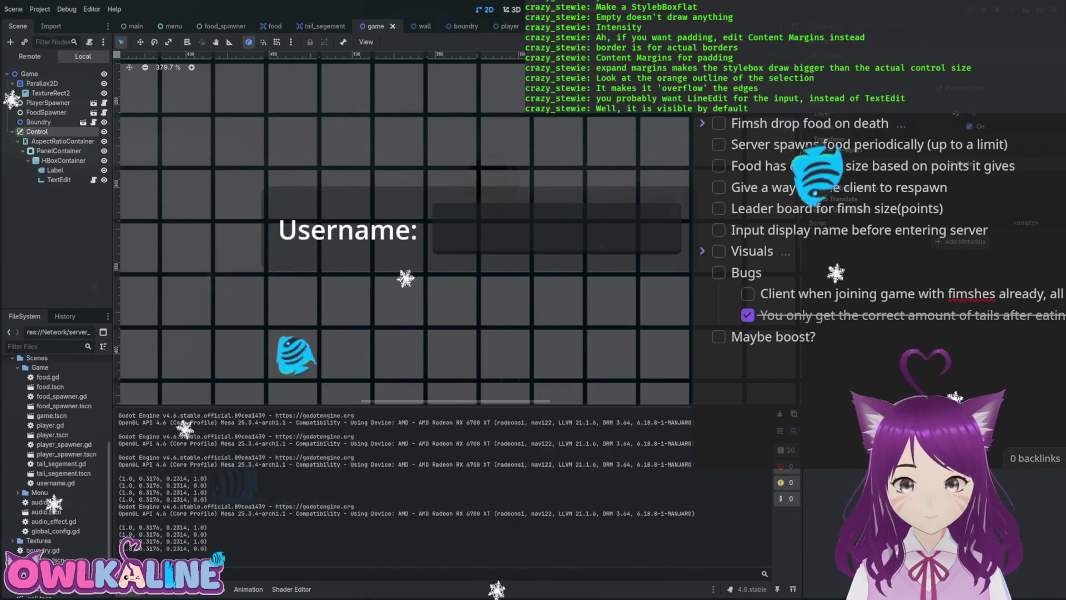
key("F8")
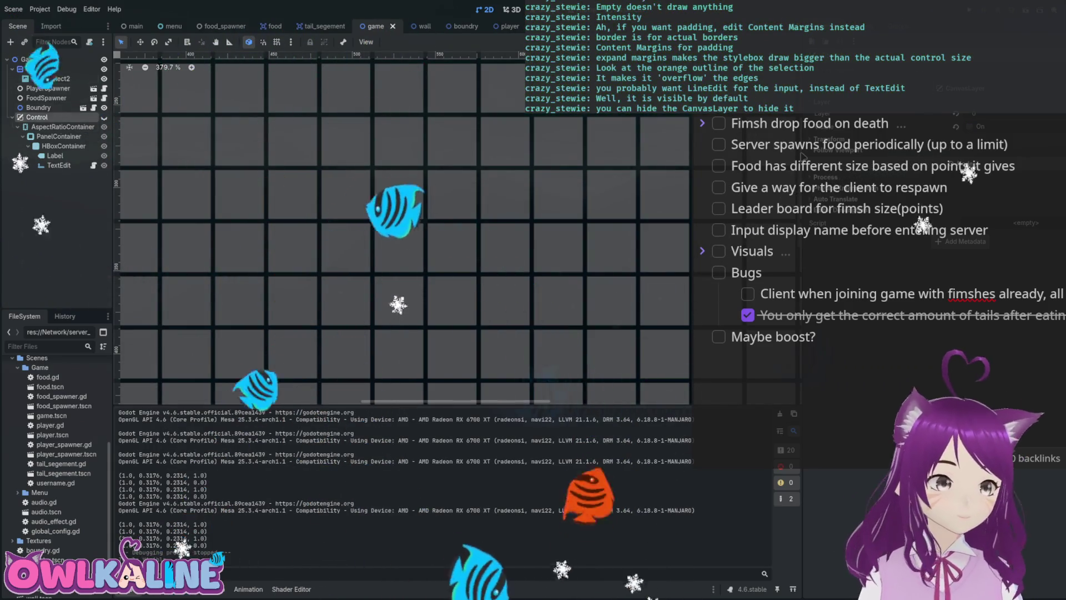
Collapse Control and attach a new script to the Game root node
key("Left")
key("Up")
key("Up")
key("Up")
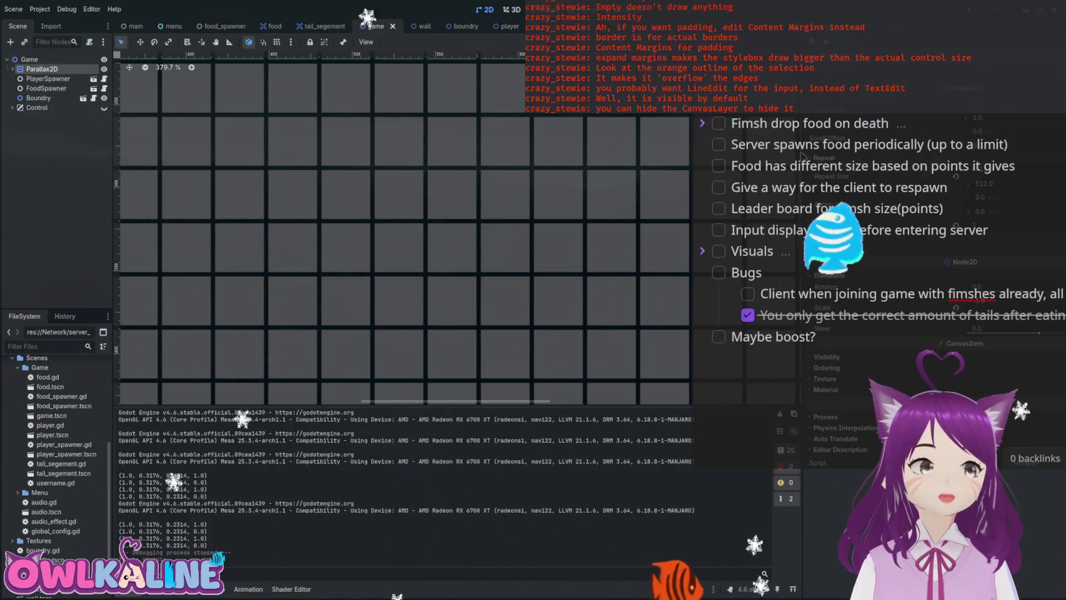
key("Up")
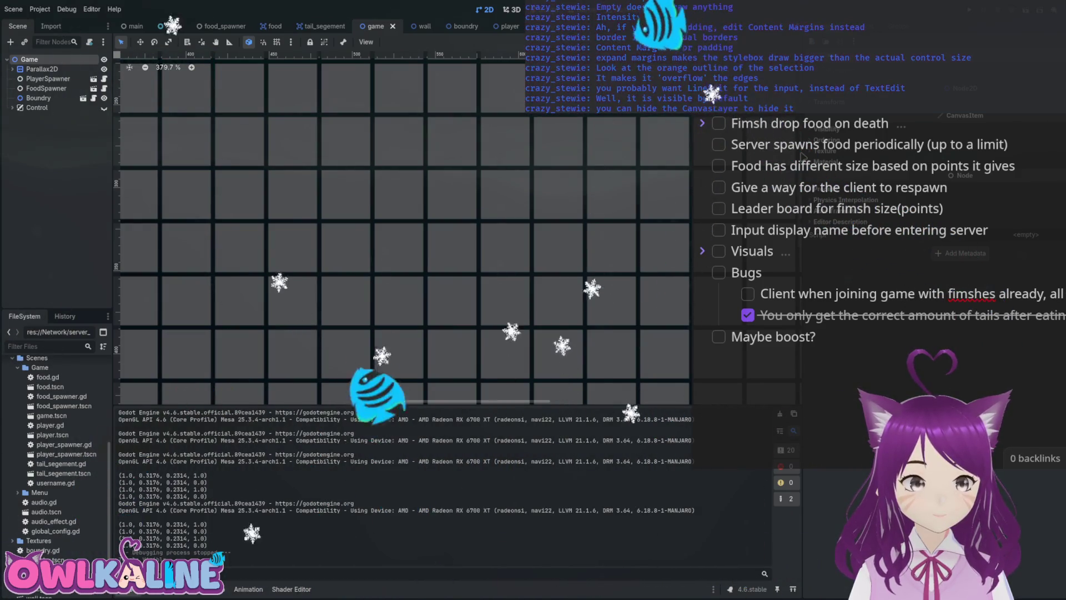
key("Return")
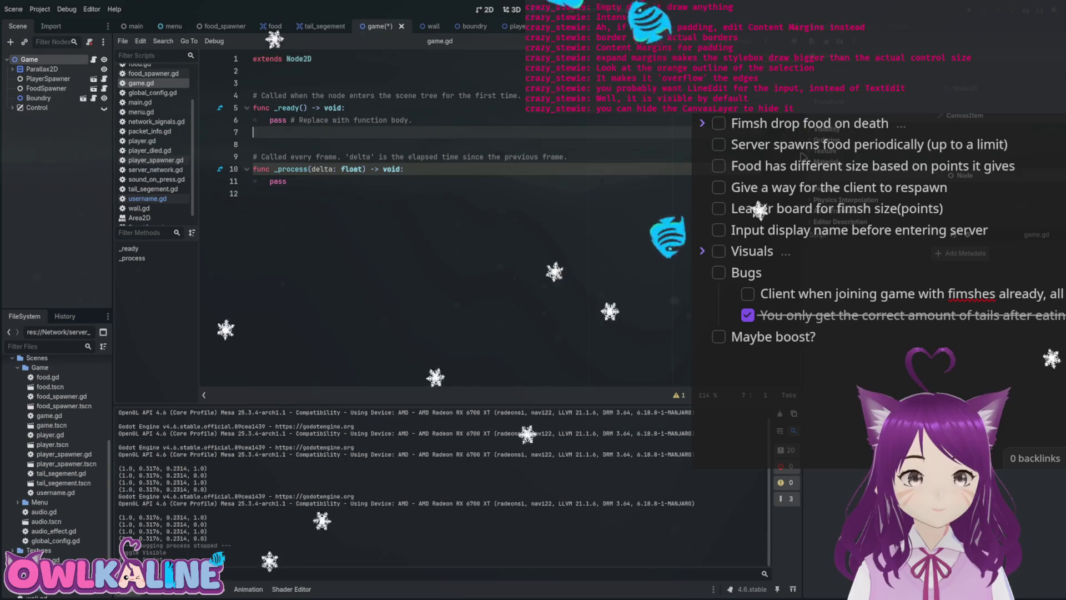
Save game.gd and copy player_spawner.gd's handle_local_id_assigned connect line
key("ctrl+s")
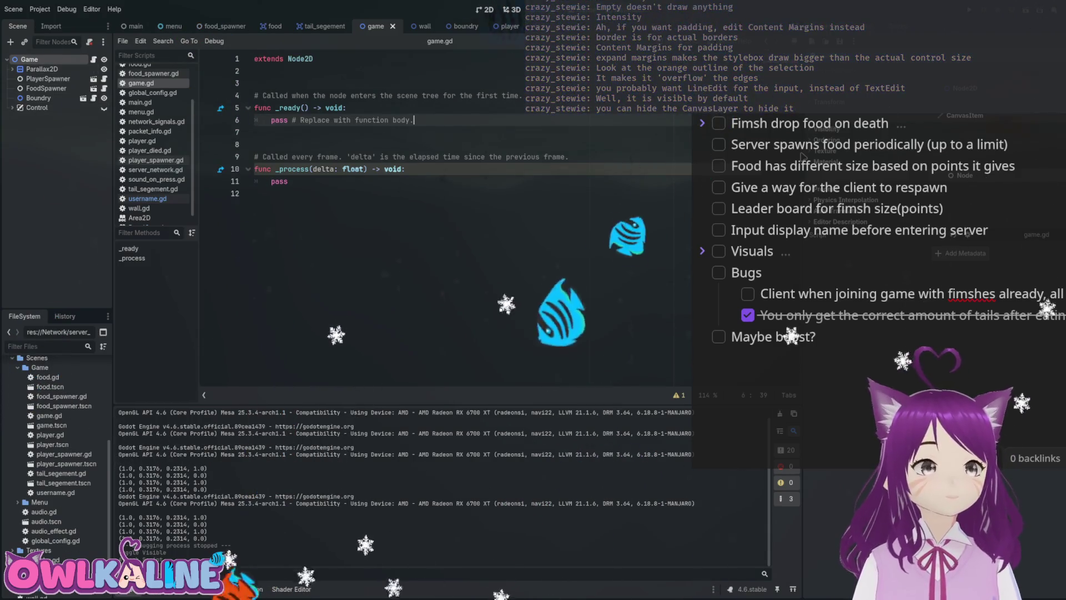
left_click(48, 78)
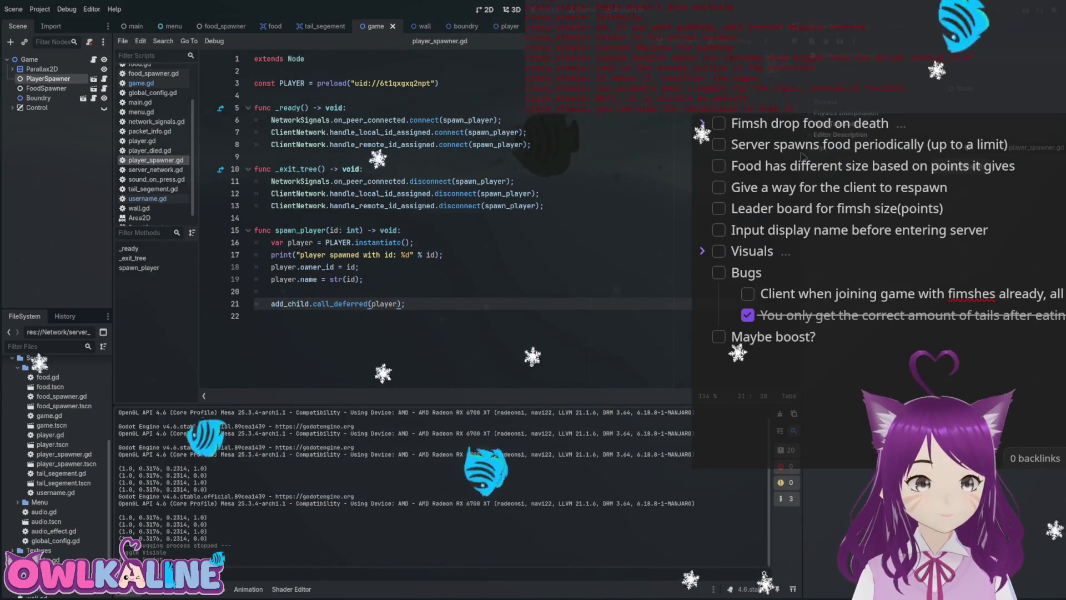
double_click(300, 229)
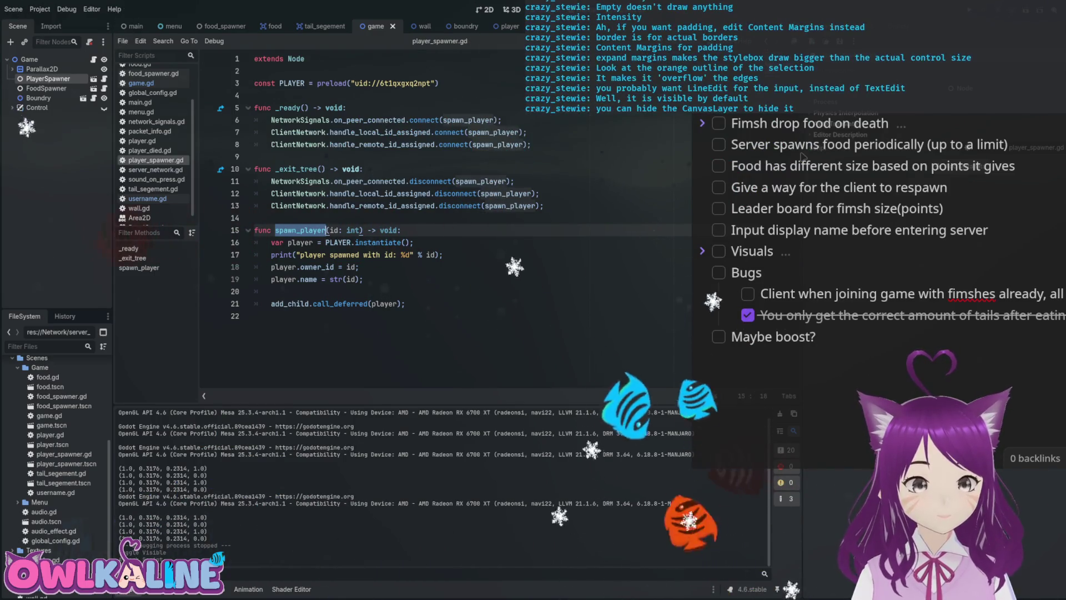
double_click(494, 133)
left_click_drag(487, 133, 272, 132)
key("ctrl+c")
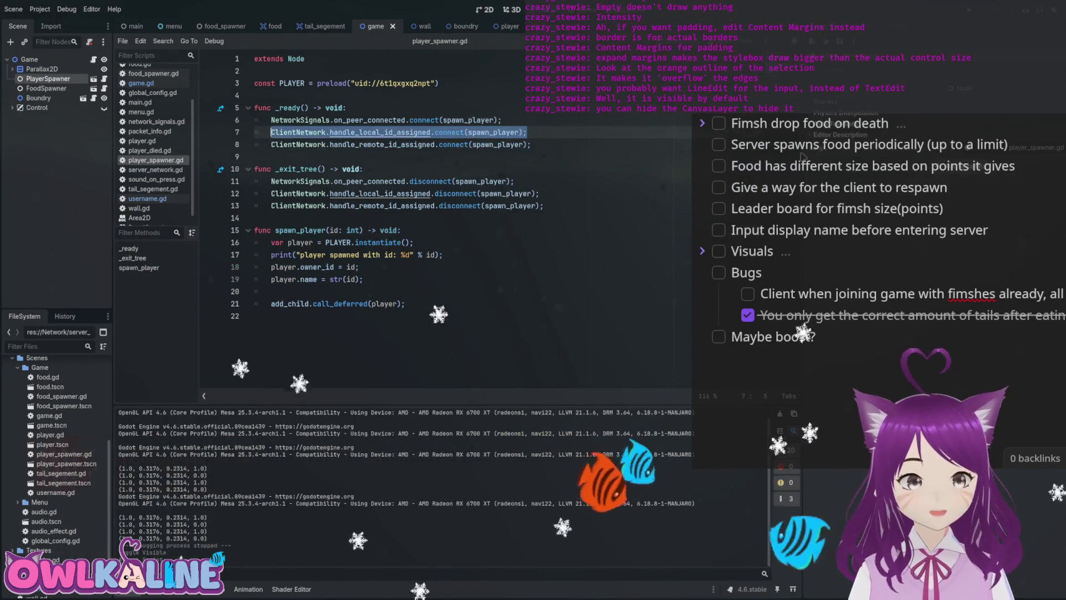
left_click(93, 59)
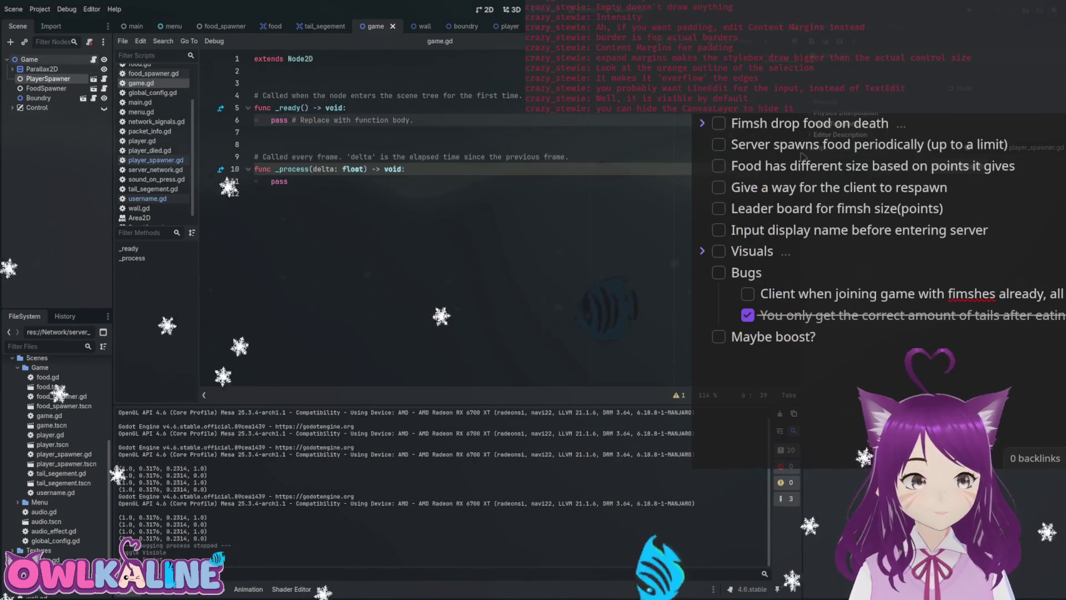
Draft a connect to show_ui and a show_ui function in game.gd's _ready
key("shift+Home")
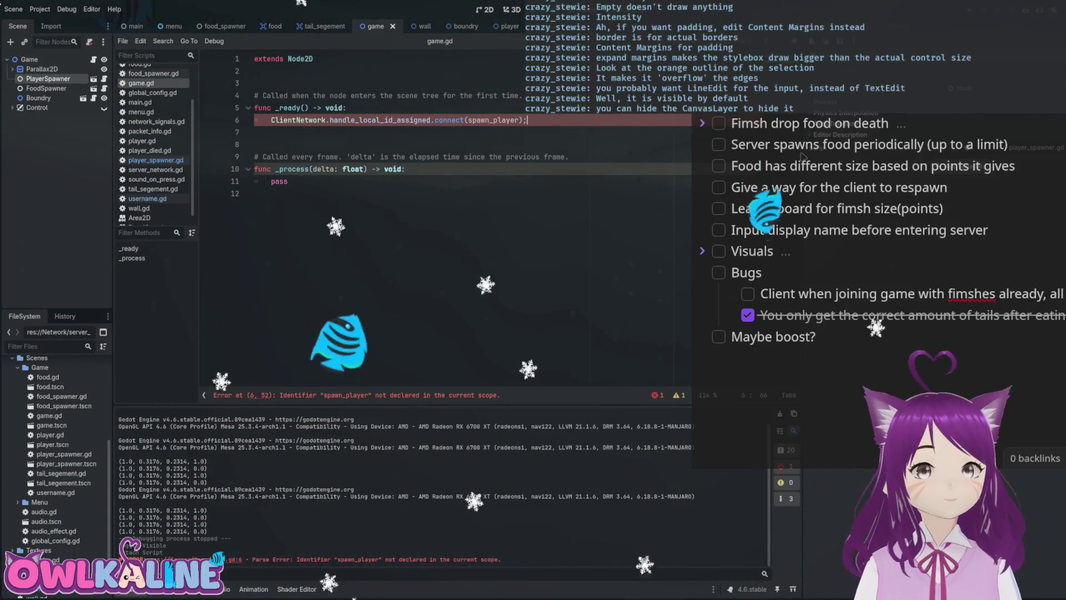
key("Left")
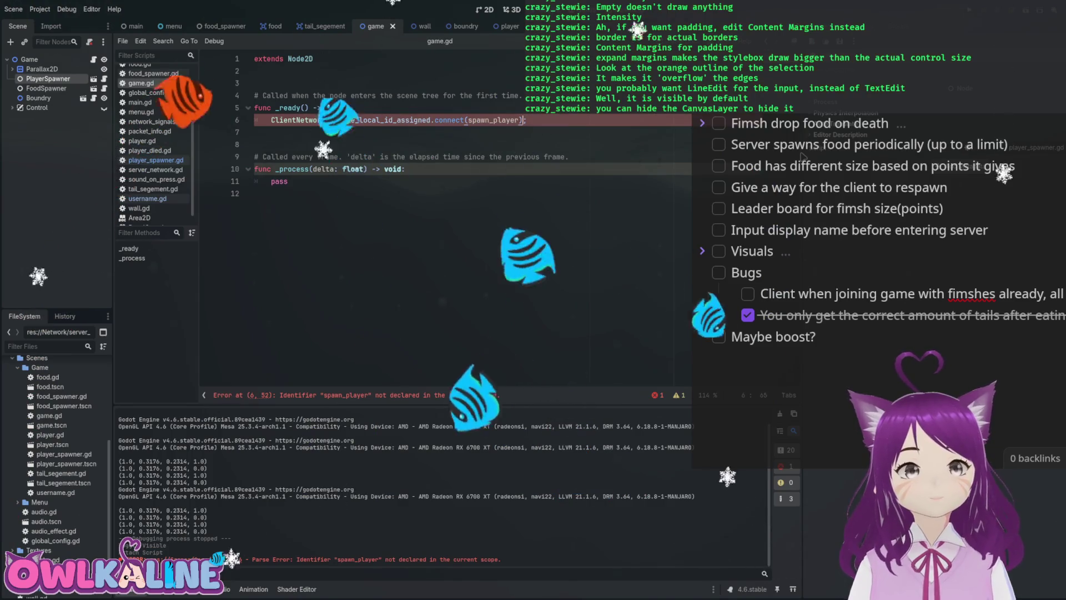
key("BackSpace")
key("BackSpace")
key("BackSpace")
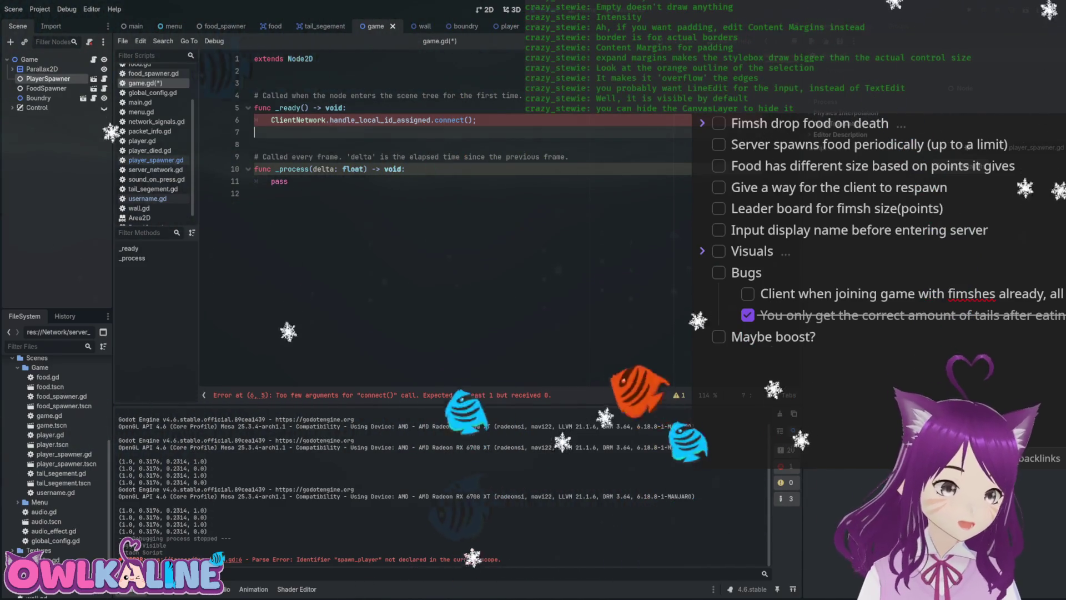
key("Return")
left_click(476, 120)
type("show_ui")
key("Down")
key("Down")
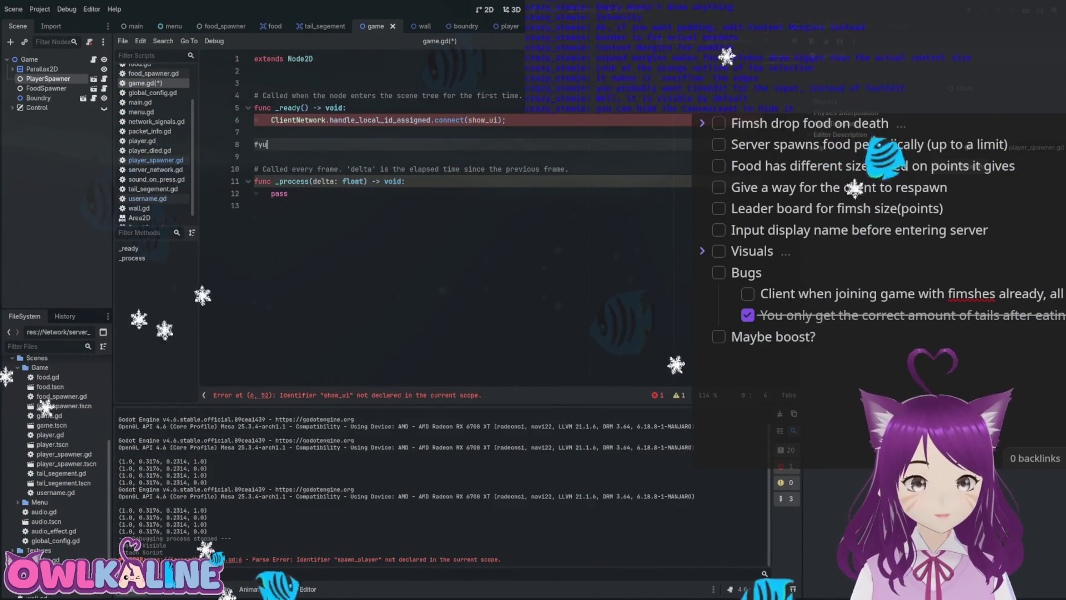
key("BackSpace")
key("BackSpace")
key("BackSpace")
type("unc show_ui:")
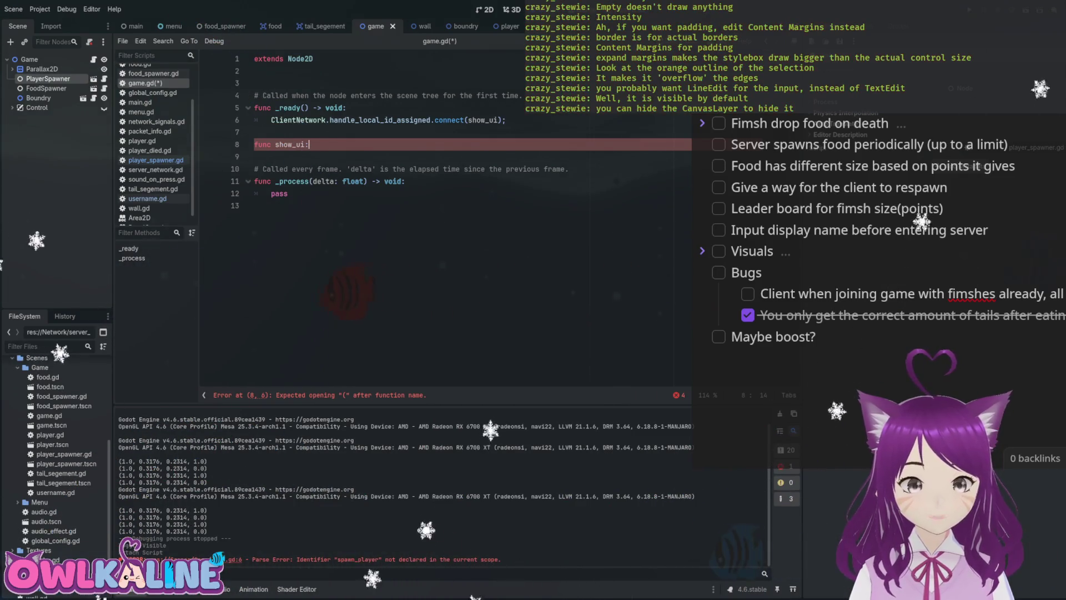
key("shift+Up")
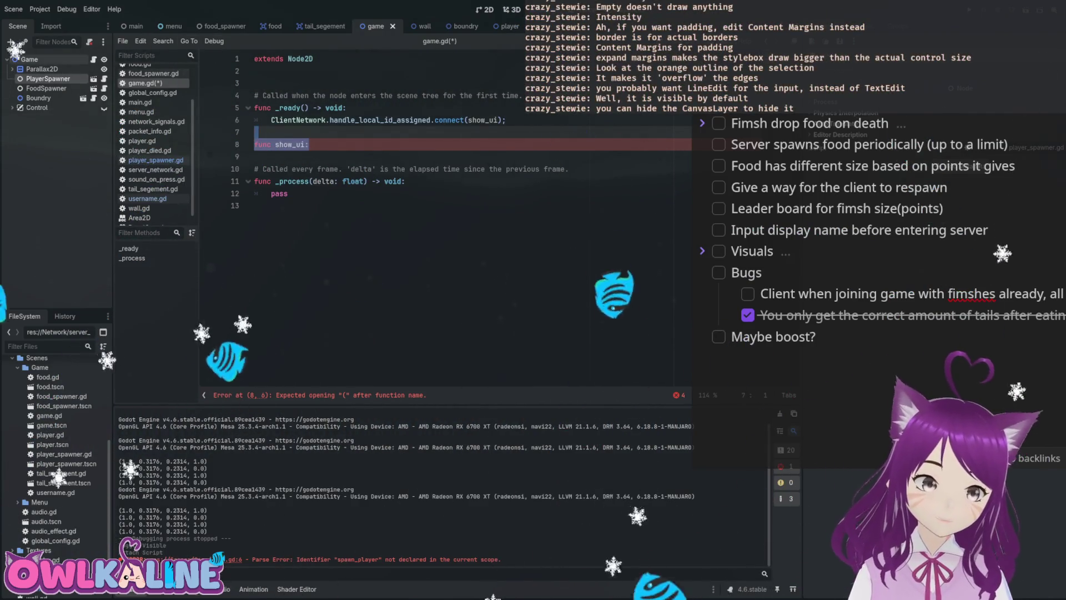
Revert _ready to pass;, save game.gd, and create in_game_ui.gd extending CanvasLayer
left_click(30, 59)
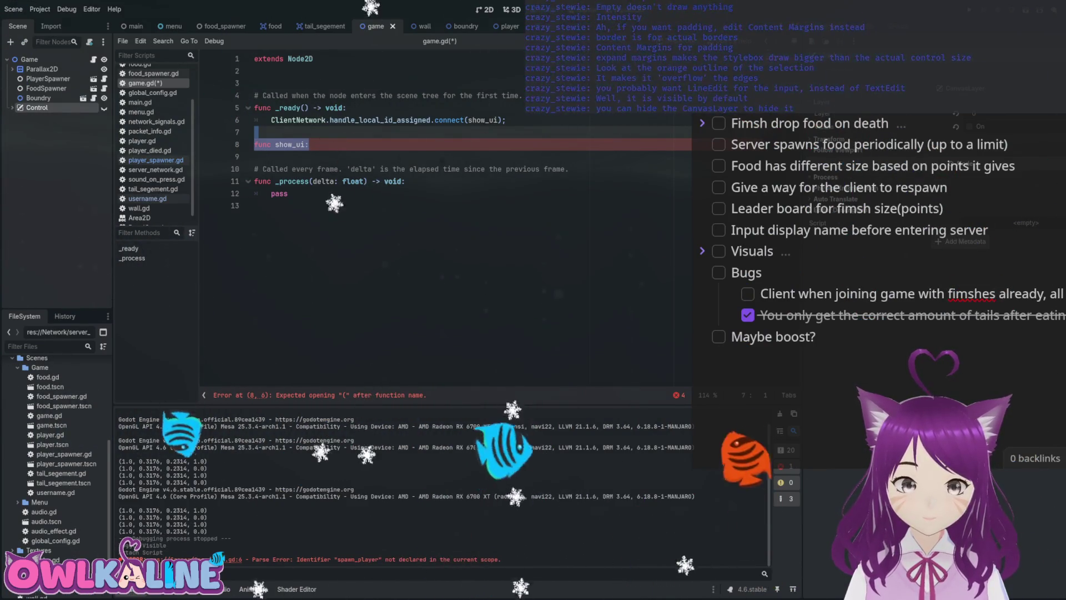
left_click(308, 144)
key("BackSpace")
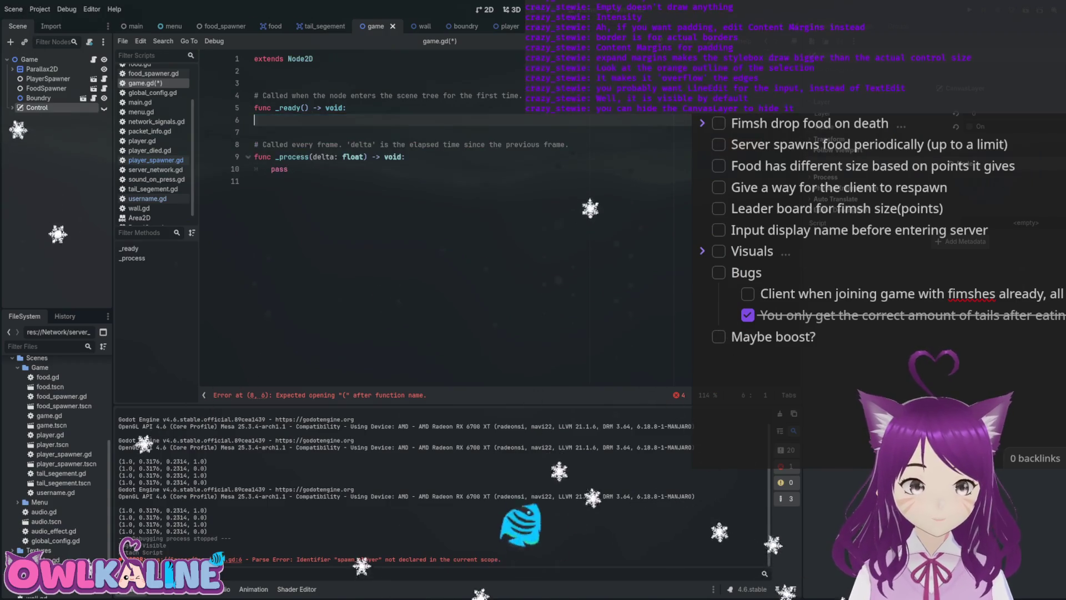
type("oas")
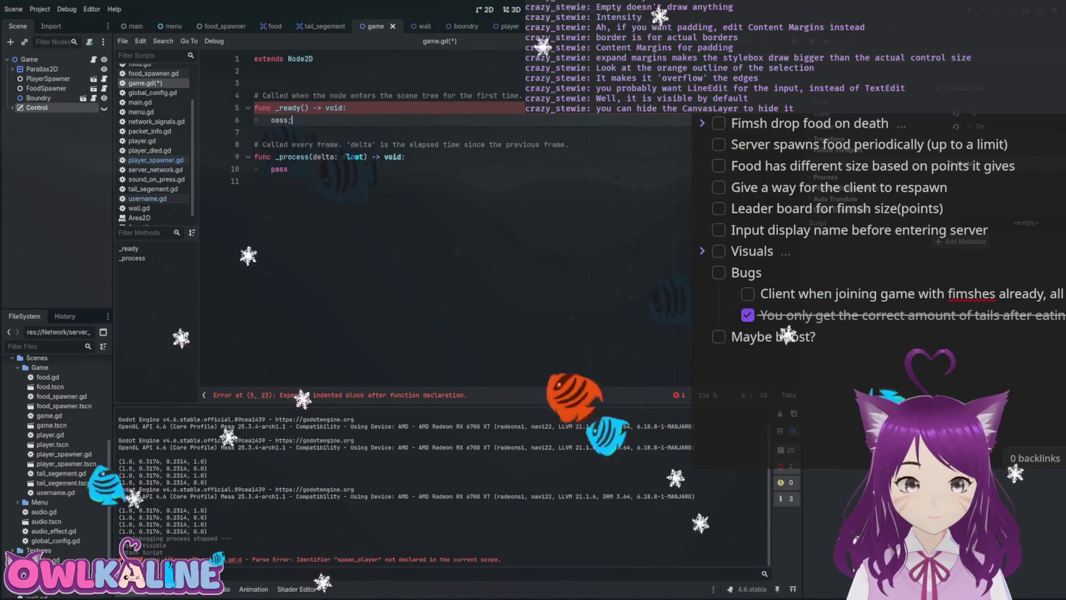
type("s;")
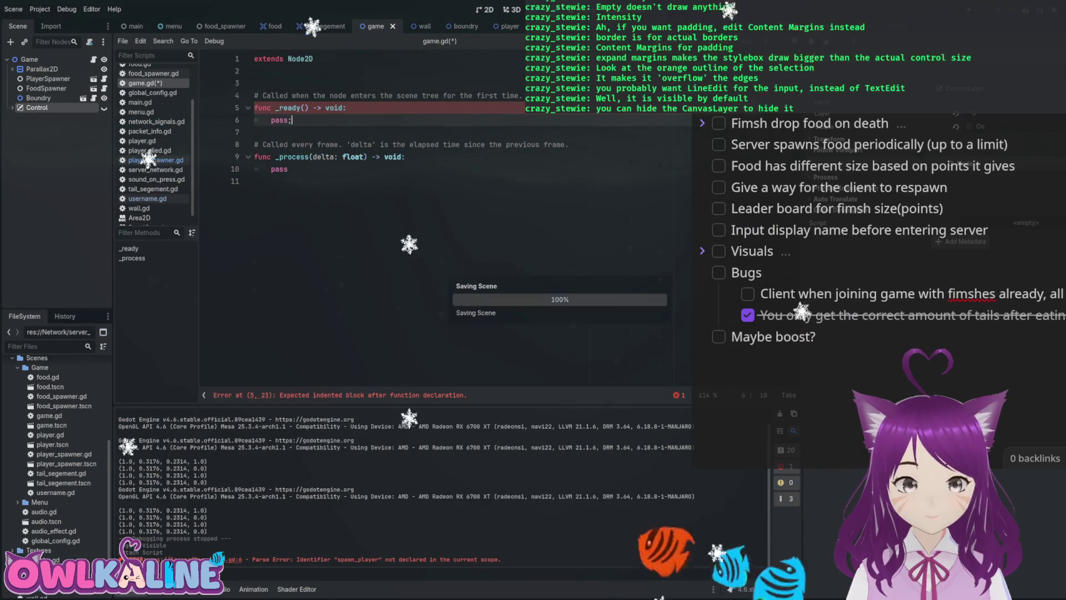
key("ctrl+s")
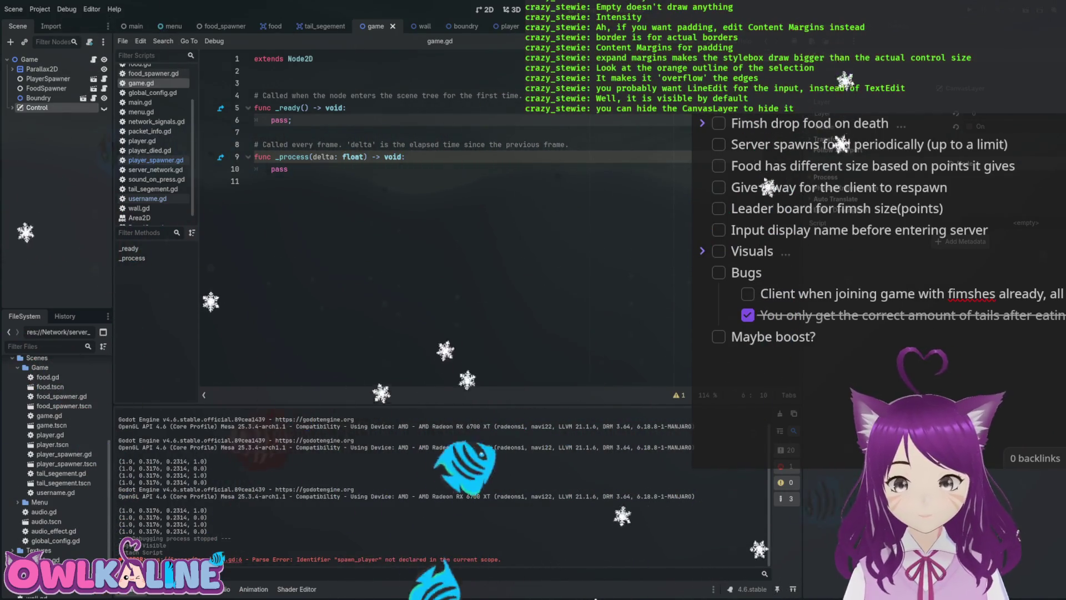
key("Return")
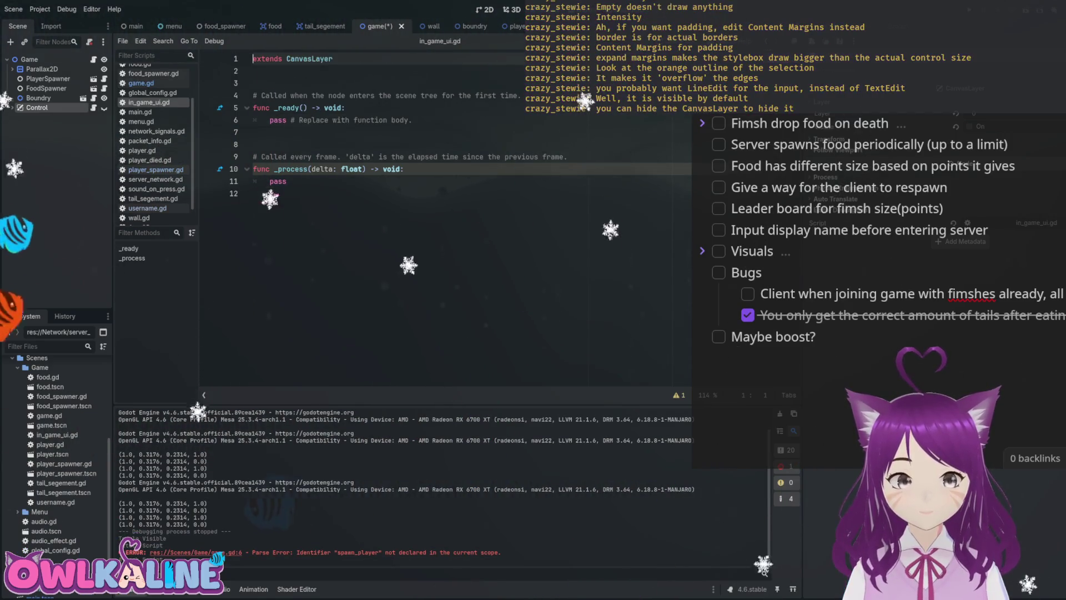
Paste the handle_local_id_assigned connect call into _ready, pointing it at show_ui
left_click(334, 58)
key("Delete")
key("ctrl+s")
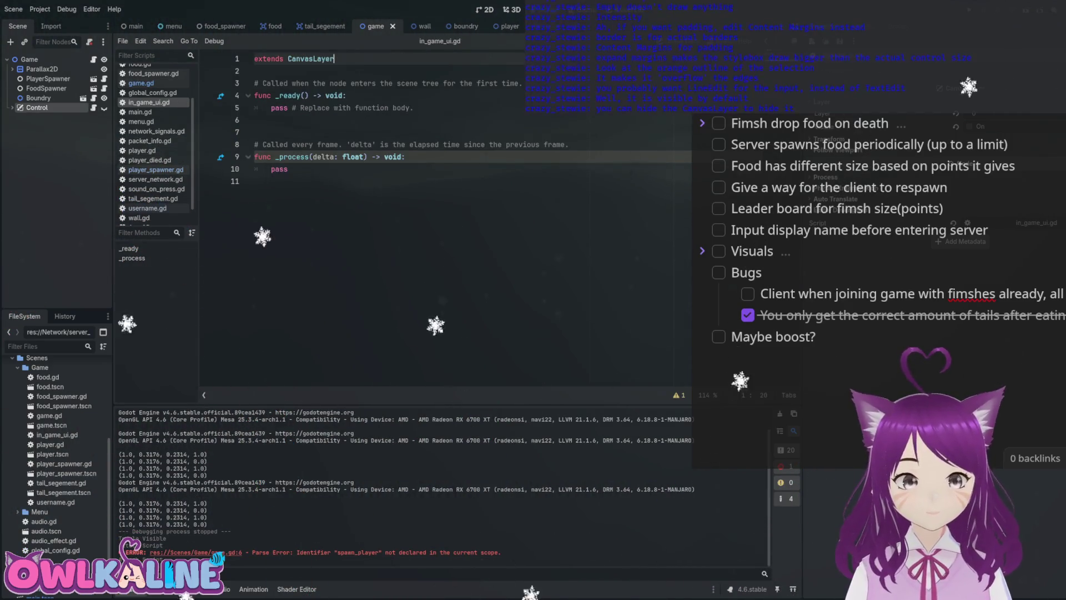
key("Down")
key("Down")
key("Down")
key("End")
key("shift+Home")
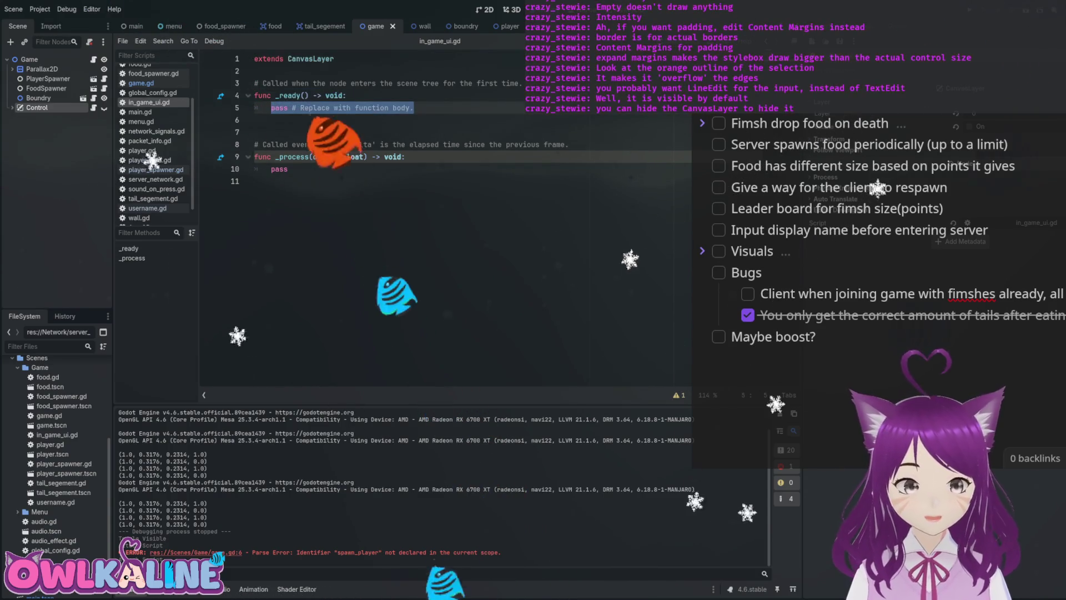
key("ctrl+v")
key("BackSpace")
key("Left")
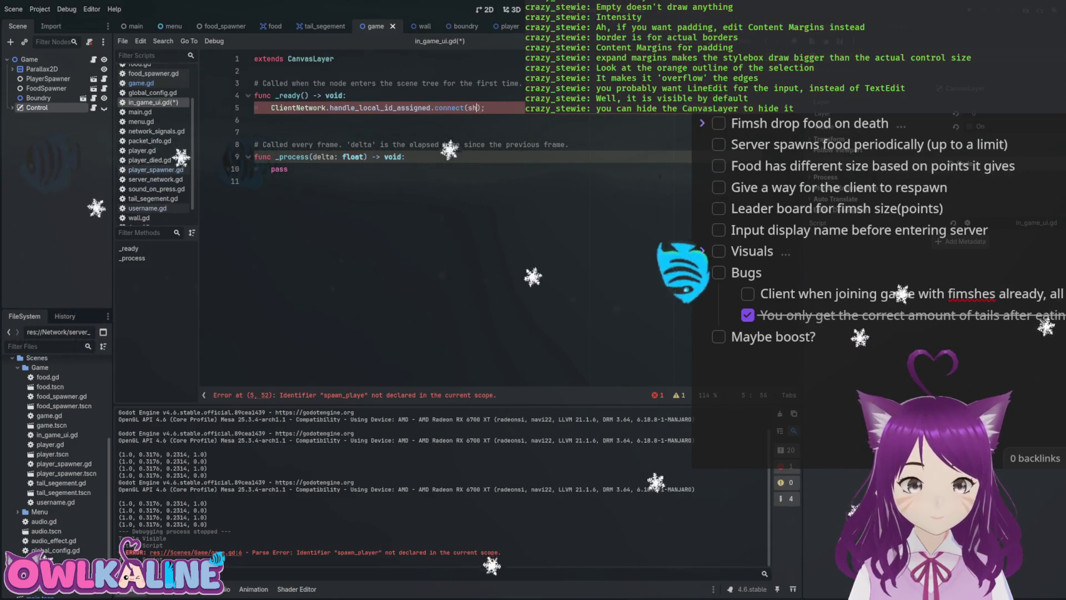
type("_ui")
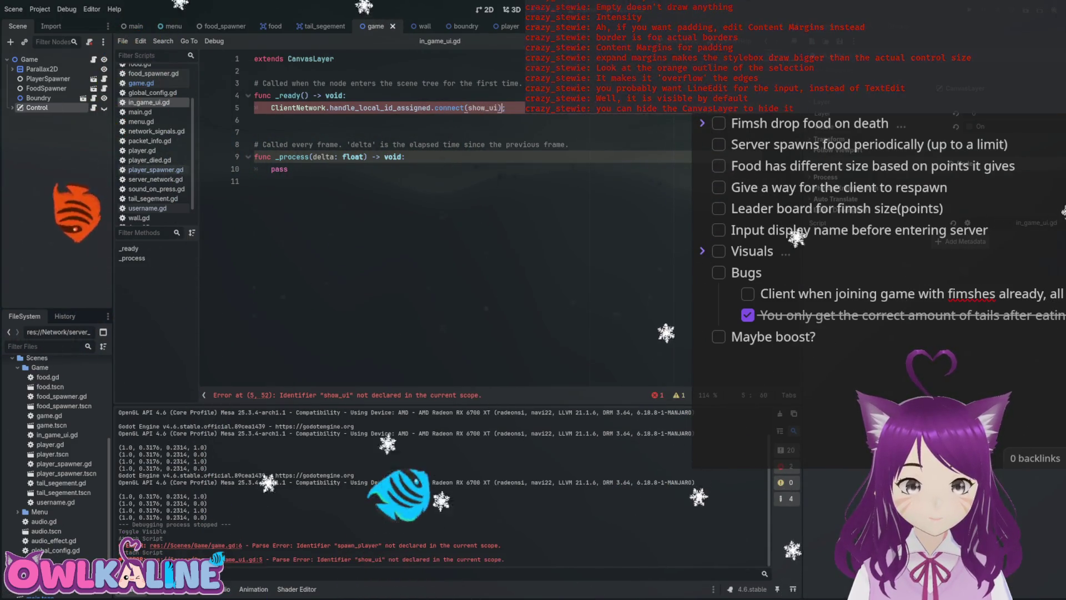
key("End")
key("Return")
key("Return")
key("ctrl+s")
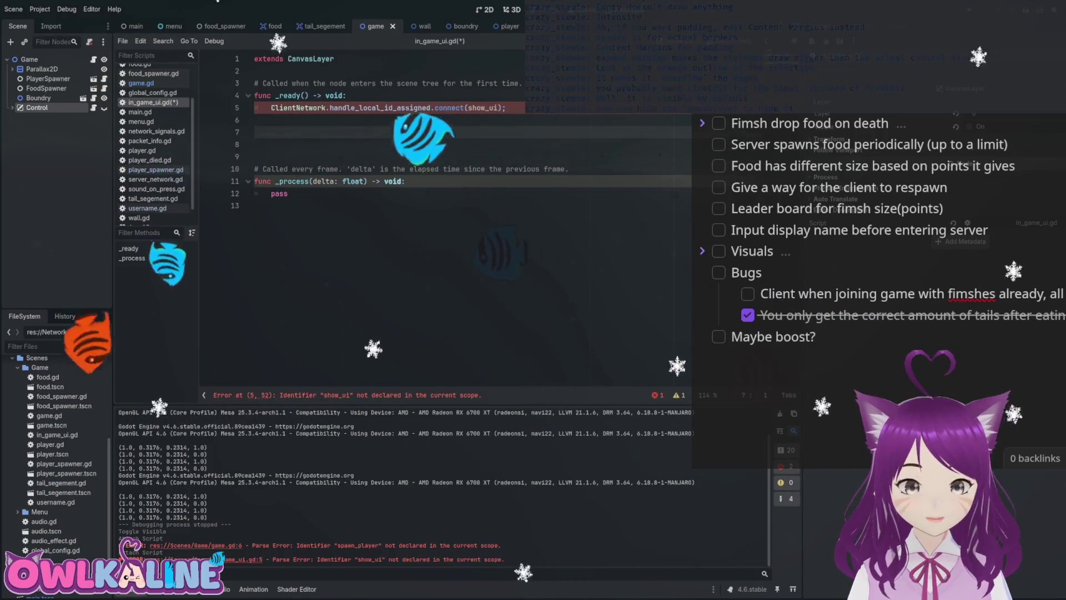
Add func show_ui(id: int) whose body sets visible = true
type("func show_")
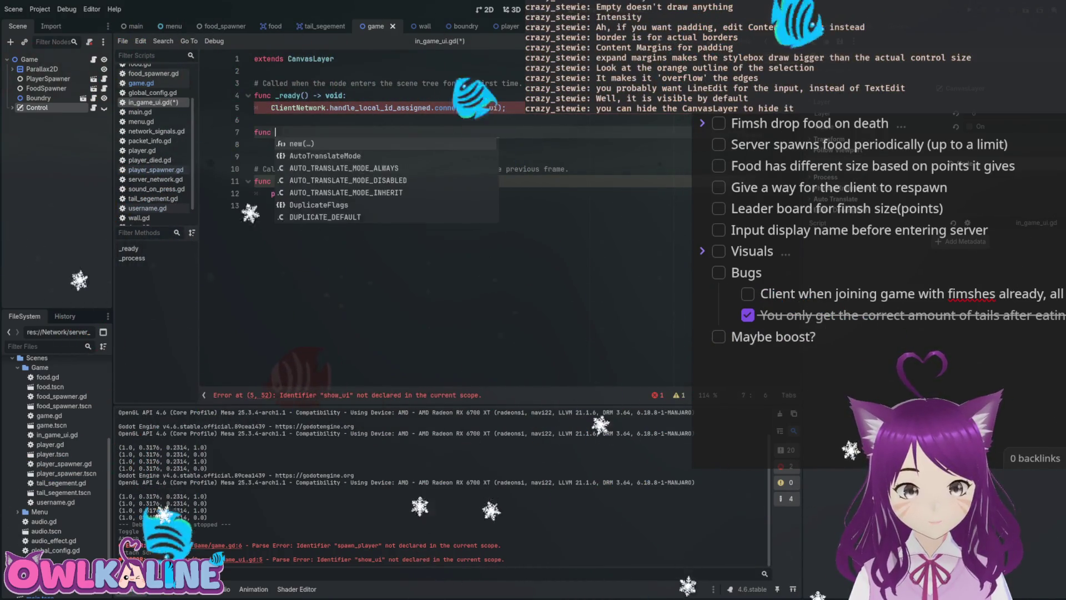
type("ui():")
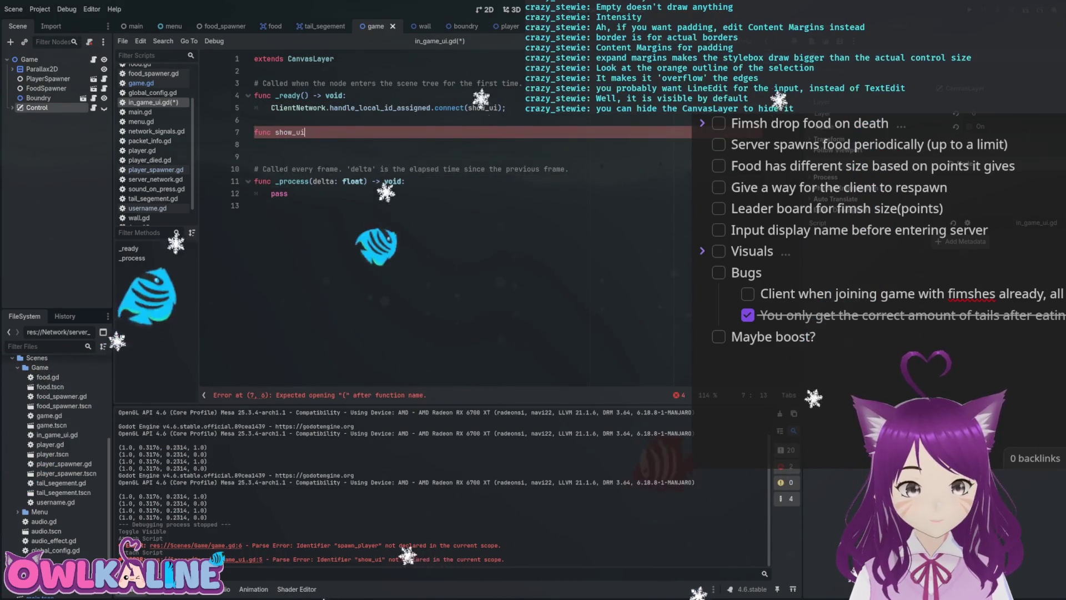
key("Return")
type("pass;")
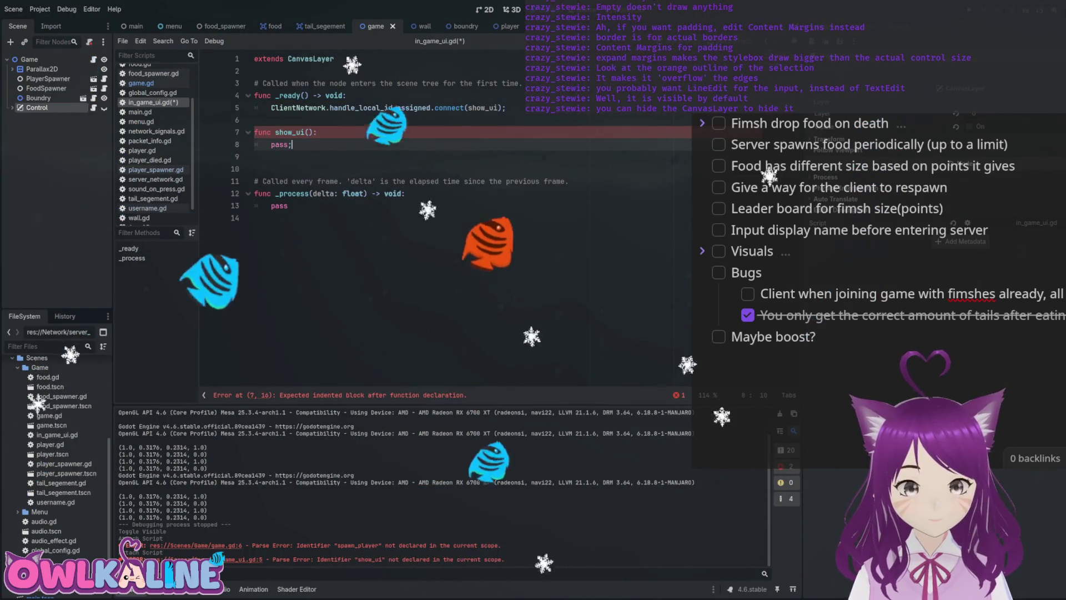
key("ctrl+s")
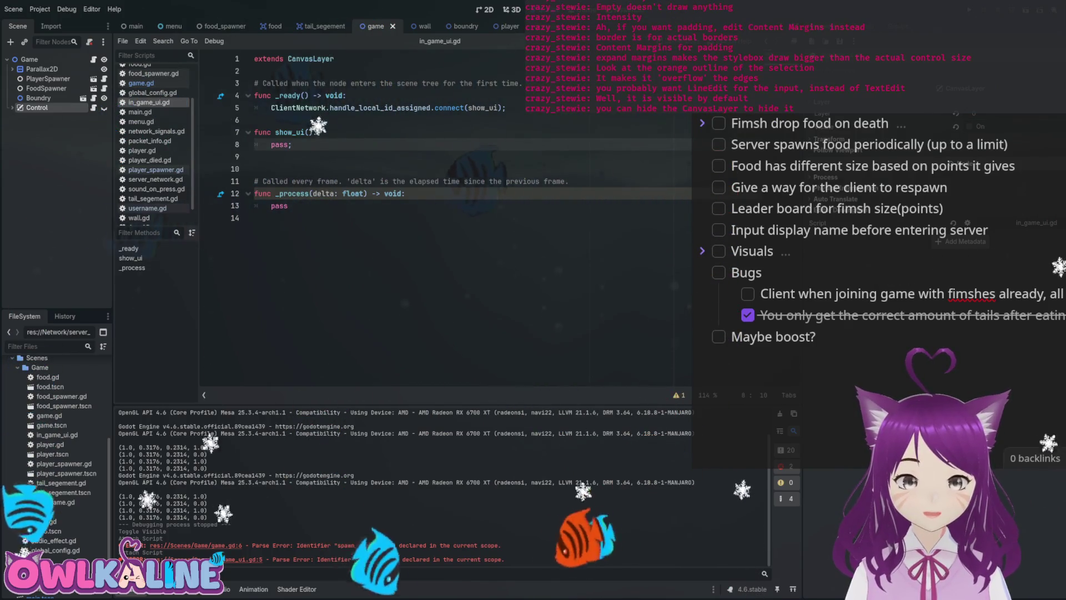
left_click(308, 132)
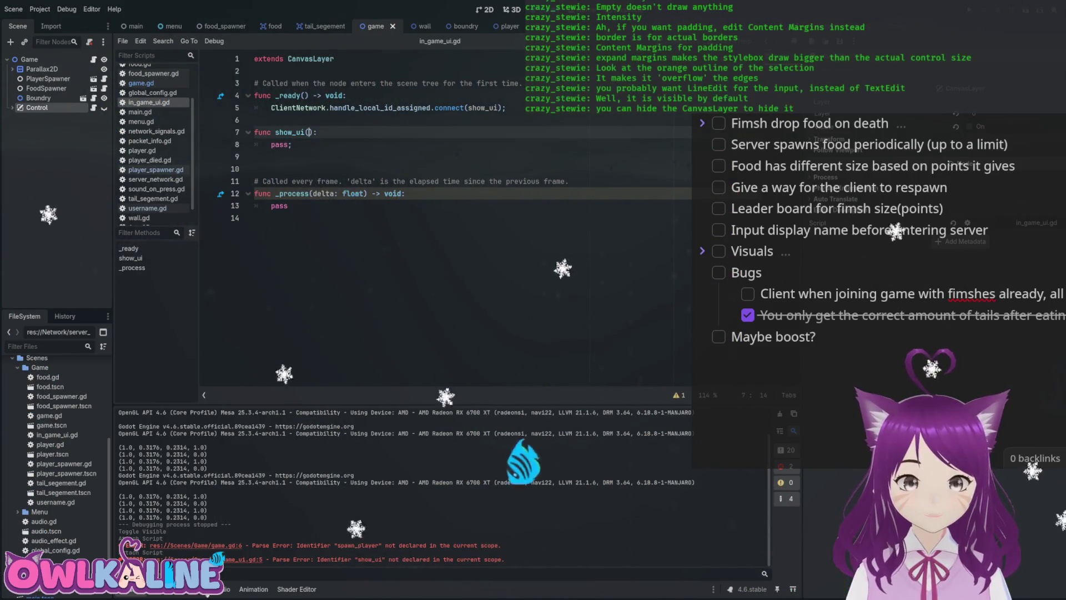
double_click(279, 145)
key("ctrl+s")
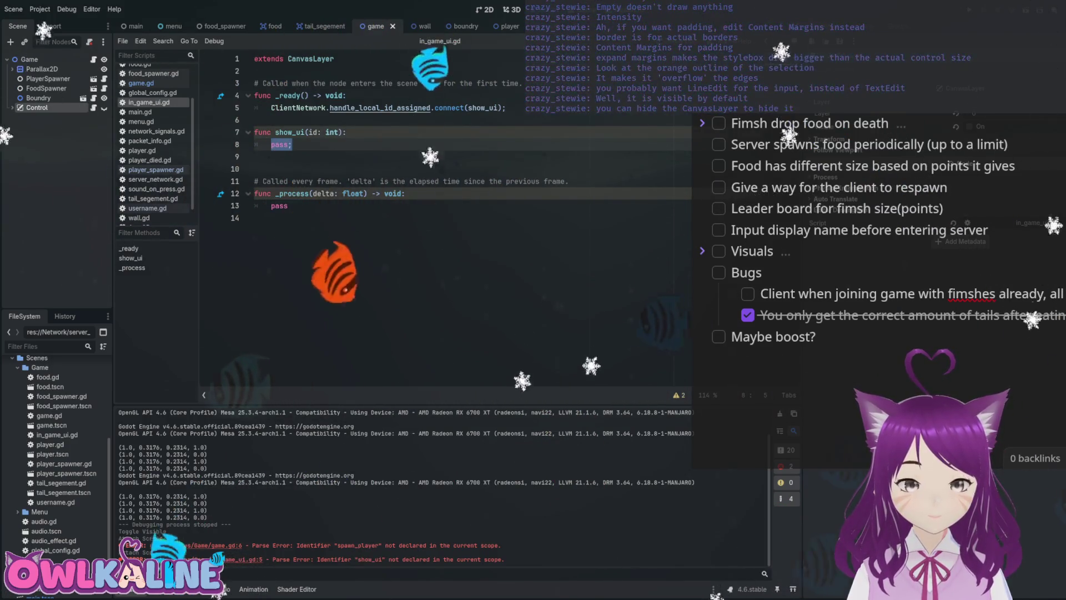
key("BackSpace")
type("visible = true;")
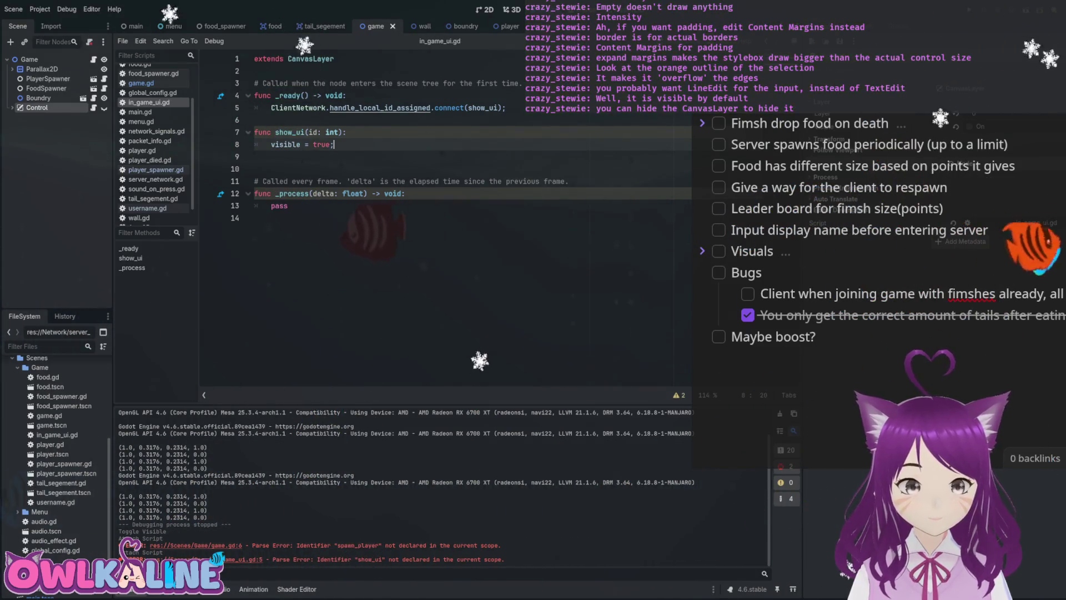
Run and stop the game, expand Control, and return to the scene's 2D view
key("F5")
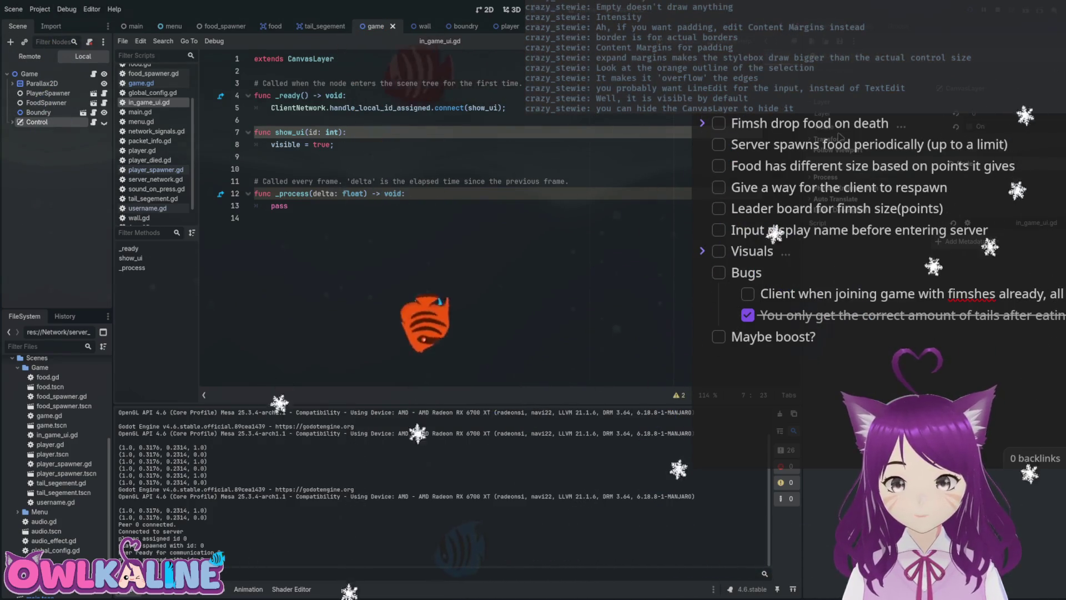
key("F8")
left_click(334, 145)
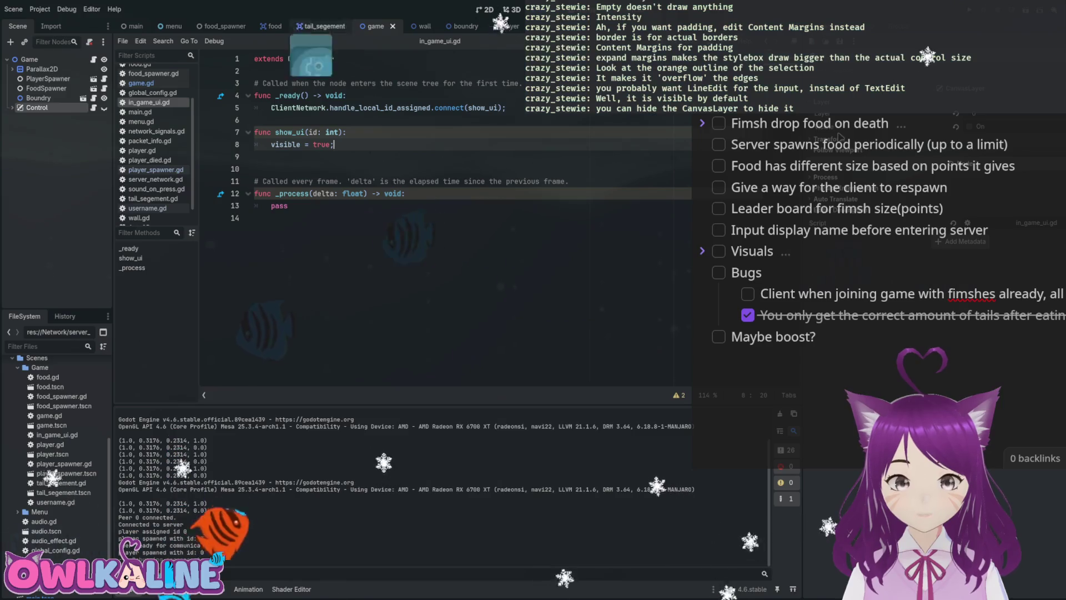
left_click(12, 107)
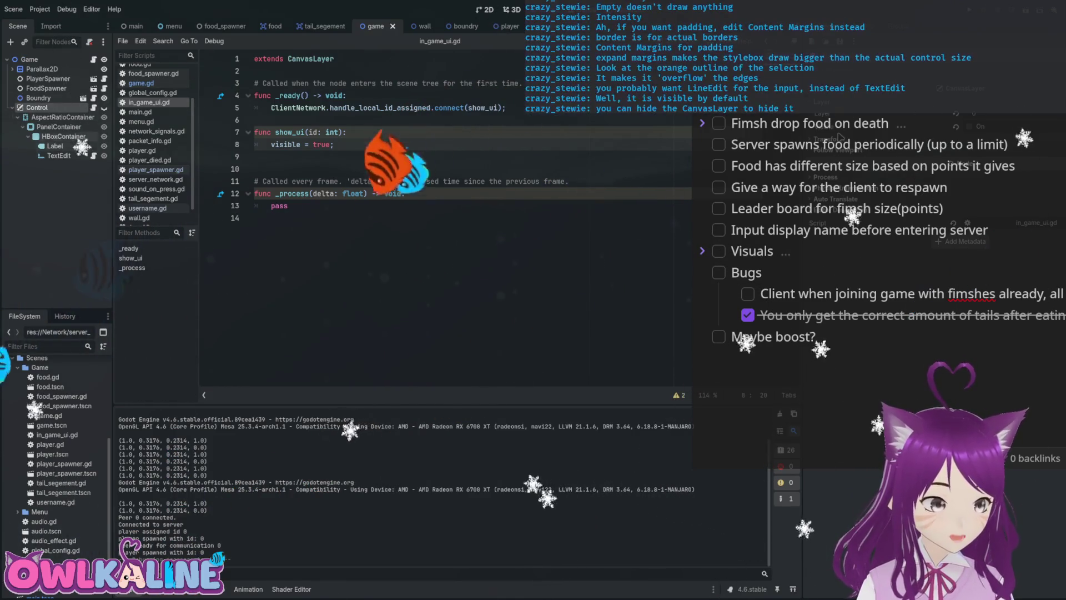
key("ctrl+F1")
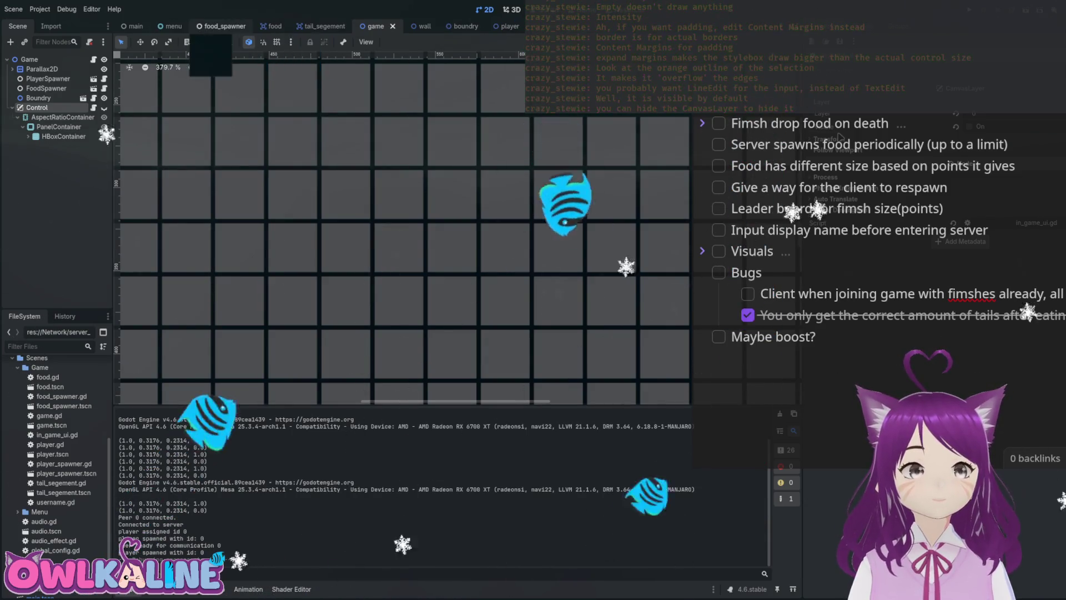
Unhide the Control layer so the Username panel shows, then select its PanelContainer
scroll(403, 227, "down", 10)
left_click_drag(402, 228, 505, 284)
scroll(400, 189, "up", 1)
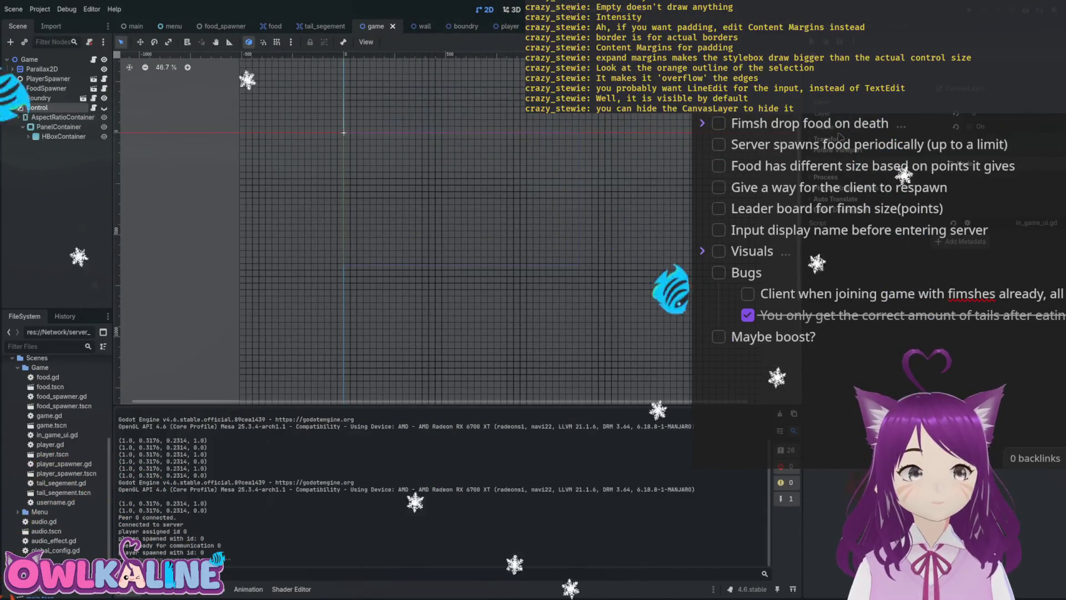
left_click(104, 107)
scroll(456, 195, "up", 7)
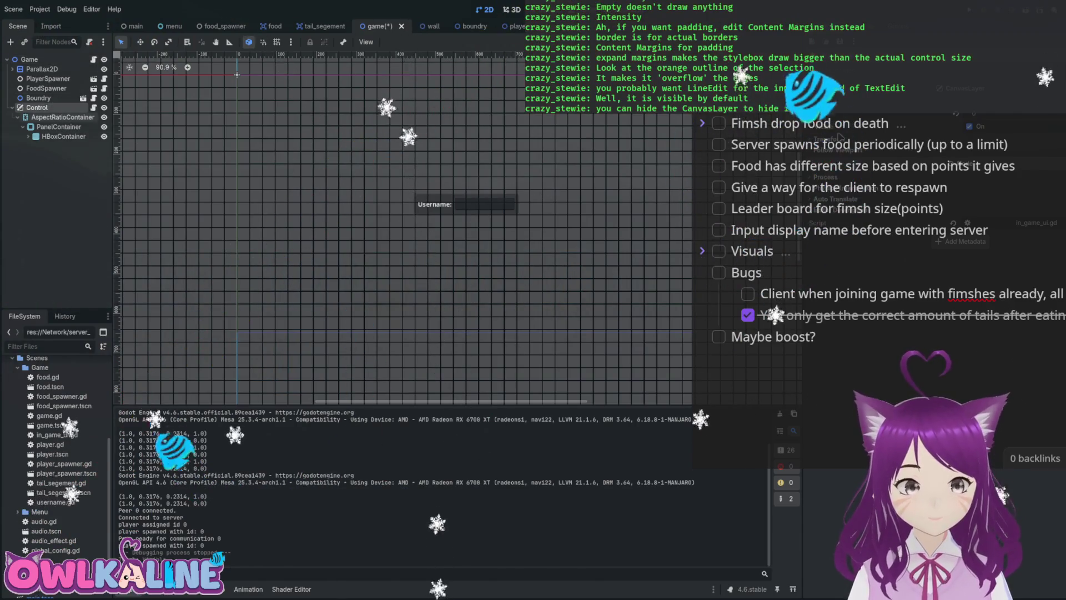
left_click(59, 127)
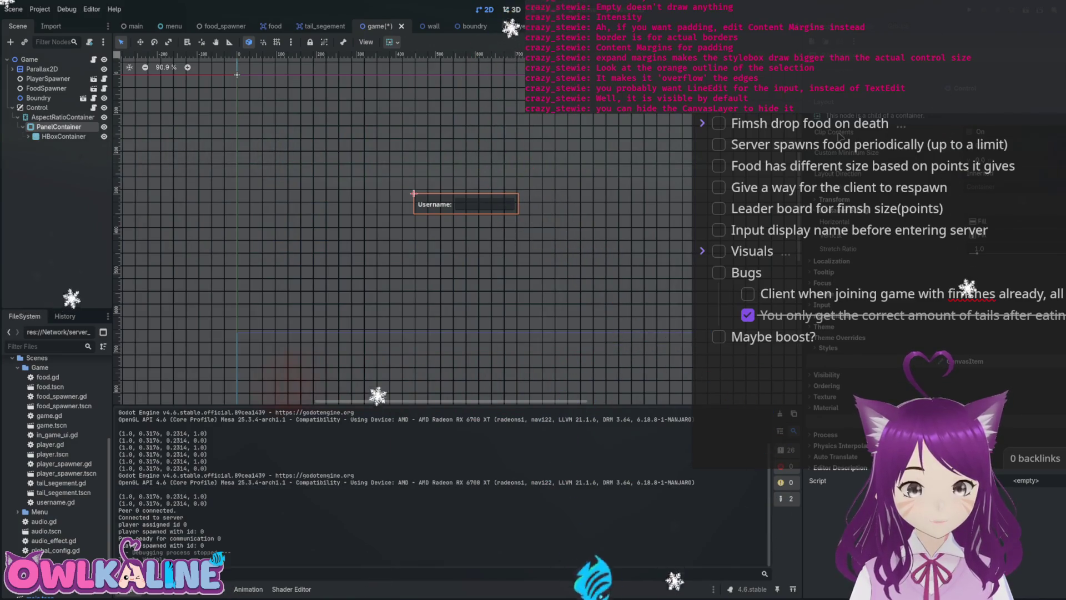
Add a VBoxContainer under PanelContainer, move the HBoxContainer into it, and add a TextureButton
key("ctrl+z")
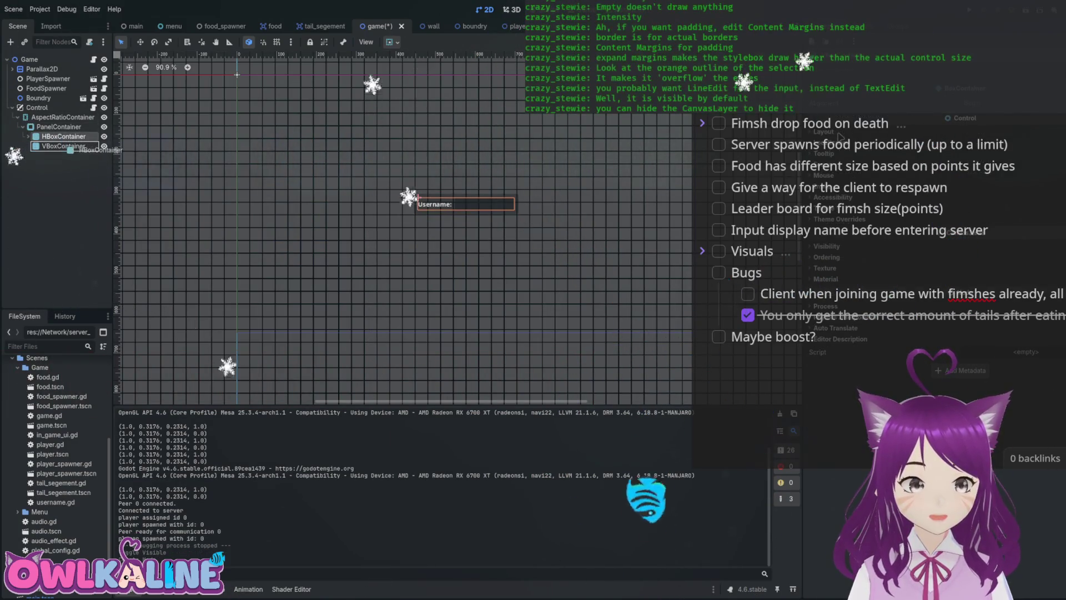
left_click_drag(68, 148, 67, 147)
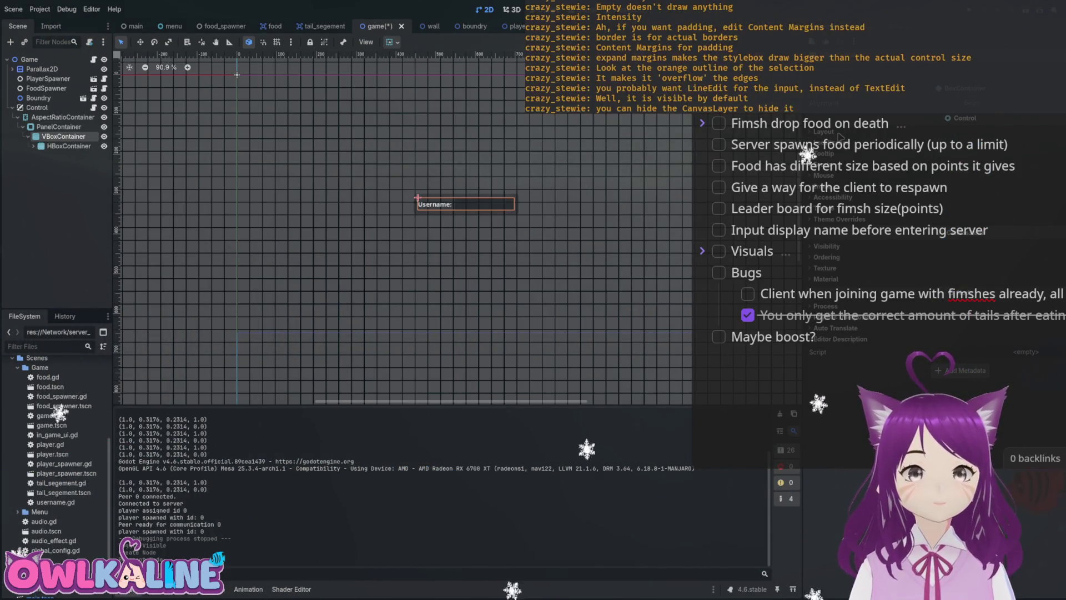
key("Return")
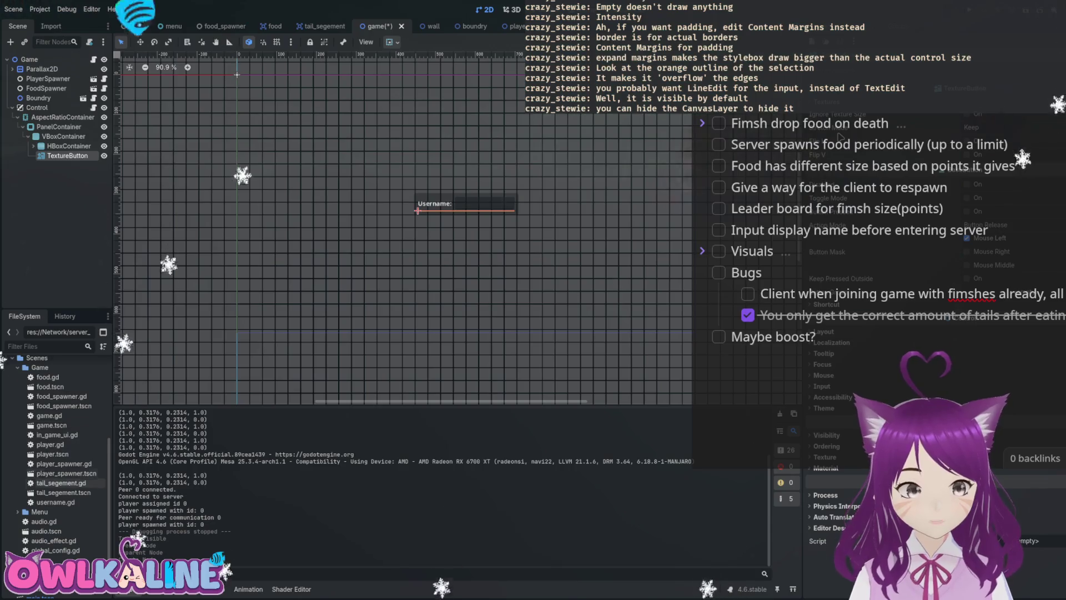
Find the audio effect script in the FileSystem dock, then switch to the menu scene
scroll(55, 488, "down", 2)
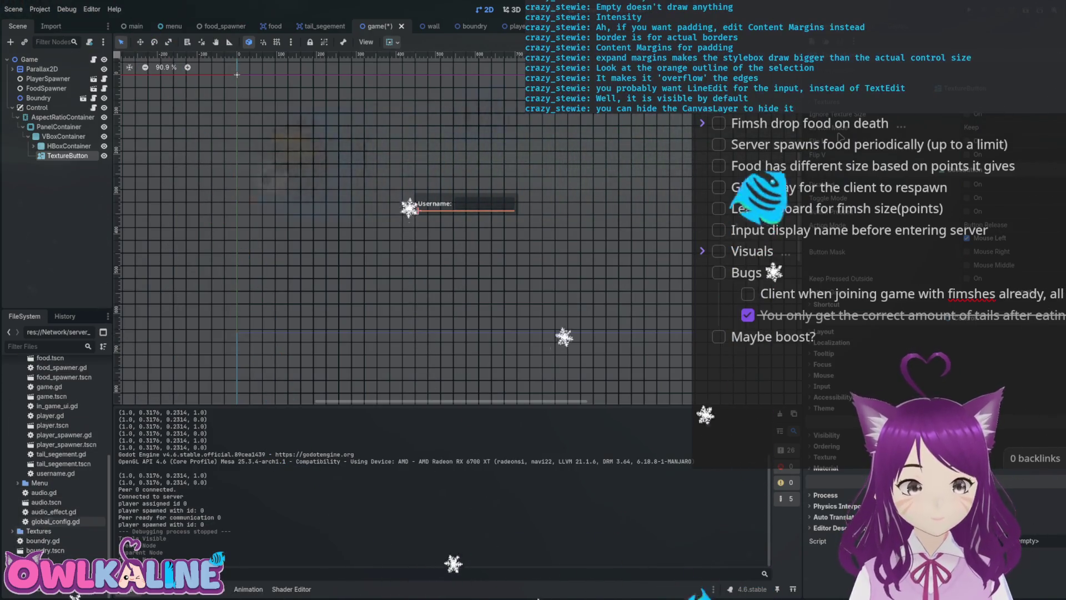
left_click(55, 511)
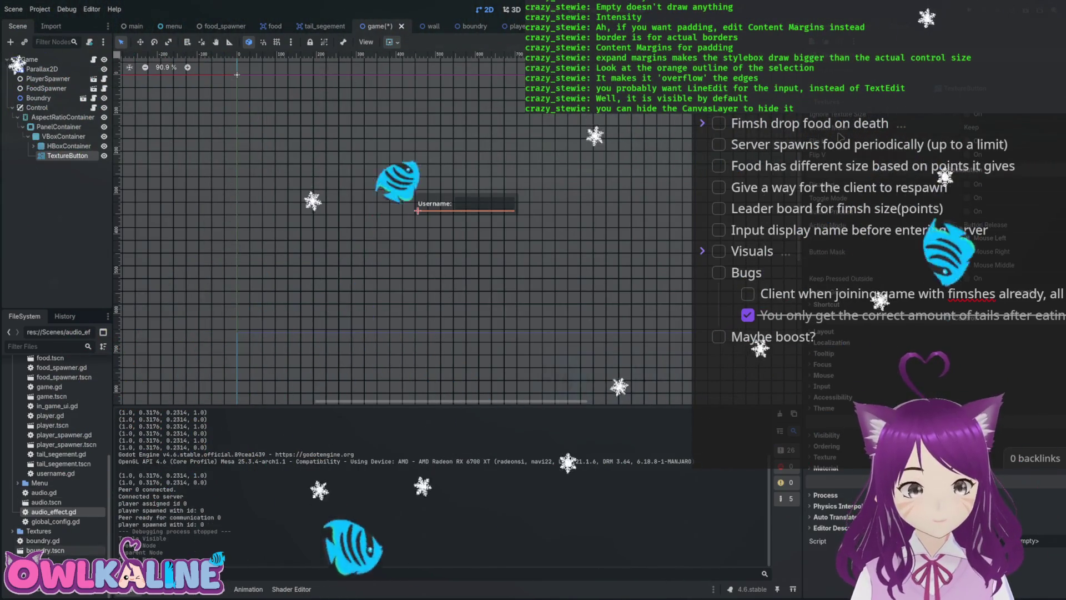
scroll(56, 464, "up", 3)
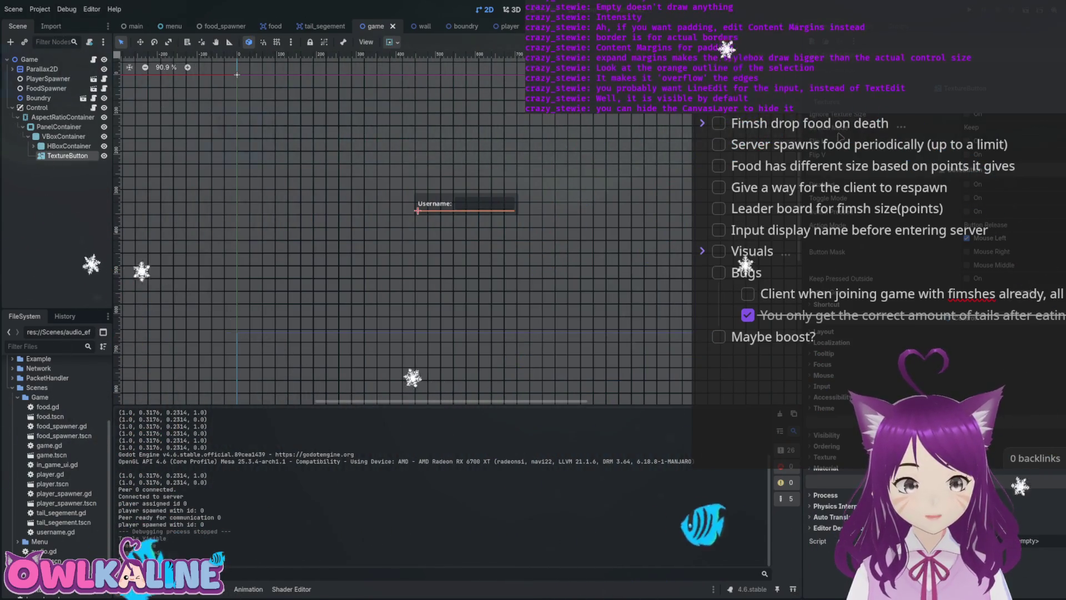
left_click(170, 26)
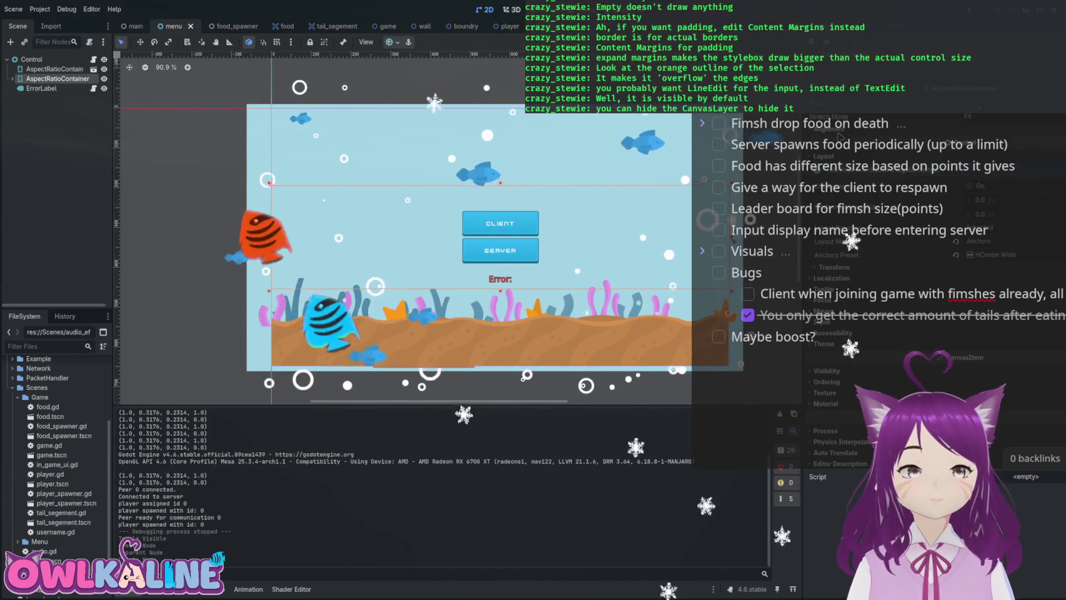
Open the Client button's sound_on_press.gd script, review its lower part, and return to the game scene
left_click(499, 222)
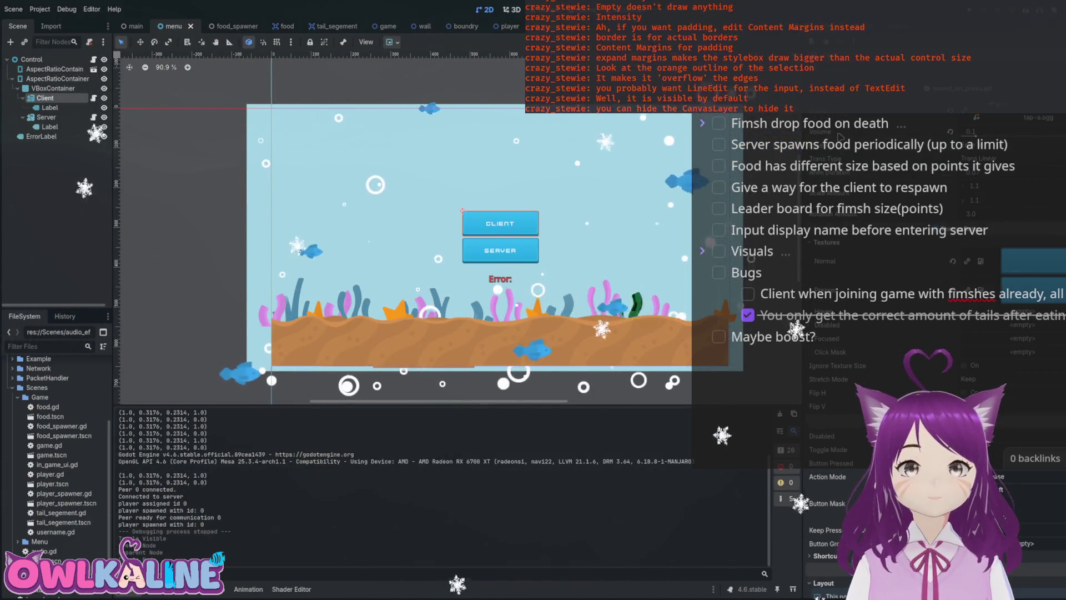
key("ctrl+F3")
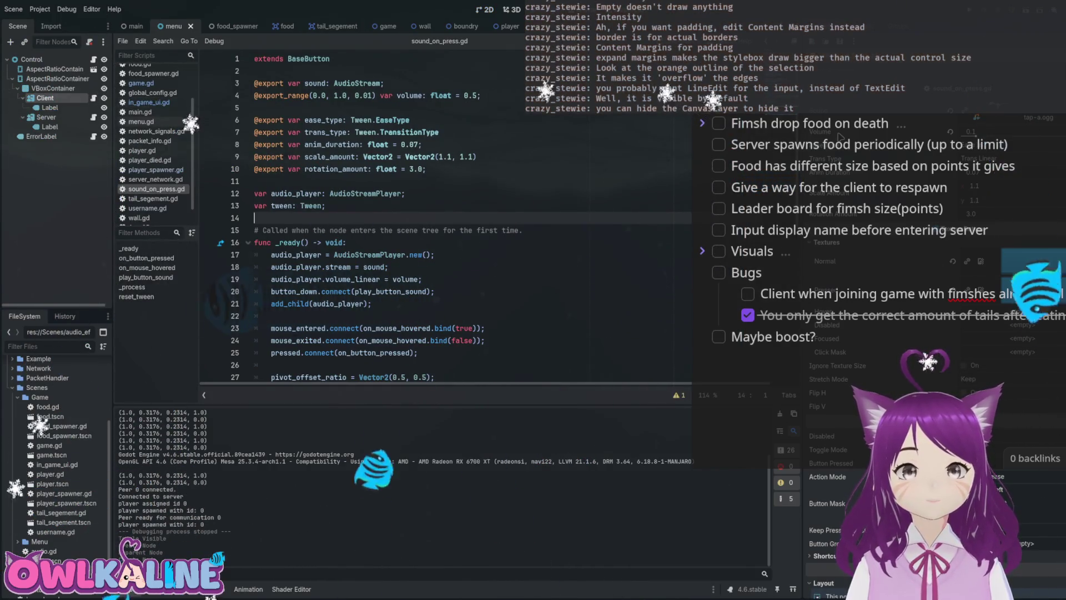
left_click(132, 287)
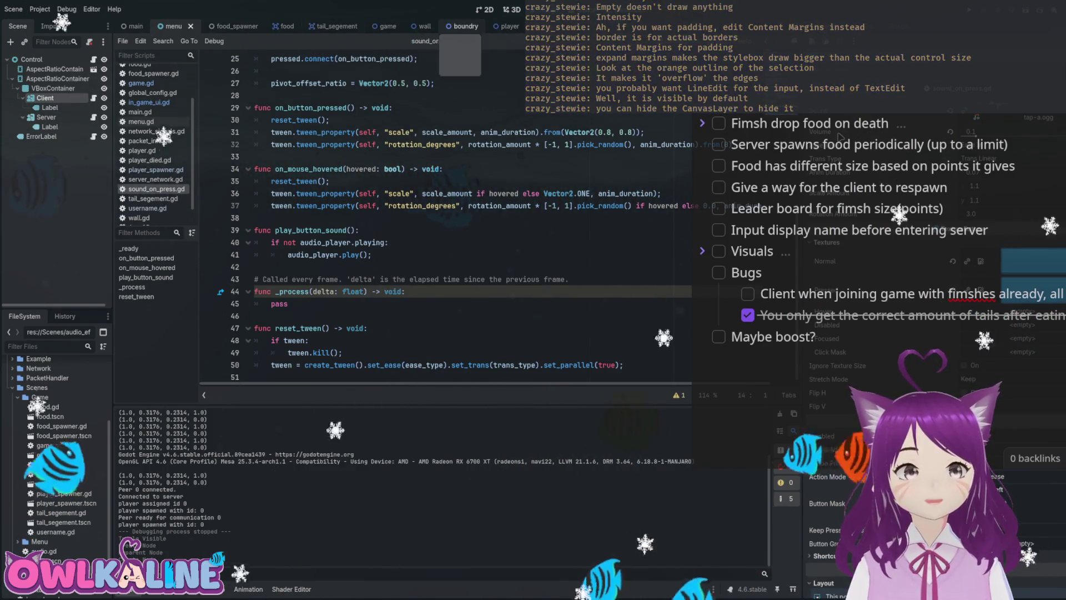
left_click(385, 26)
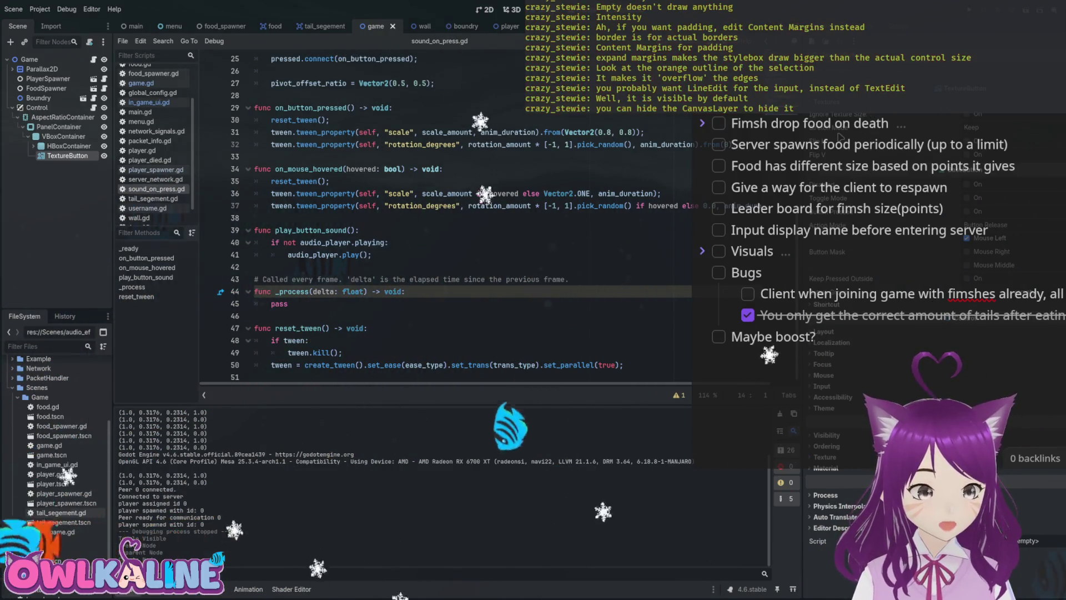
Attach the button sound script to the TextureButton and save the game scene
scroll(61, 527, "down", 3)
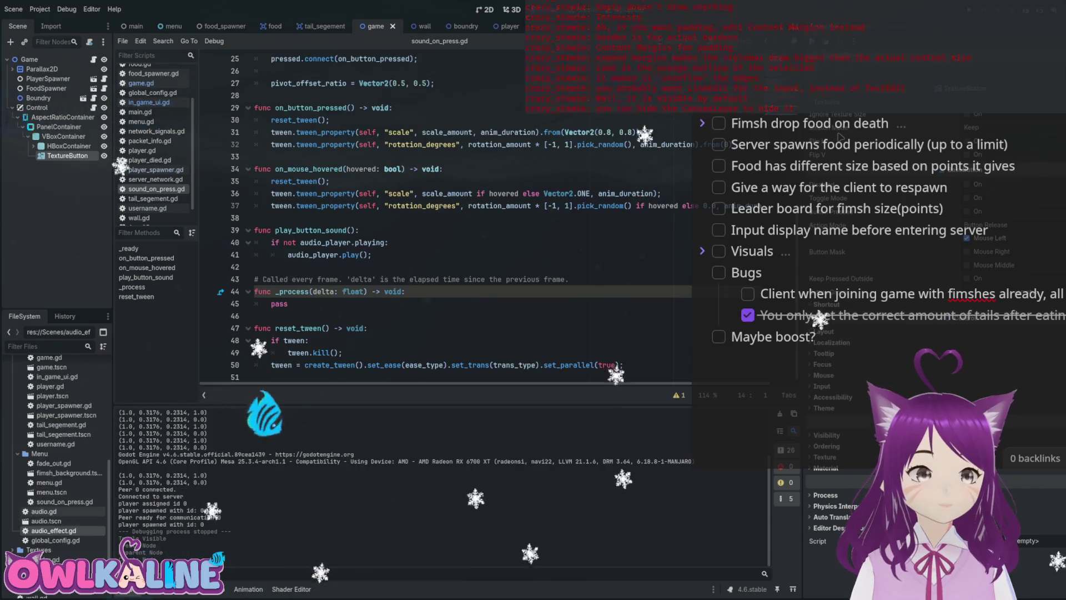
left_click_drag(65, 501, 66, 155)
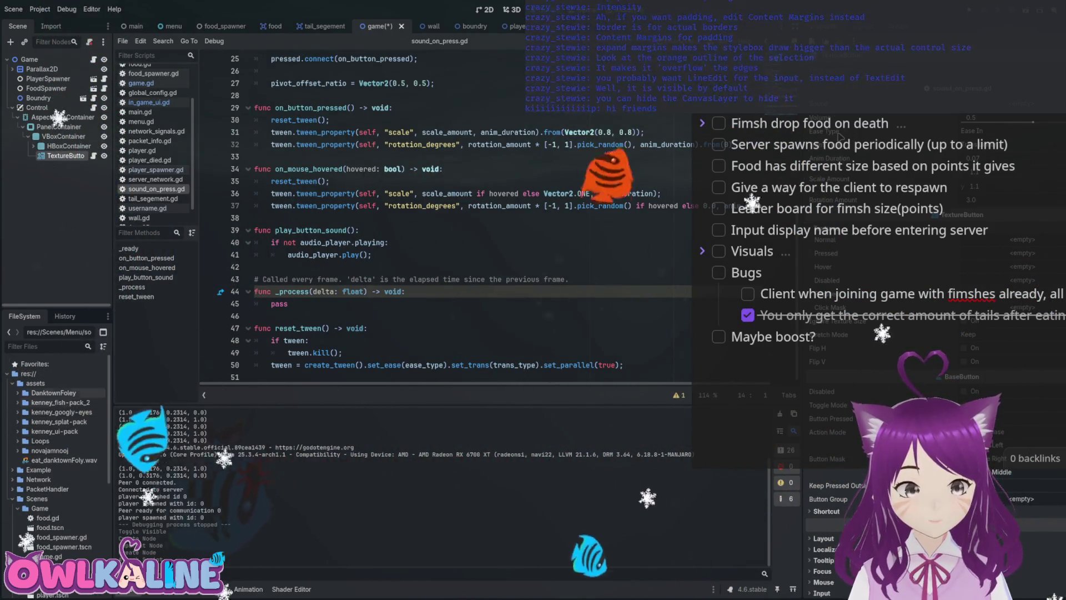
key("ctrl+s")
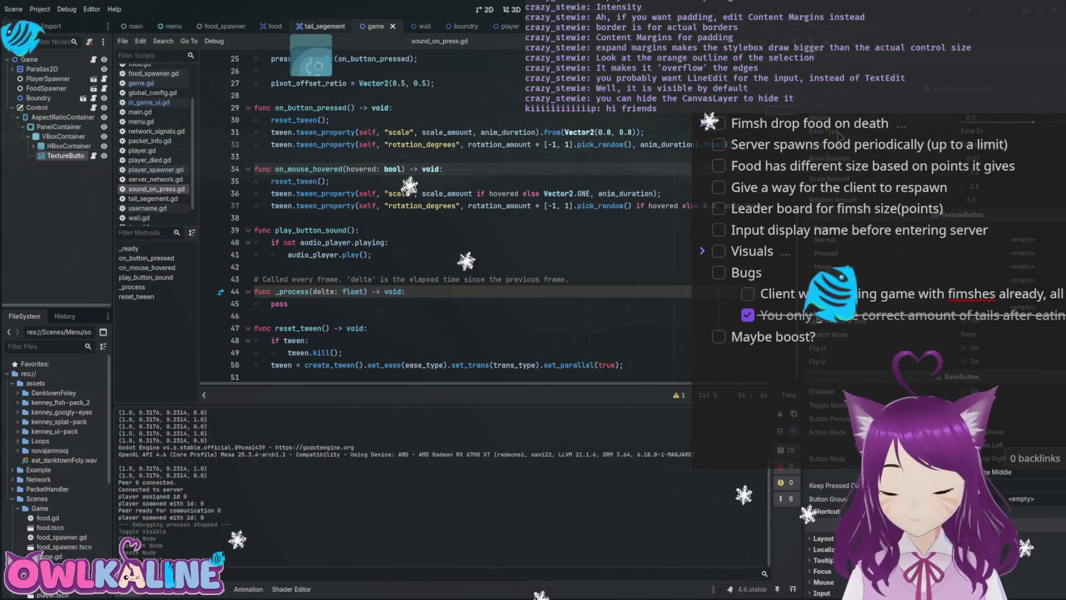
Cycle through the tail_segement and food scenes to reach the menu scene
left_click(324, 26)
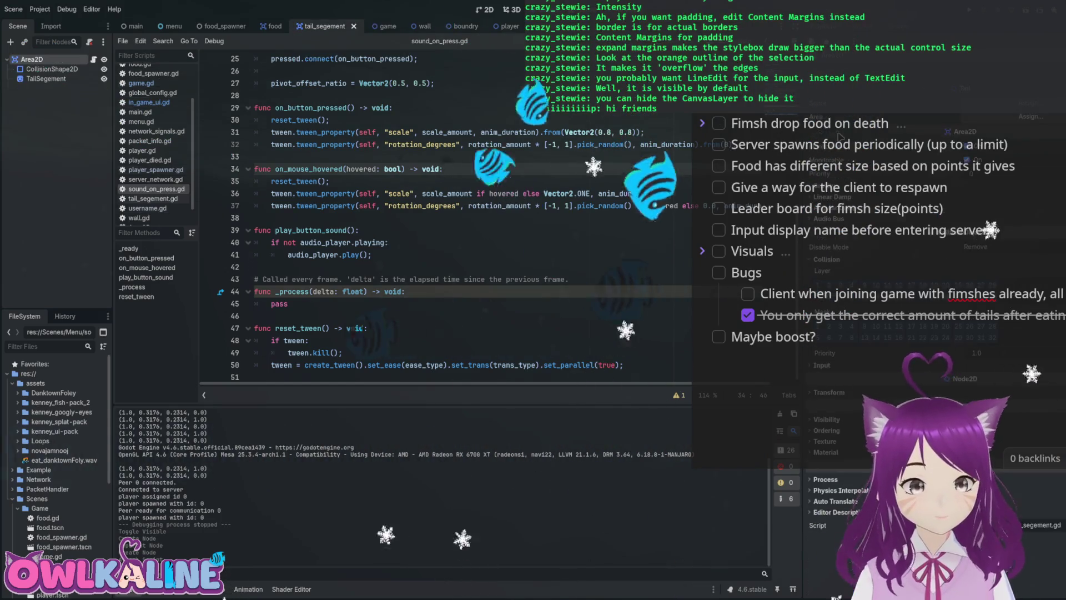
left_click(272, 26)
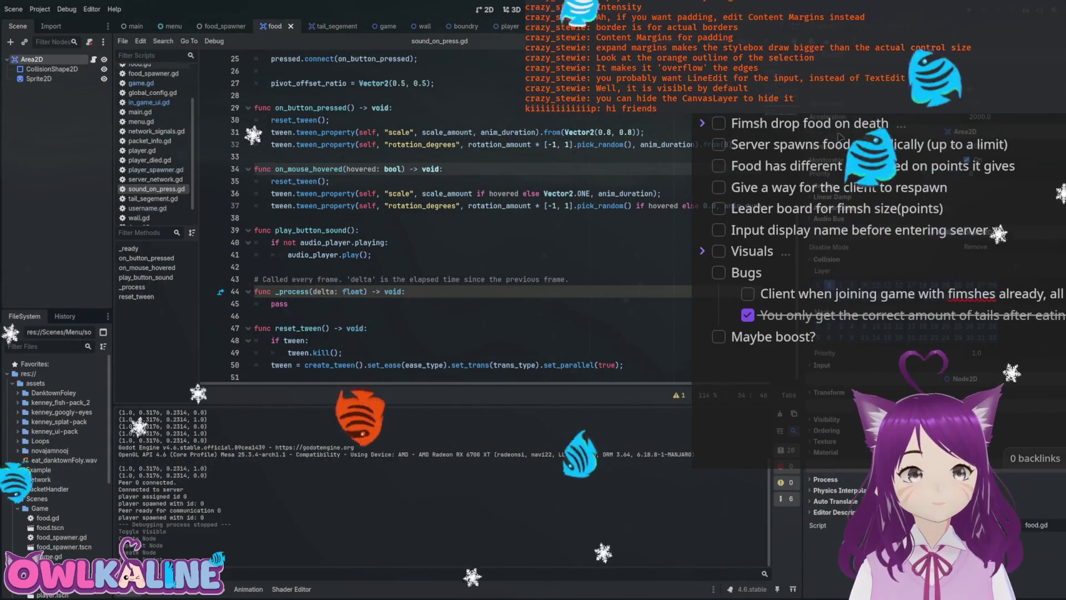
left_click(170, 26)
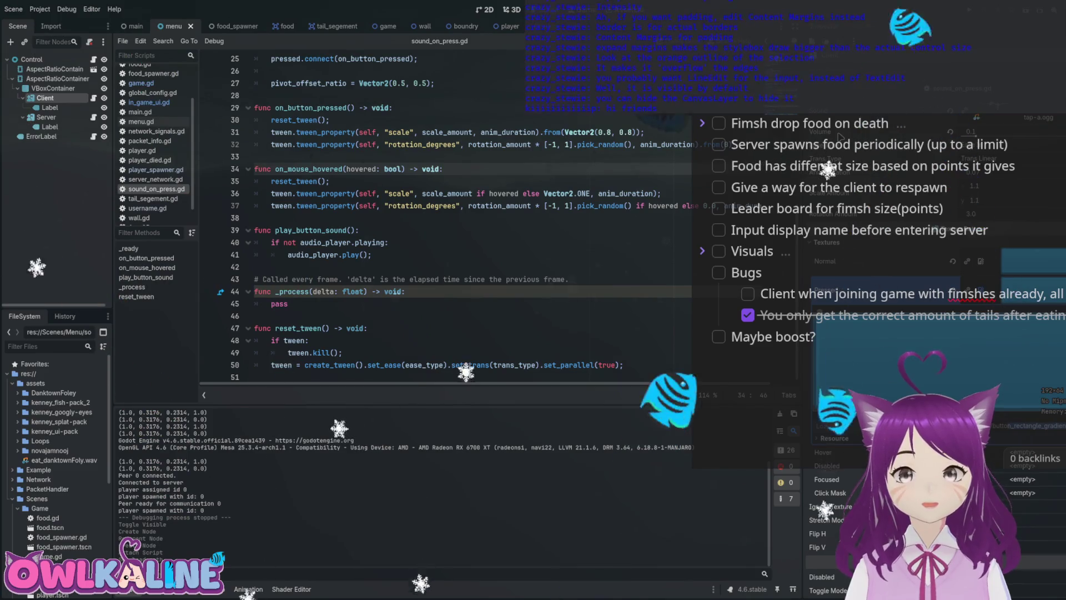
Expand kenney_ui-pack > PNG in FileSystem and open the Blue Default button images
scroll(840, 136, "down", 5)
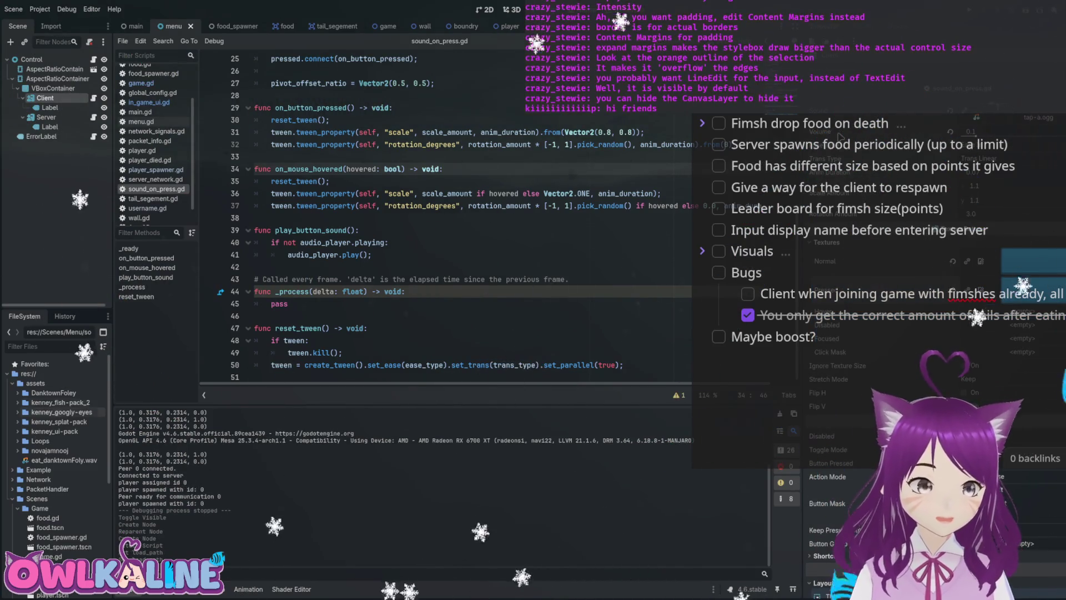
left_click(18, 431)
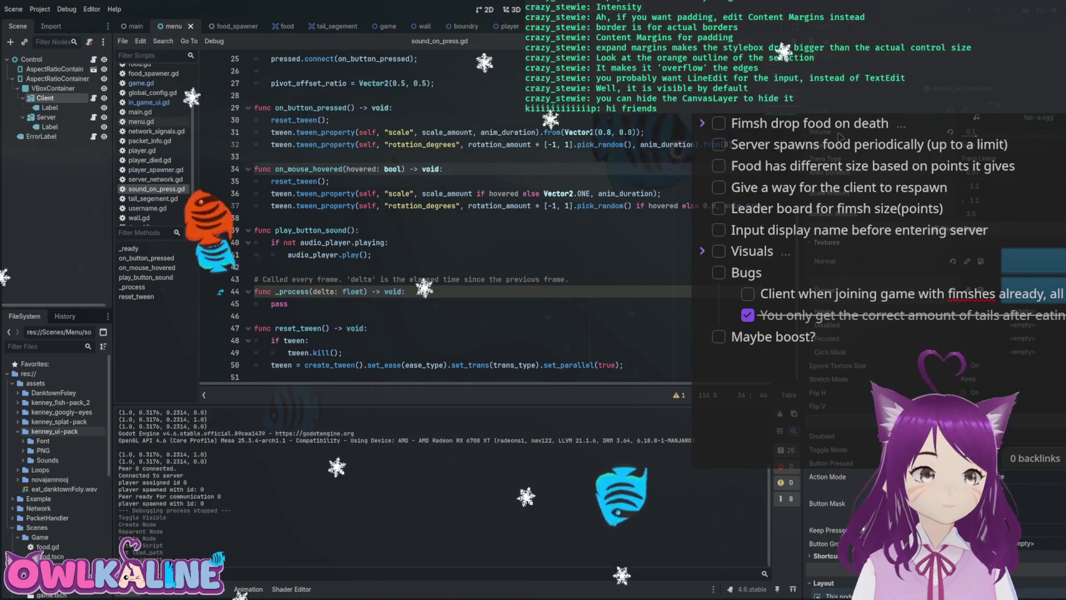
left_click(23, 450)
scroll(45, 450, "down", 2)
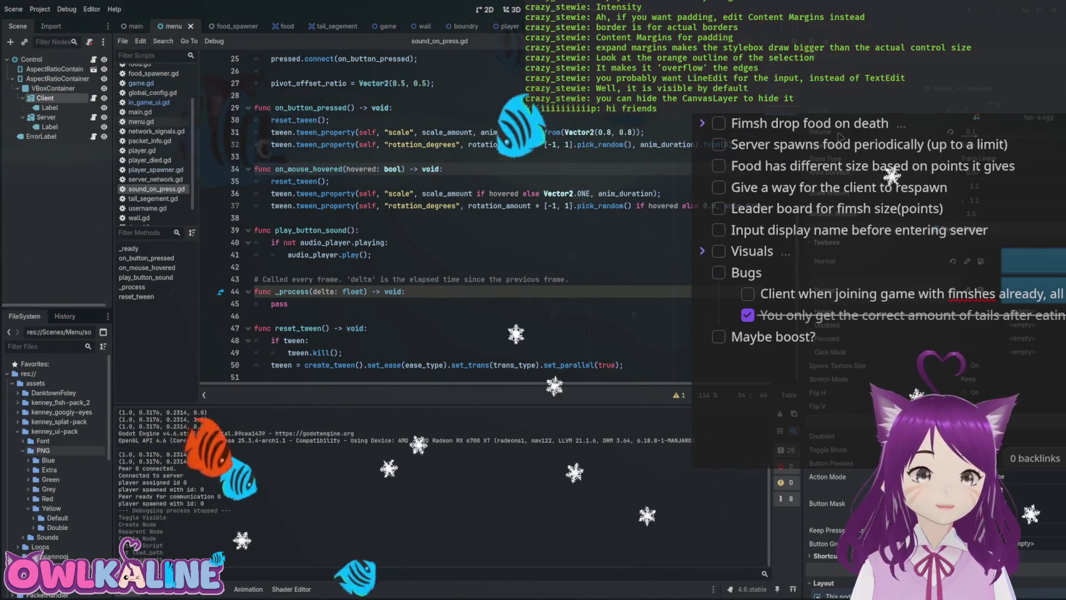
left_click(29, 450)
left_click(28, 450)
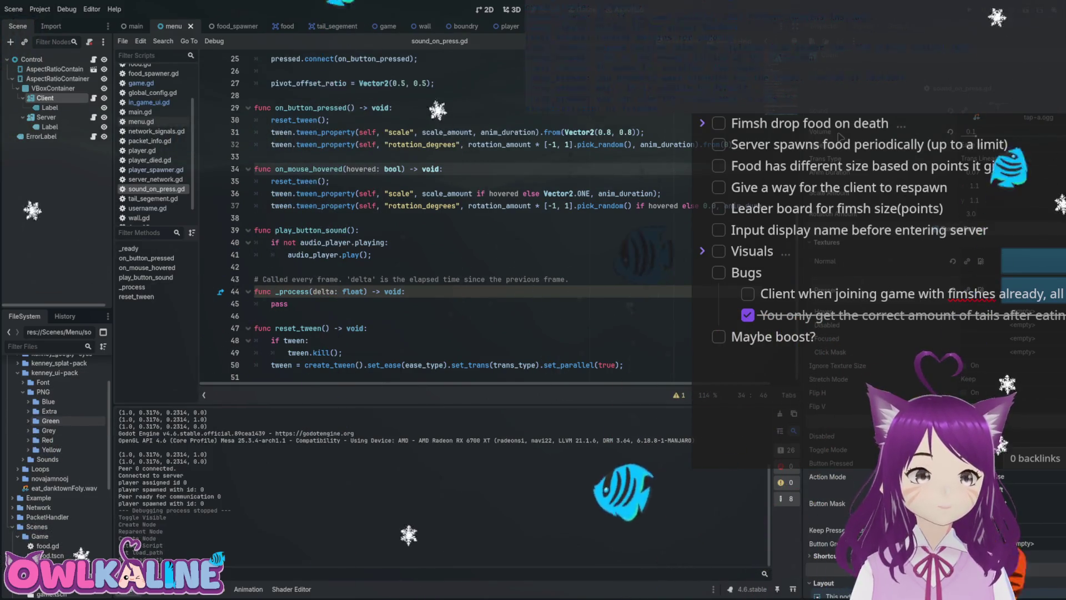
double_click(57, 411)
scroll(55, 445, "down", 3)
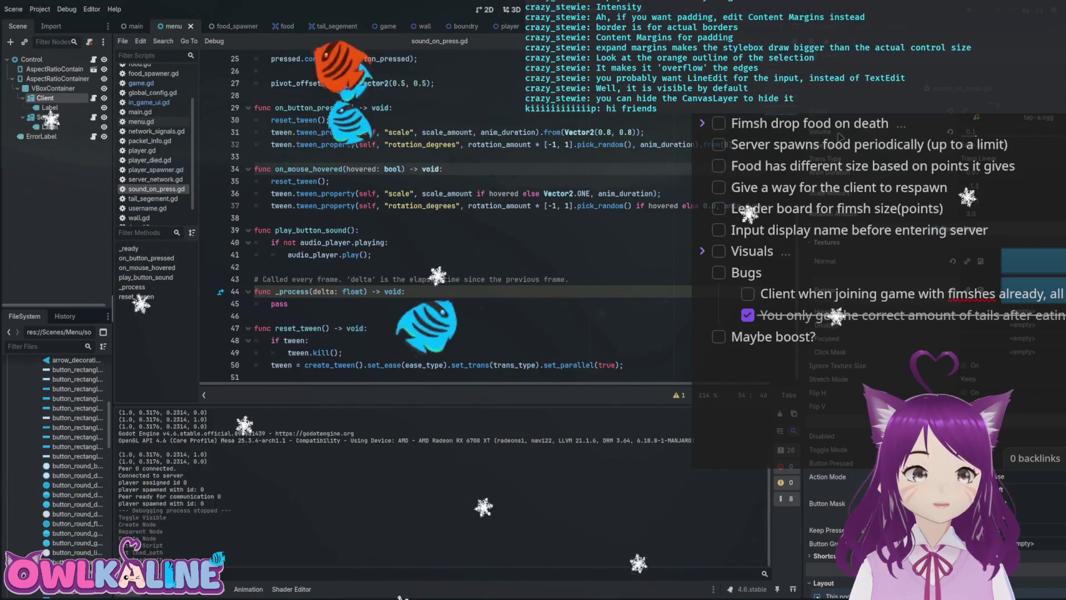
Widen the FileSystem dock, select the two rectangle gradient PNGs, and undo an accidental node paste
left_click_drag(112, 167, 267, 166)
left_click(105, 408)
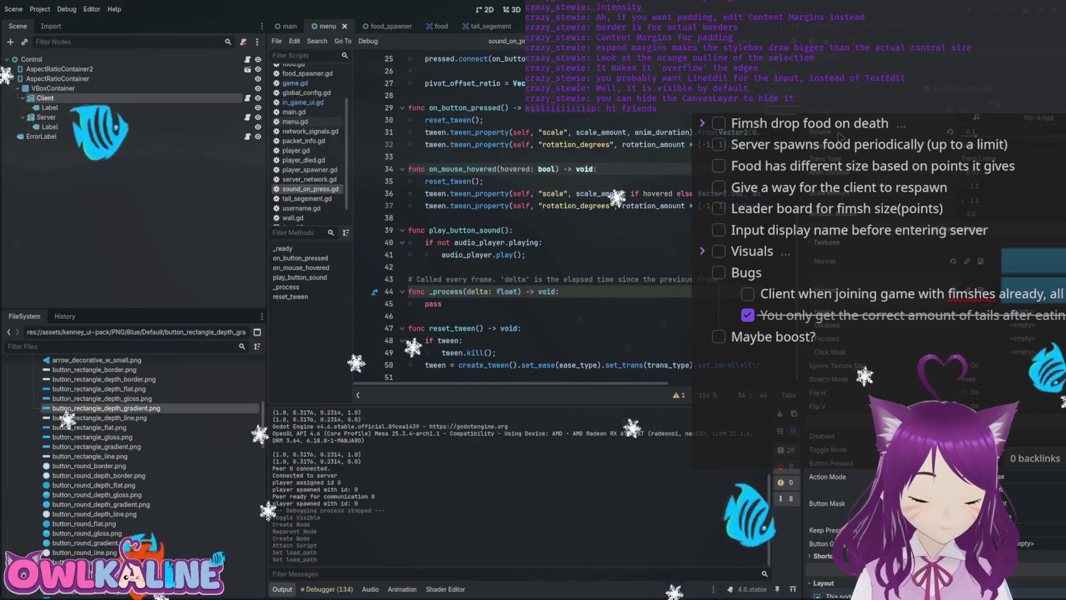
left_click(96, 446)
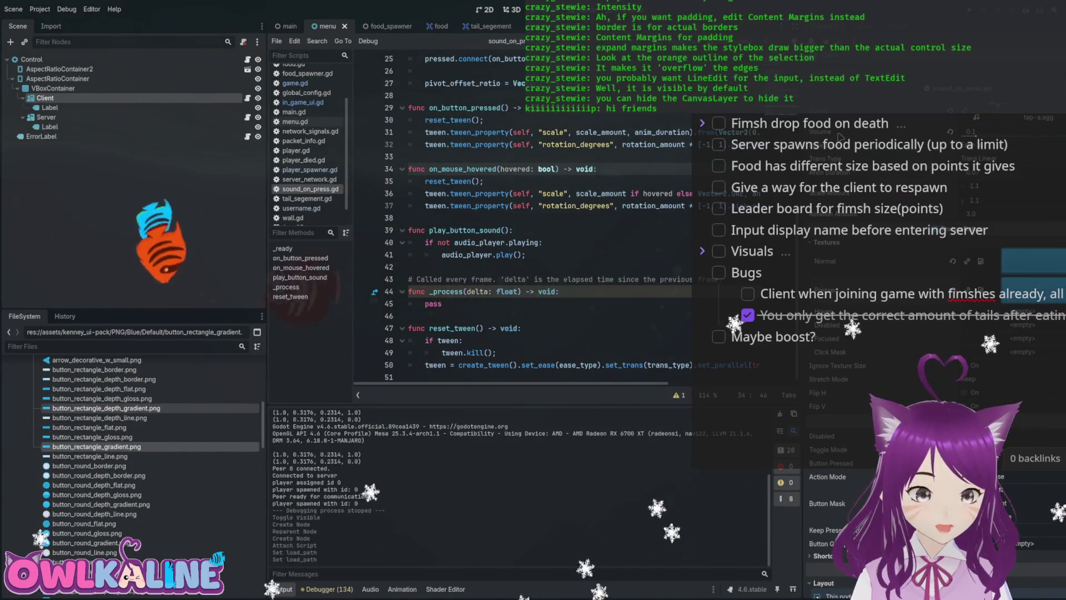
scroll(134, 455, "up", 10)
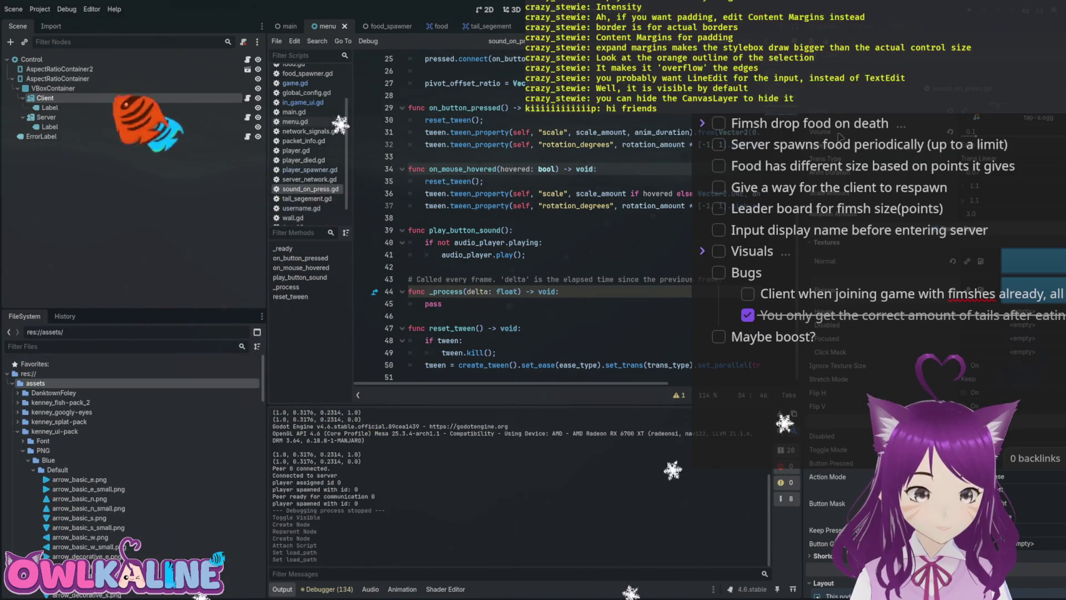
key("ctrl+v")
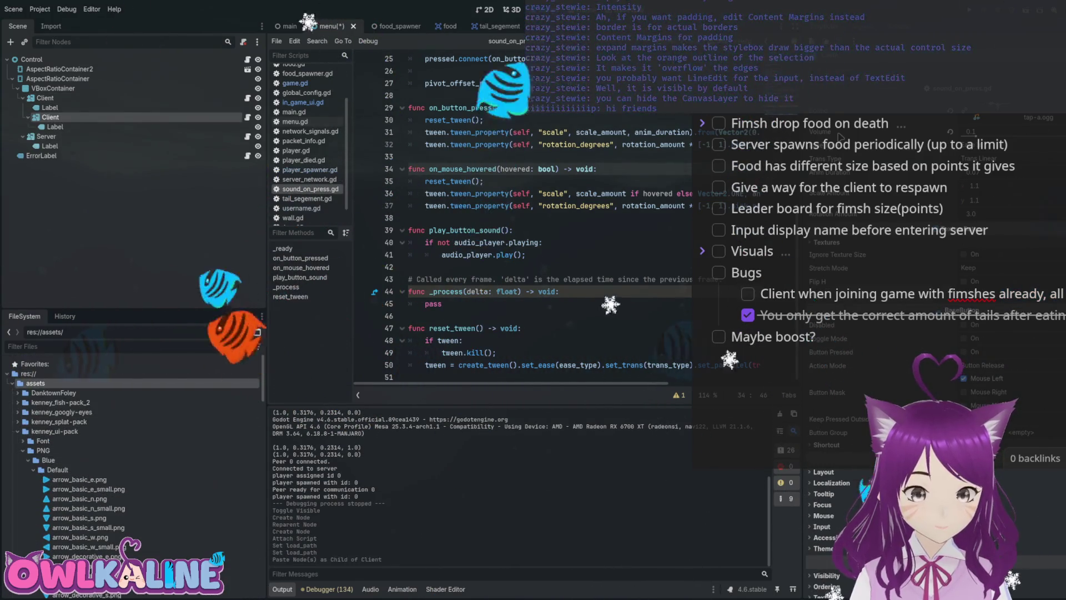
key("ctrl+z")
scroll(133, 444, "down", 10)
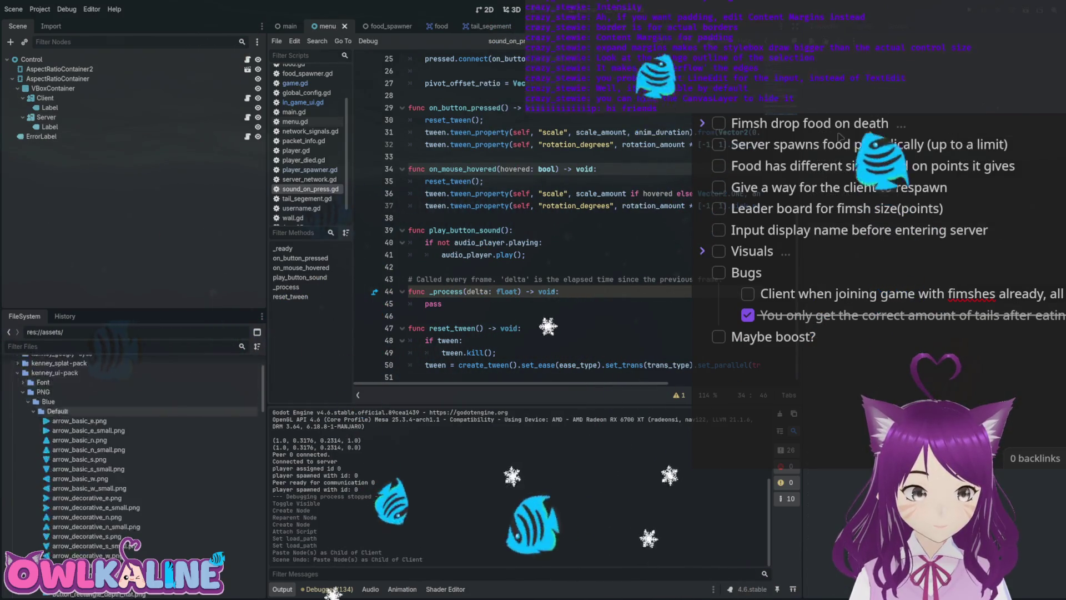
scroll(133, 444, "up", 5)
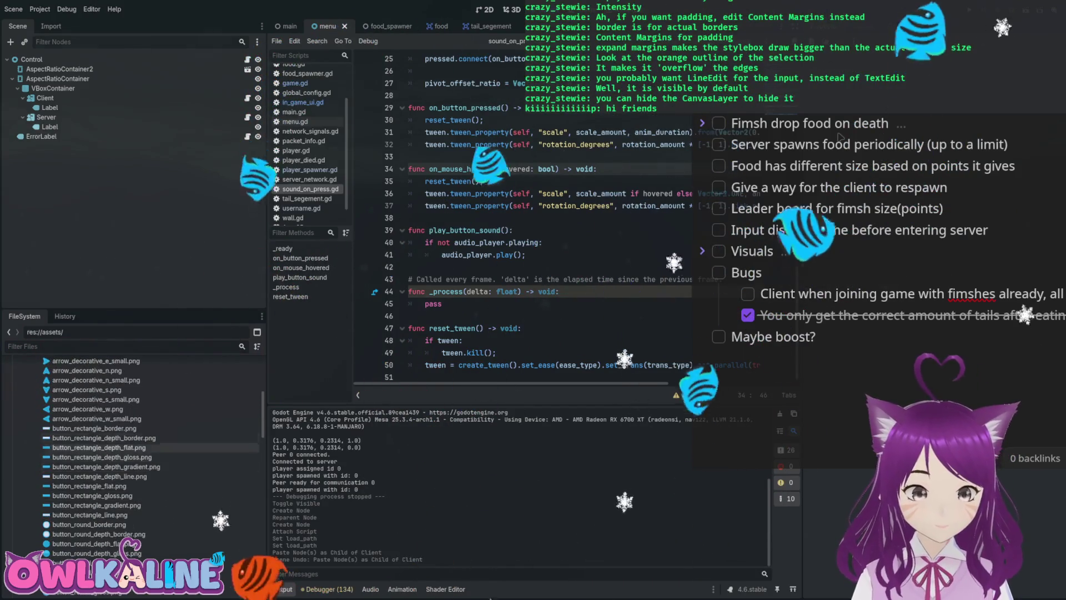
scroll(133, 444, "up", 5)
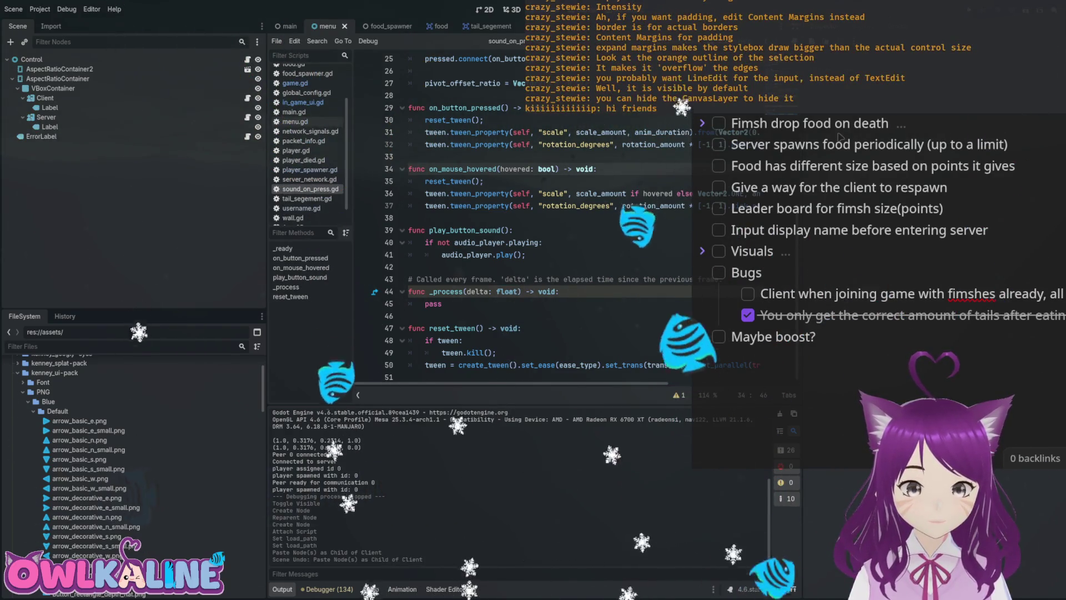
Give Client depth-gradient normal and rectangle-gradient pressed textures, Server the depth-gradient normal, and save
left_click(79, 440)
left_click(23, 391)
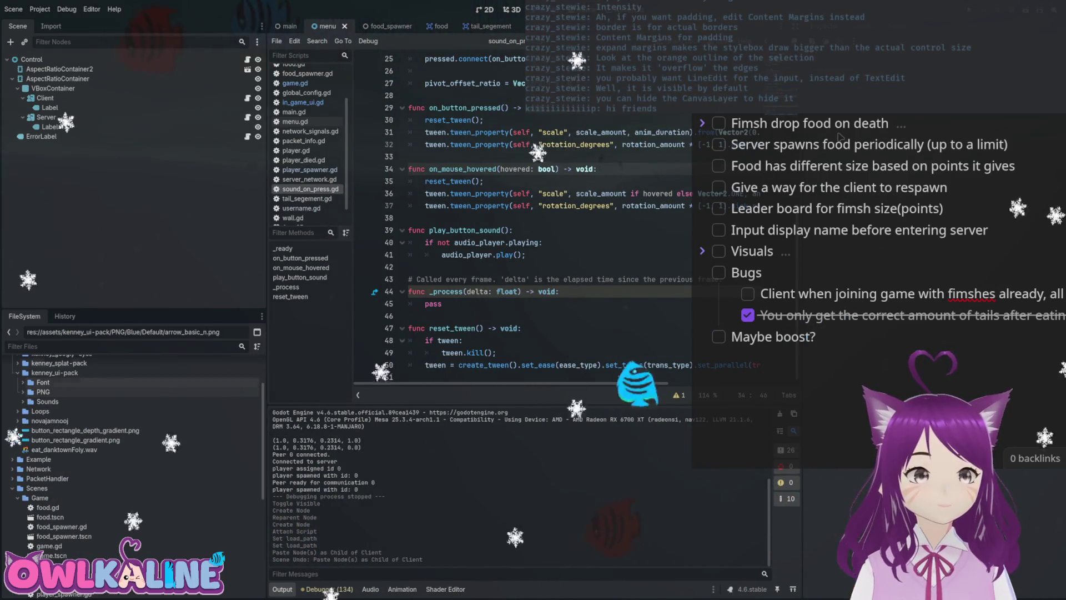
left_click(45, 98)
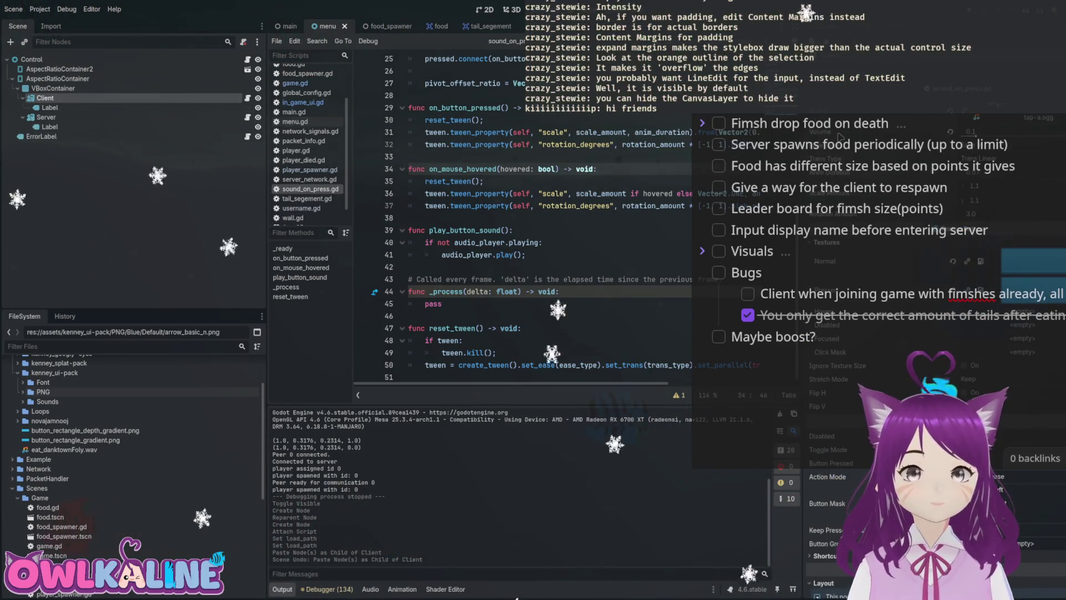
mouse_move(85, 430)
left_mouse_down()
mouse_move(549, 278)
mouse_move(1019, 262)
left_mouse_up()
left_click(63, 450)
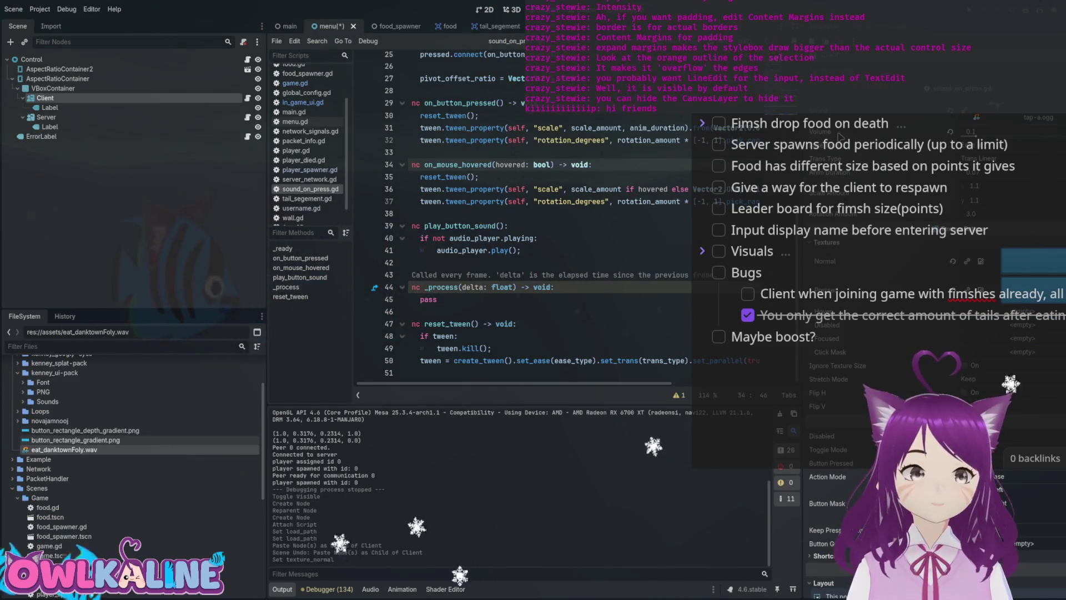
mouse_move(76, 440)
left_mouse_down()
mouse_move(550, 344)
mouse_move(1027, 280)
left_mouse_up()
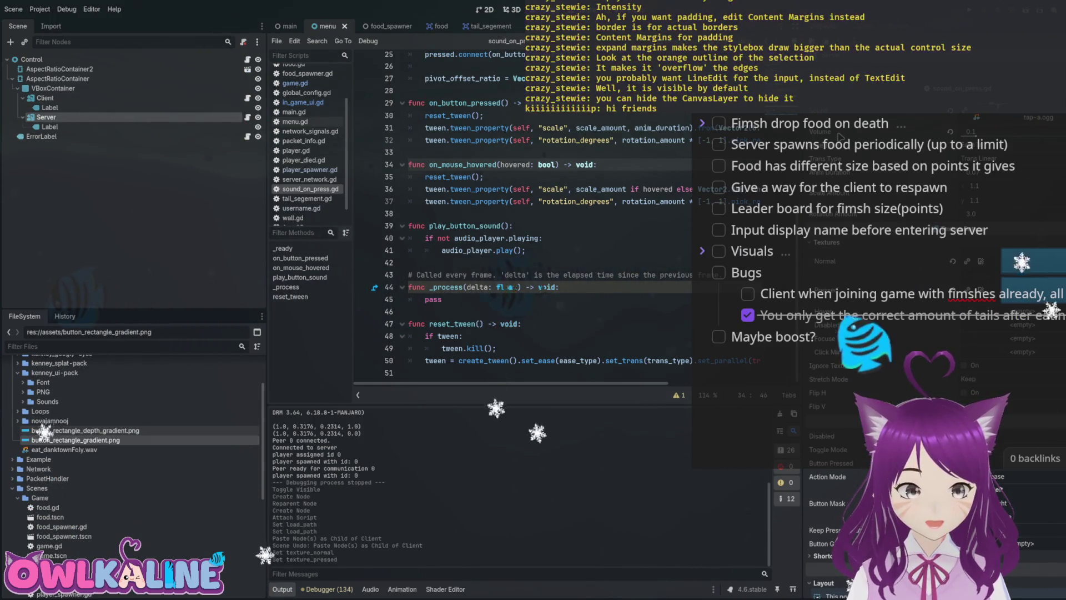
left_click(18, 420)
left_click_drag(76, 459, 1019, 262)
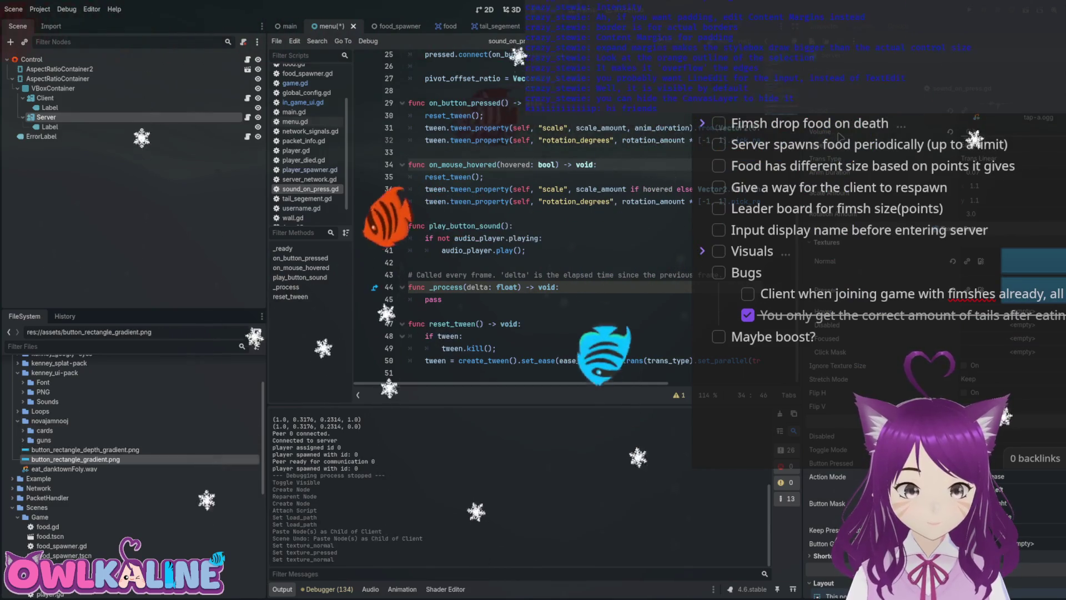
key("ctrl+s")
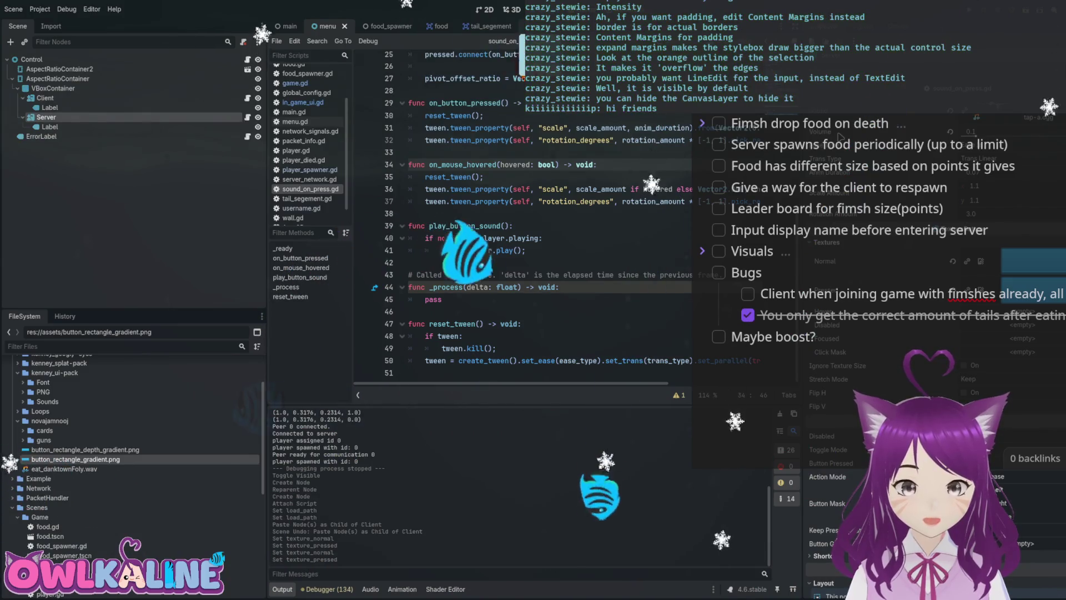
Give the game scene's TextureButton the depth gradient normal and rectangle gradient pressed textures
left_click(536, 26)
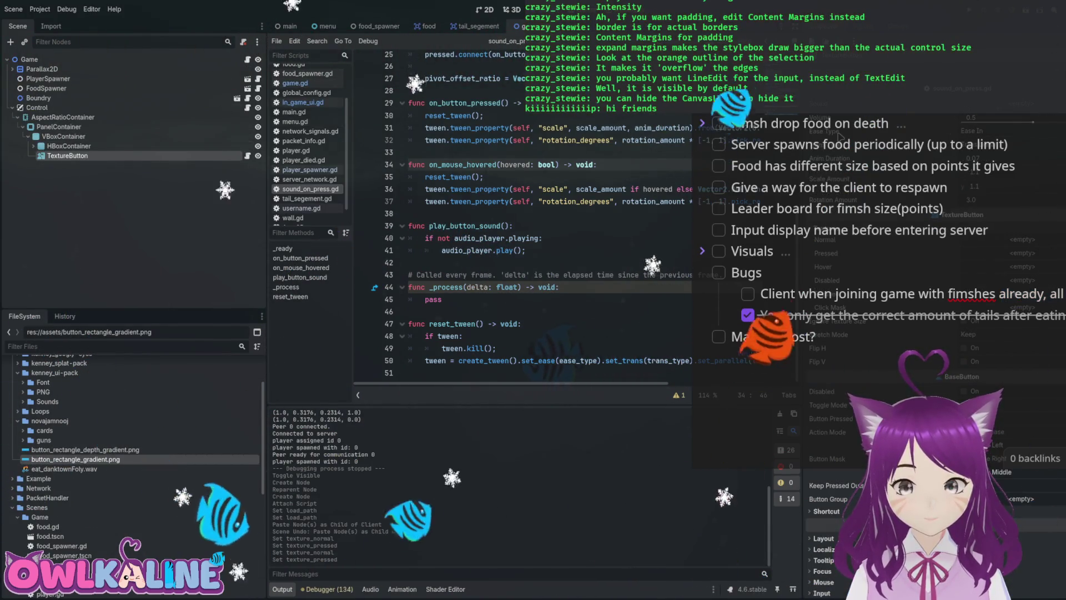
left_click_drag(83, 449, 781, 342)
left_click_drag(1022, 243, 1022, 242)
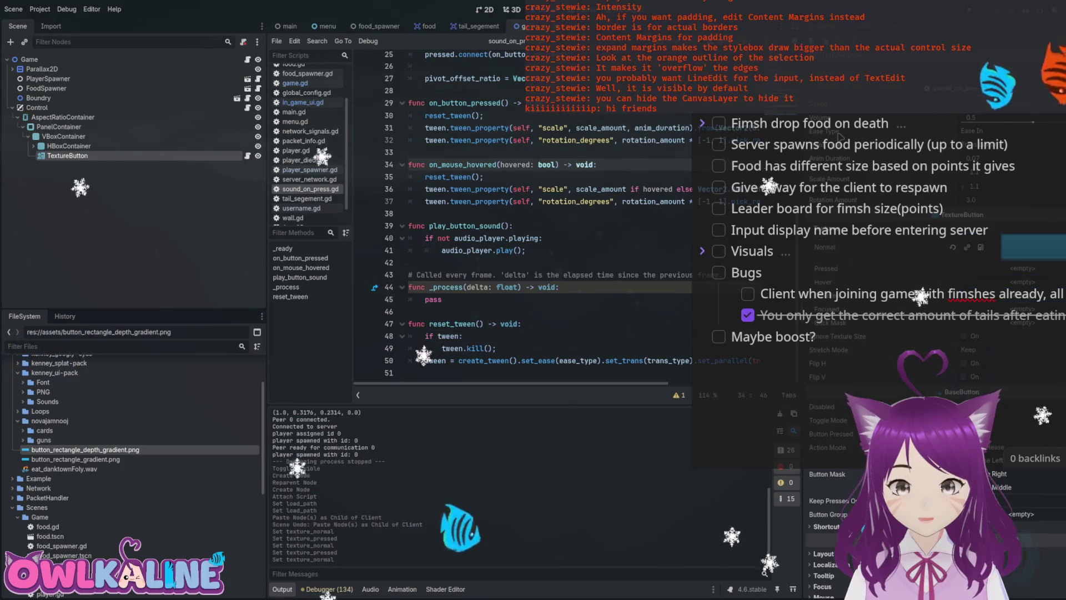
left_click(75, 459)
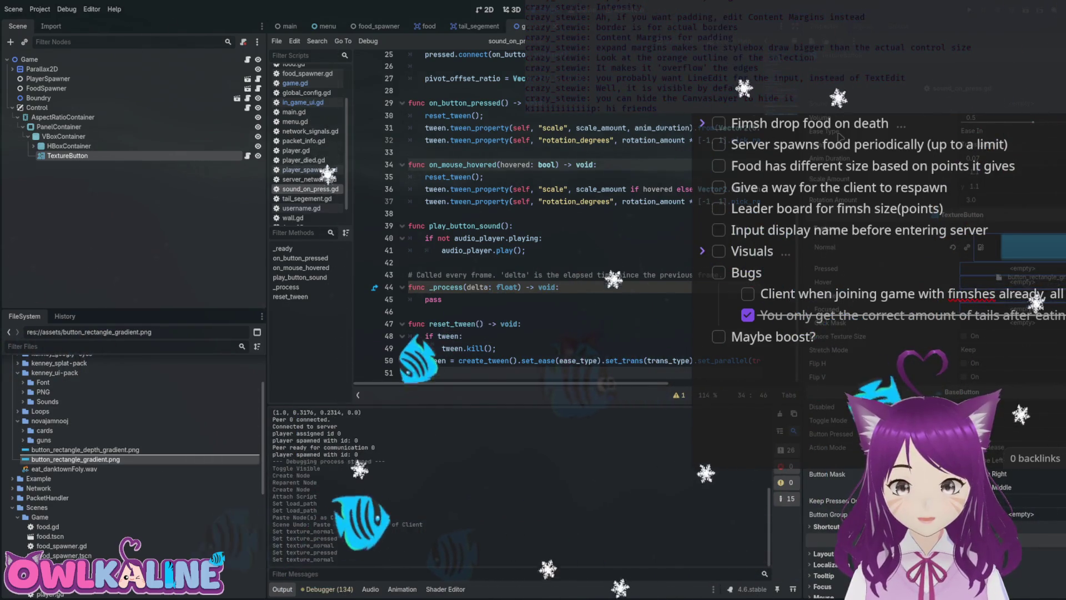
left_click_drag(76, 459, 1022, 272)
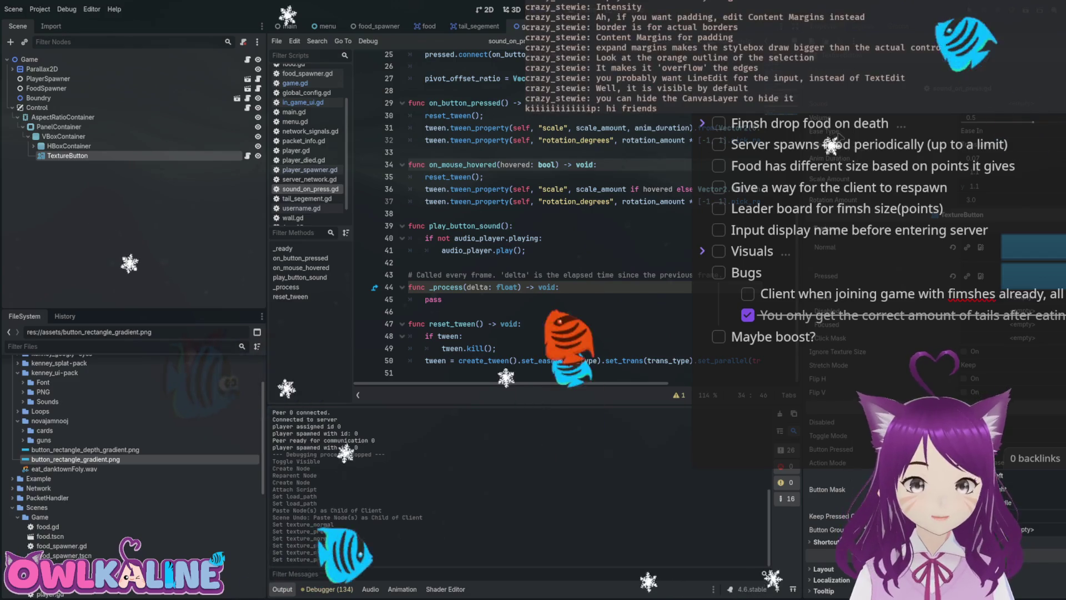
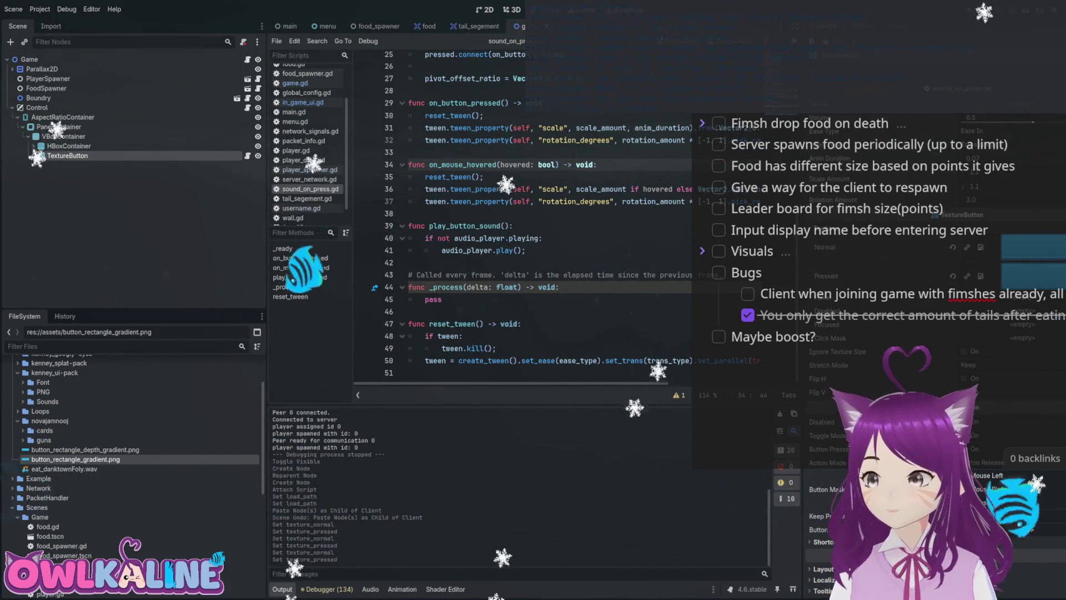
Leave the sound_on_press.gd script and bring up the Game scene's 3D view
key("alt+Tab")
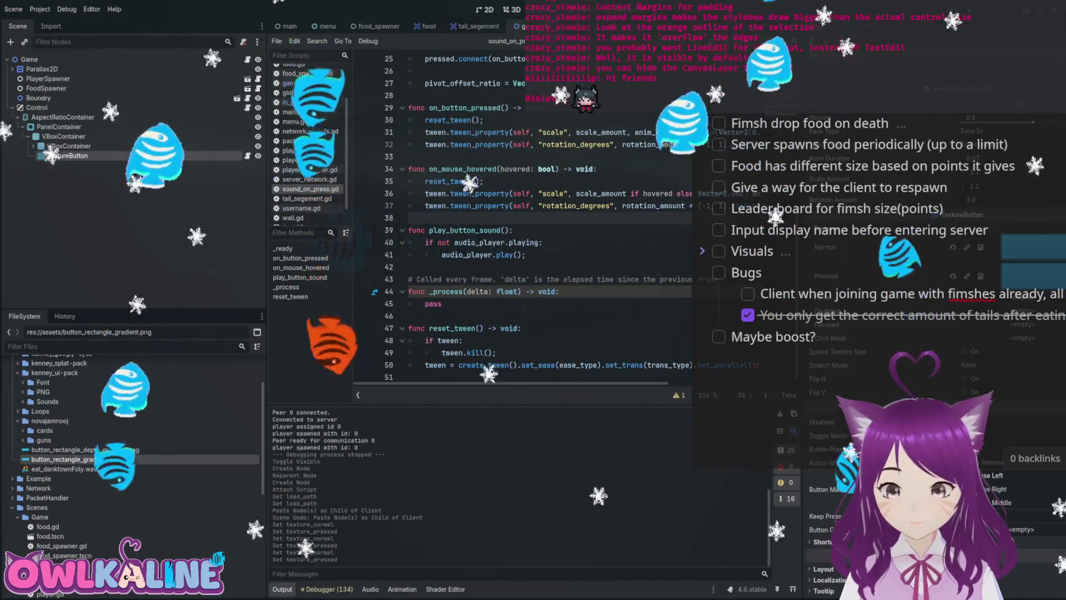
key("ctrl+F2")
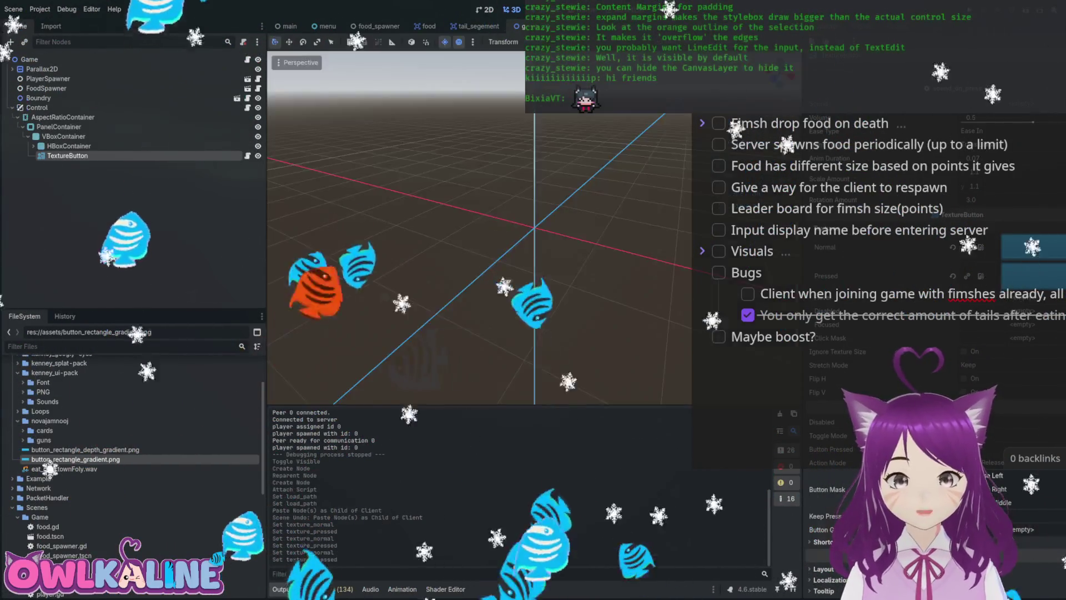
In the 2D view, zoom in on the username UI and add a Label child under TextureButton
key("ctrl+F1")
scroll(607, 255, "up", 5)
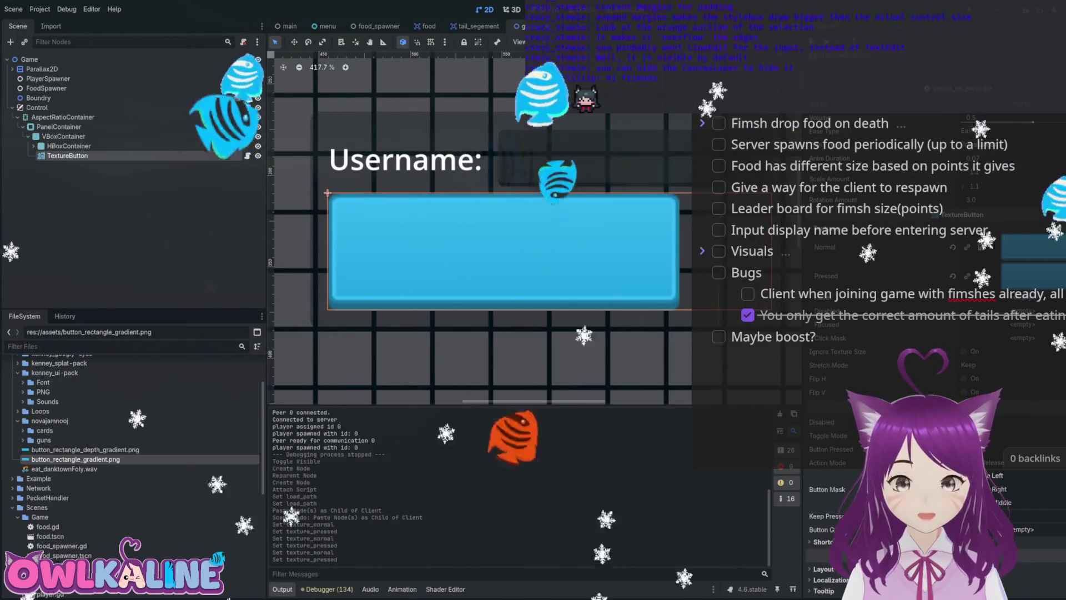
scroll(516, 277, "down", 5)
scroll(517, 278, "up", 4)
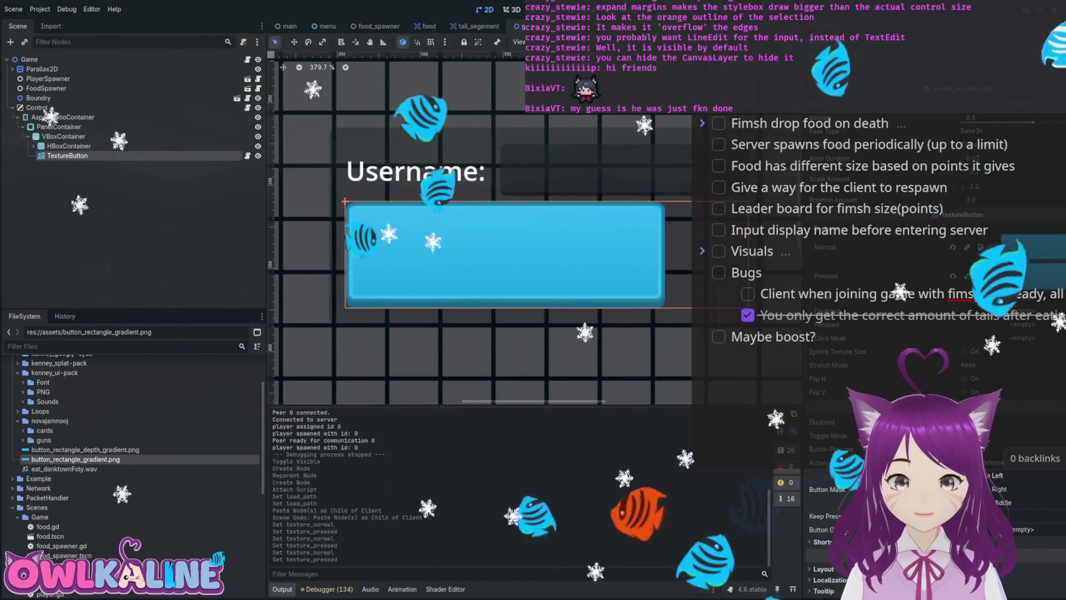
scroll(585, 226, "down", 1)
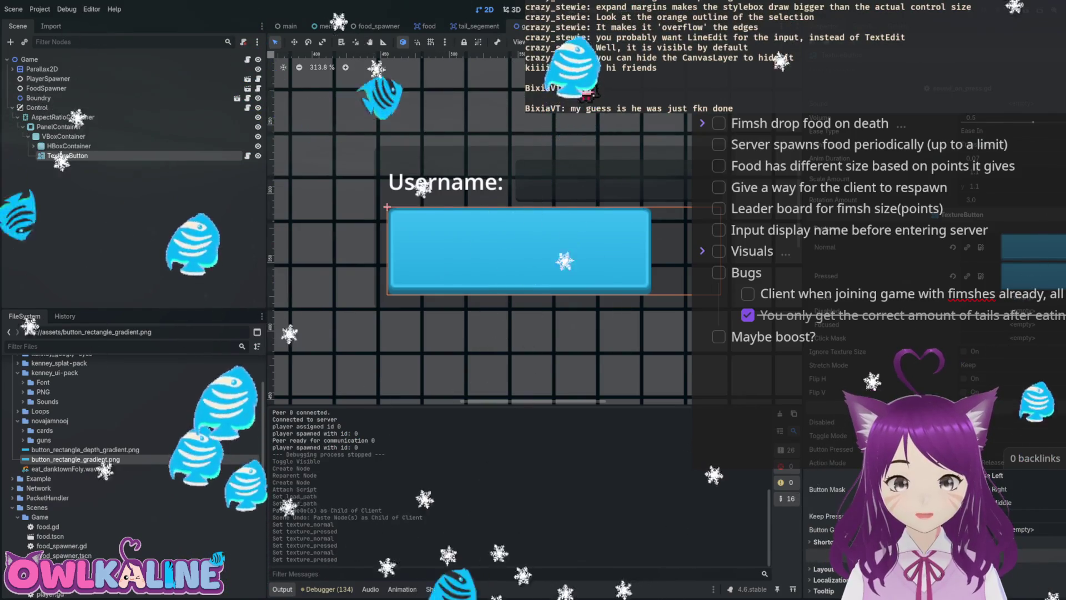
key("Return")
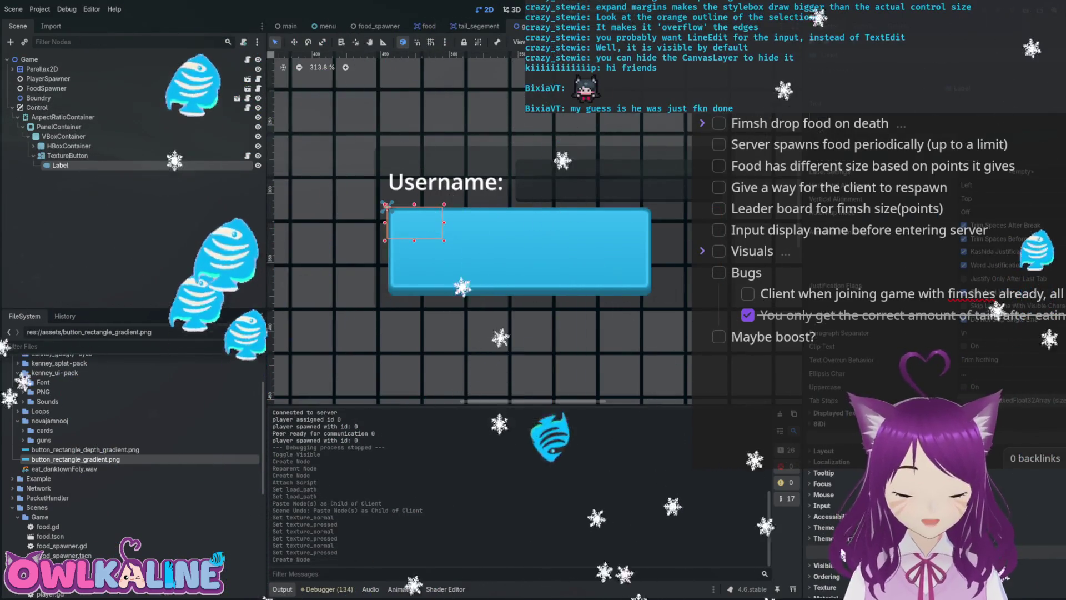
Give the Label the text 'Play', centre its alignment, and apply the Full Rect anchors preset
type("Play")
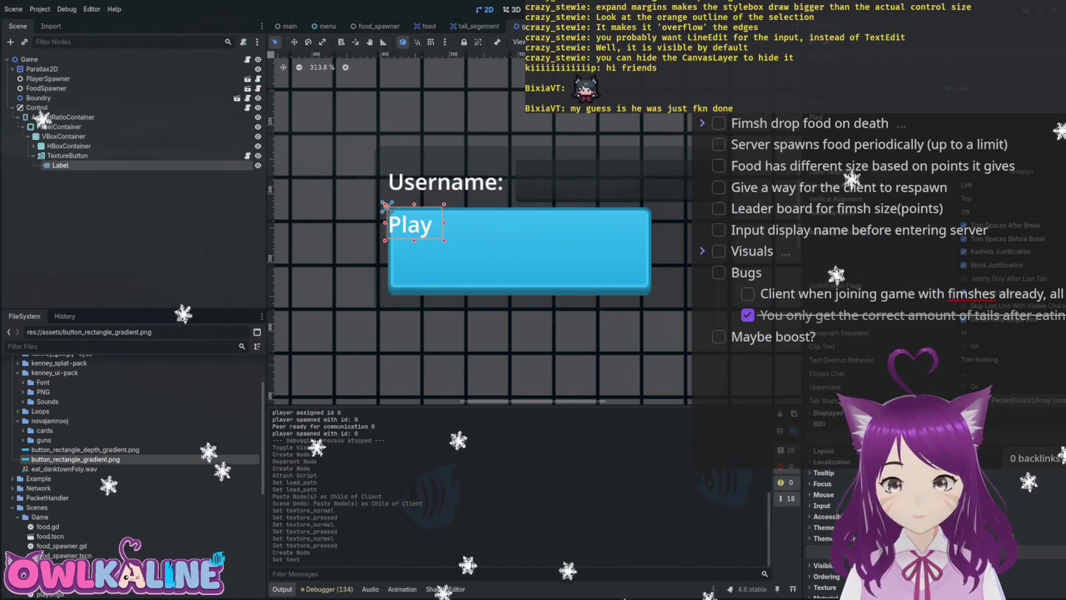
left_click(970, 185)
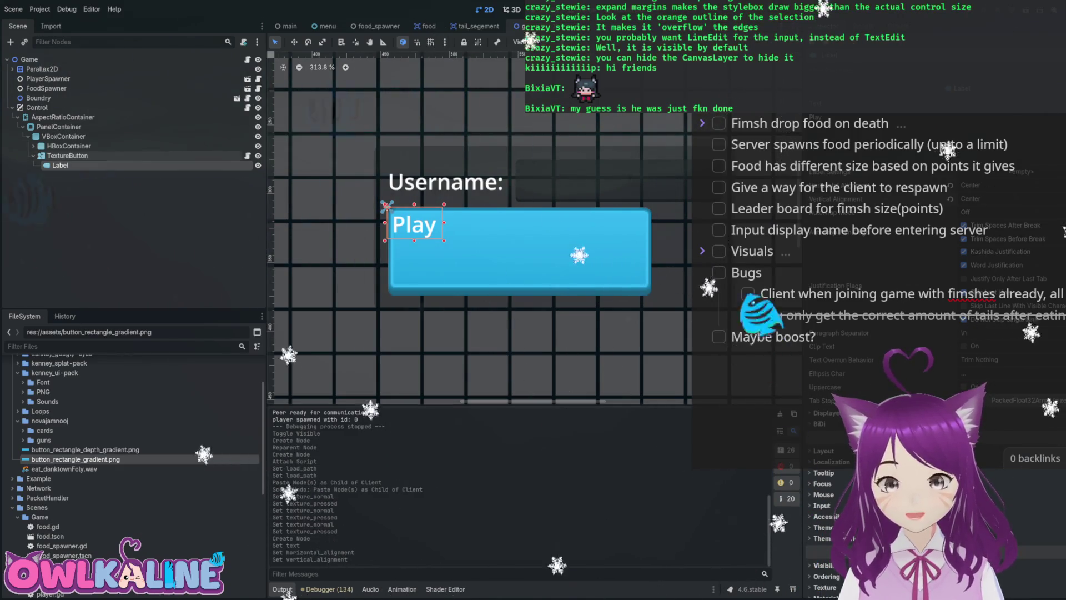
left_click(60, 165)
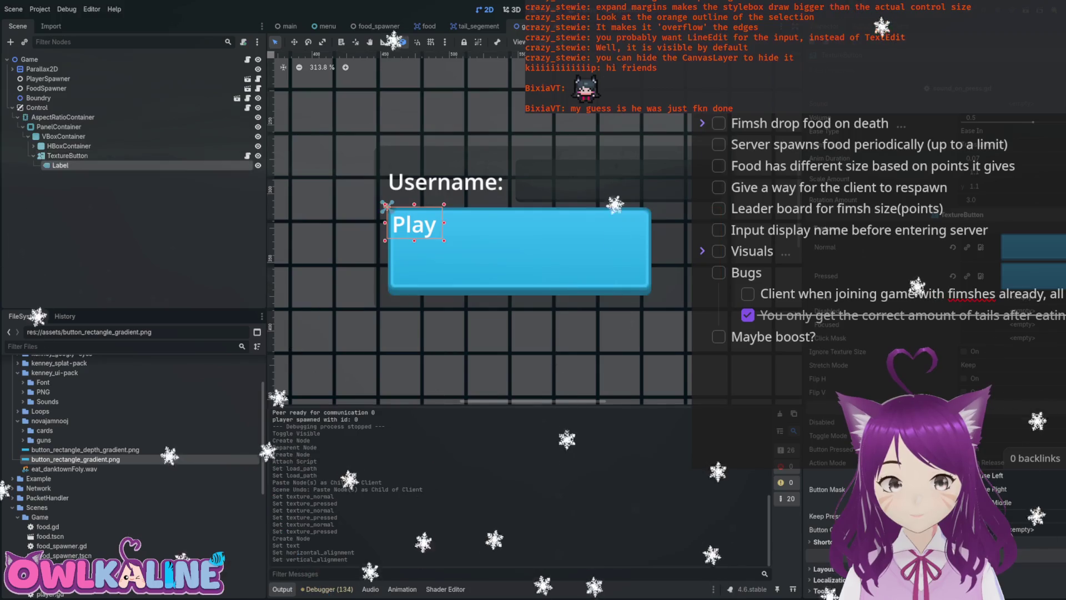
left_click(824, 451)
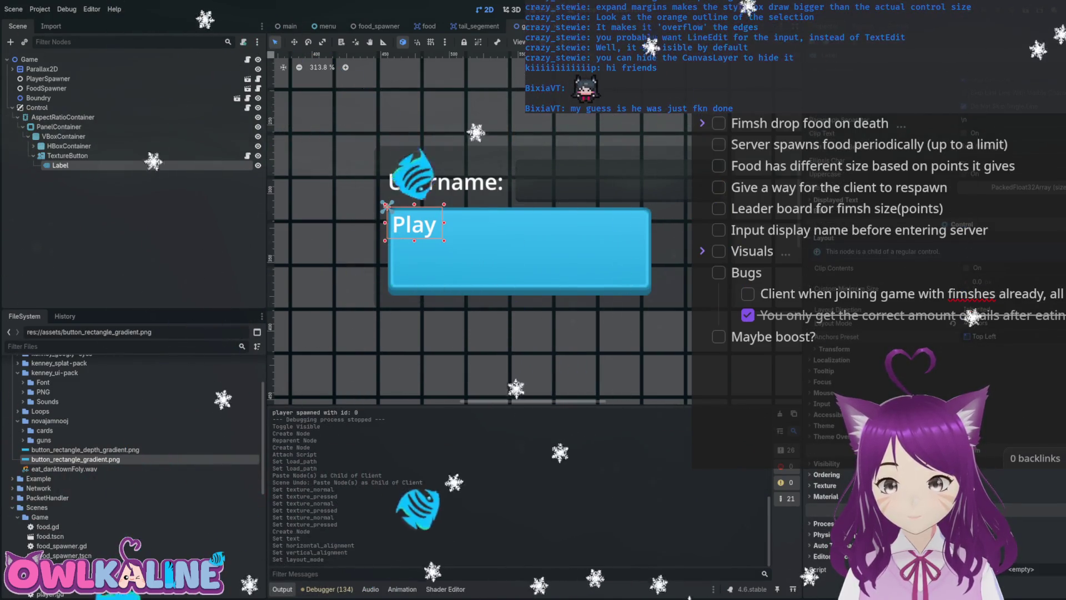
left_click(977, 336)
scroll(673, 326, "down", 2)
scroll(596, 245, "up", 7)
left_click(67, 155)
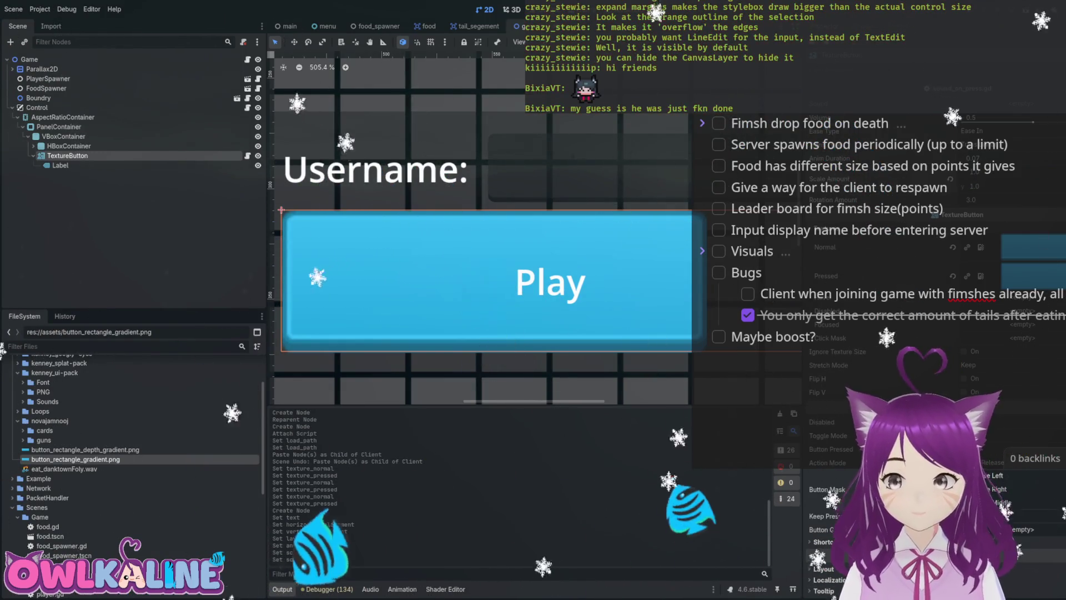
scroll(478, 233, "down", 8)
Open the TextureButton's sound_on_press.gd script in the Script editor
scroll(477, 234, "up", 7)
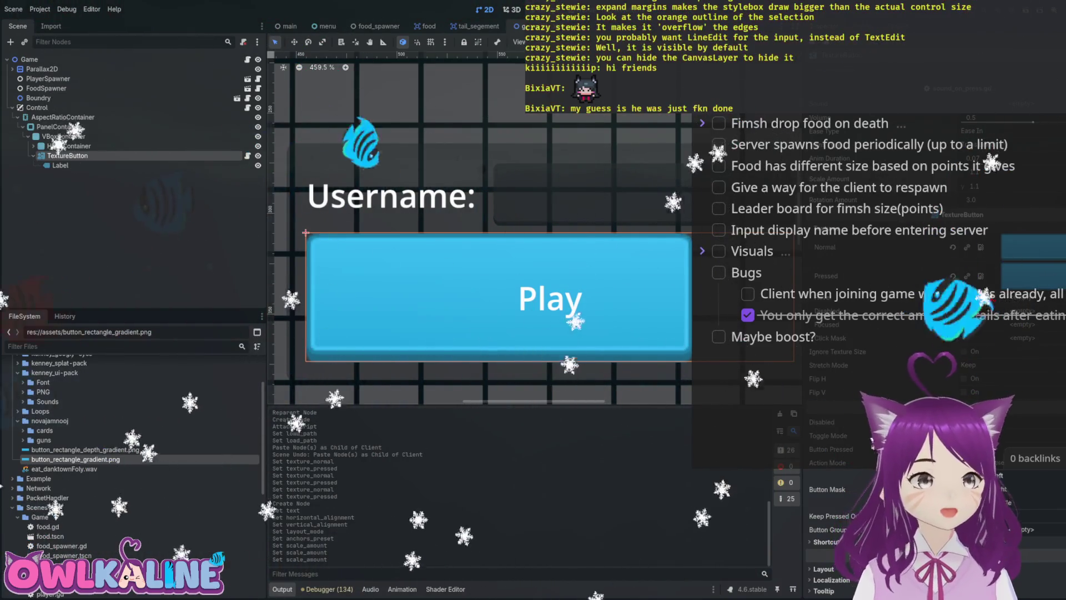
key("ctrl+F3")
scroll(522, 222, "up", 10)
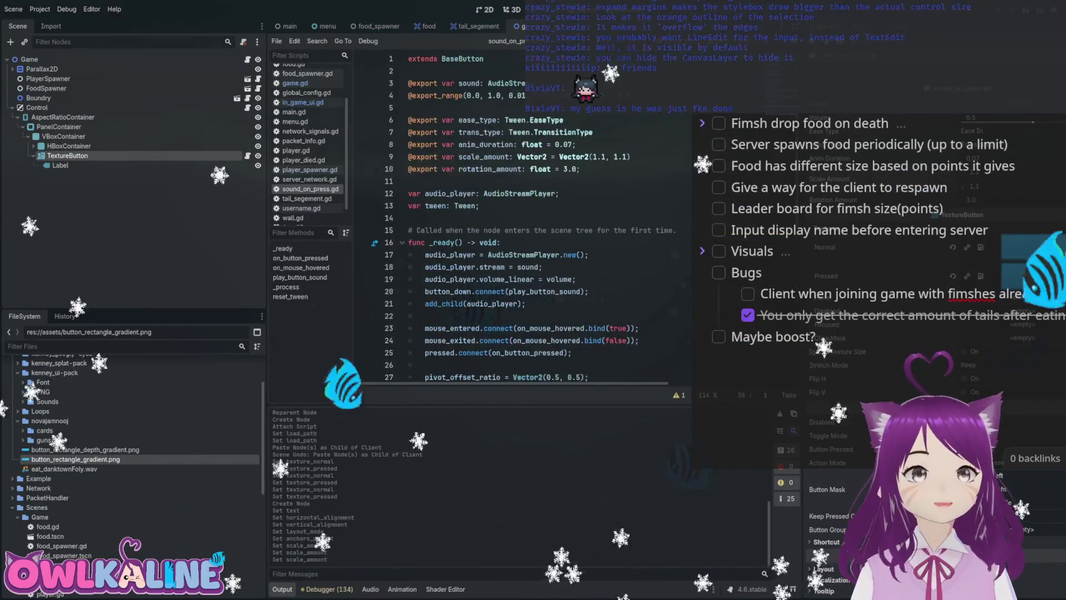
Select the scale_amount variable name in sound_on_press.gd
double_click(483, 156)
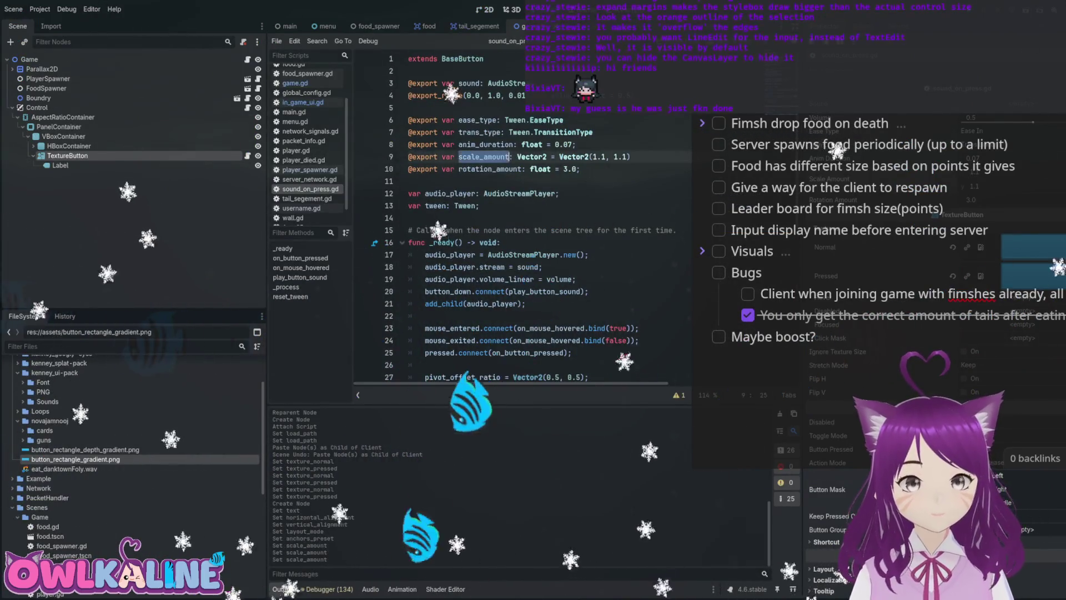
scroll(522, 222, "down", 3)
scroll(522, 216, "up", 3)
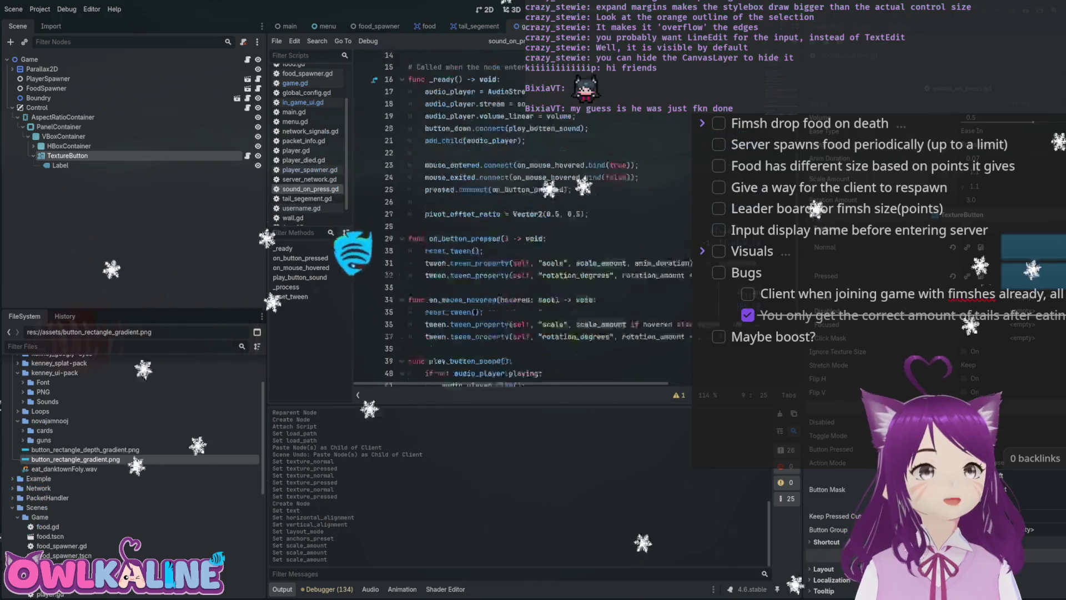
Return to the 2D canvas and select the VBoxContainer, then its parent PanelContainer
key("ctrl+F1")
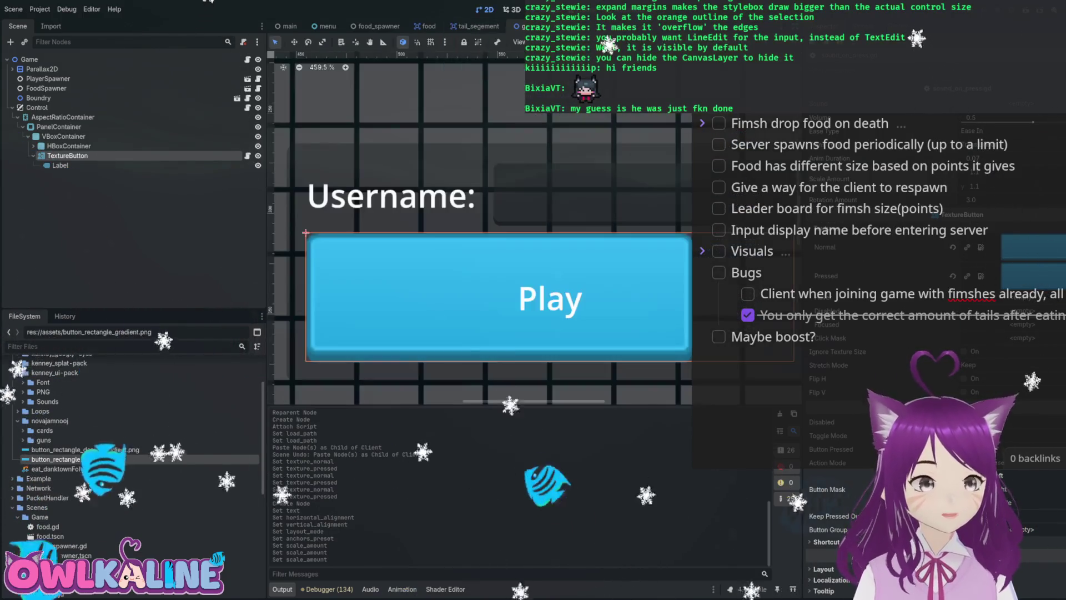
scroll(932, 417, "down", 5)
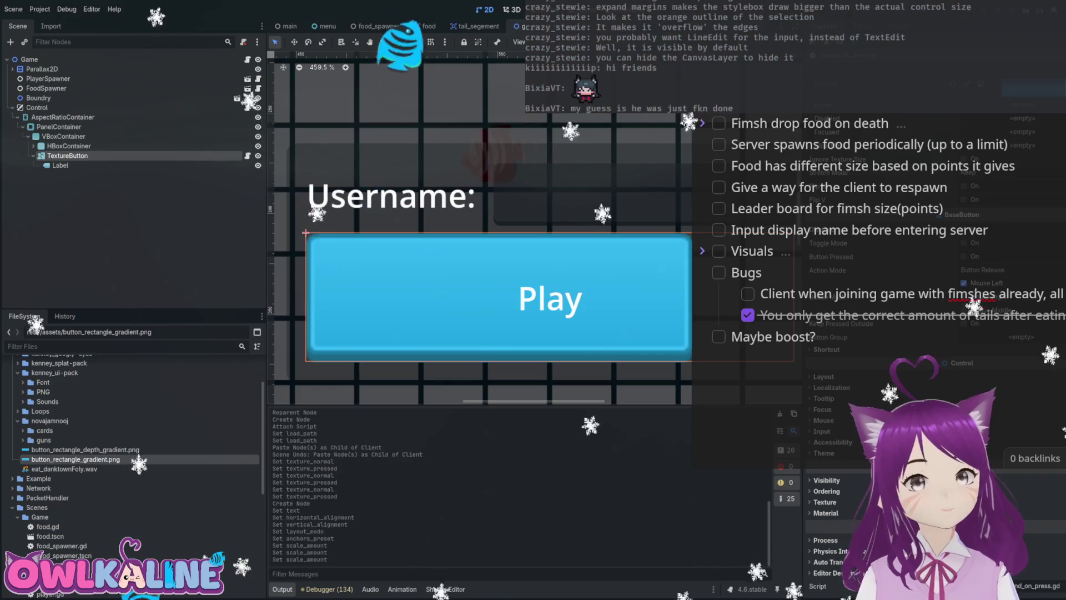
scroll(933, 416, "down", 1)
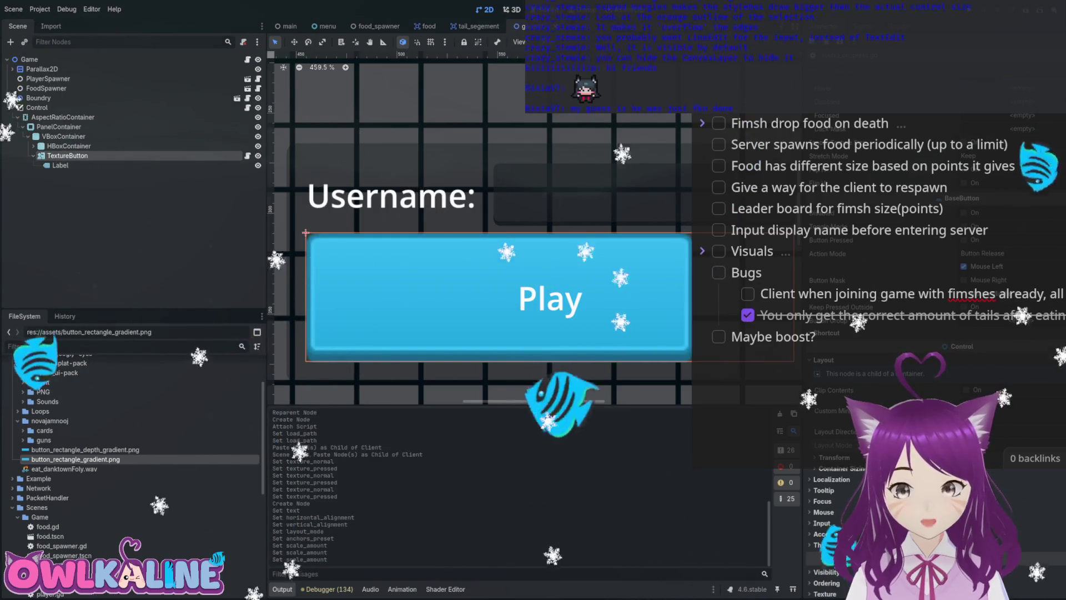
key("Up")
key("Up")
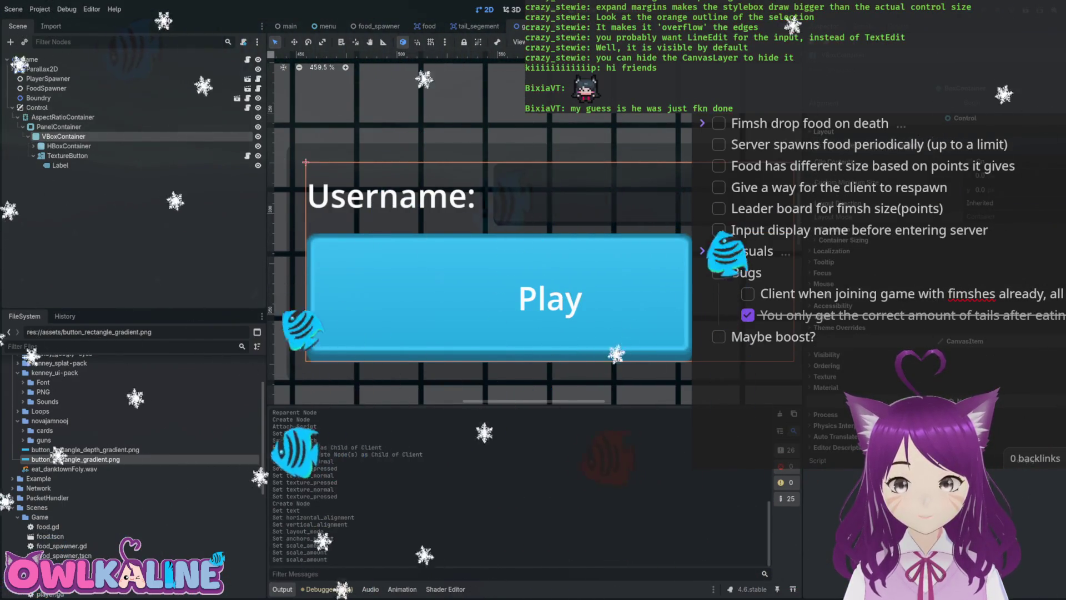
key("Up")
scroll(558, 244, "down", 3)
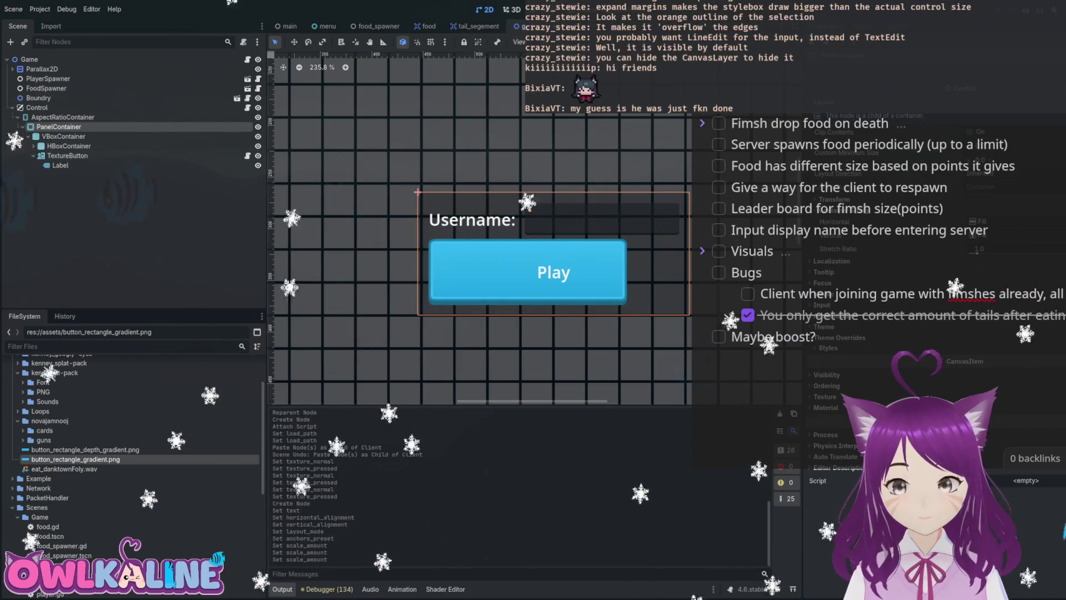
Inspect the Play Label and TextureButton properties, then switch to the menu scene
scroll(581, 276, "up", 2)
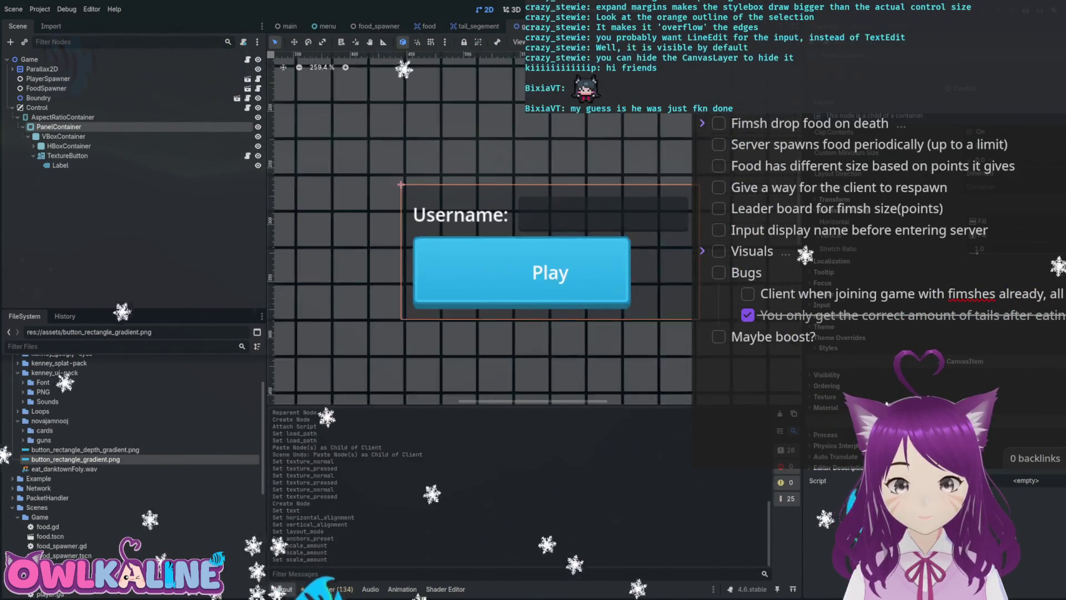
scroll(566, 292, "down", 2)
scroll(567, 292, "up", 3)
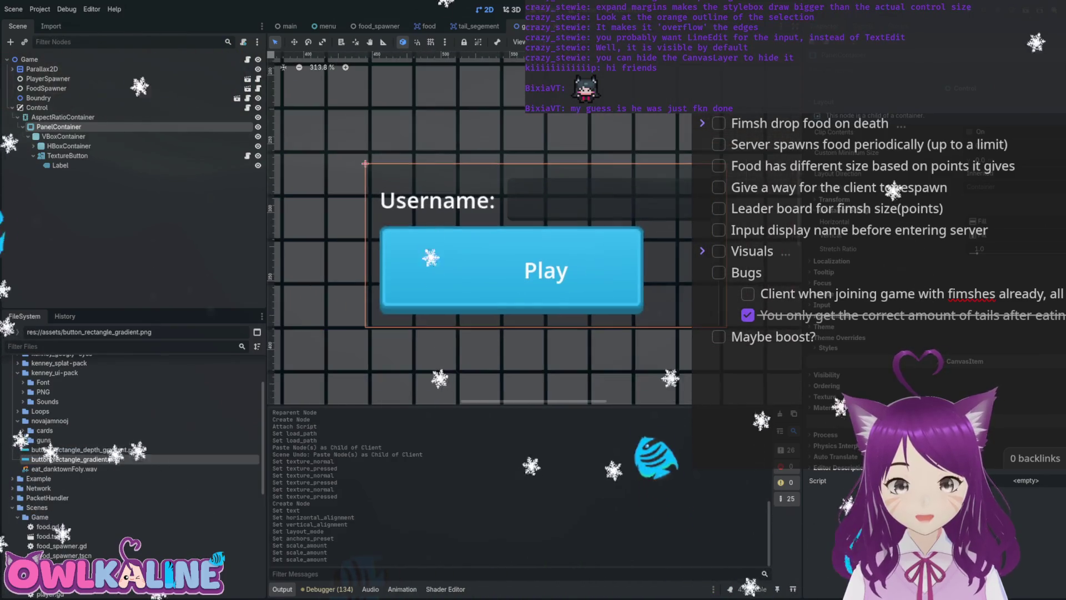
left_click(59, 165)
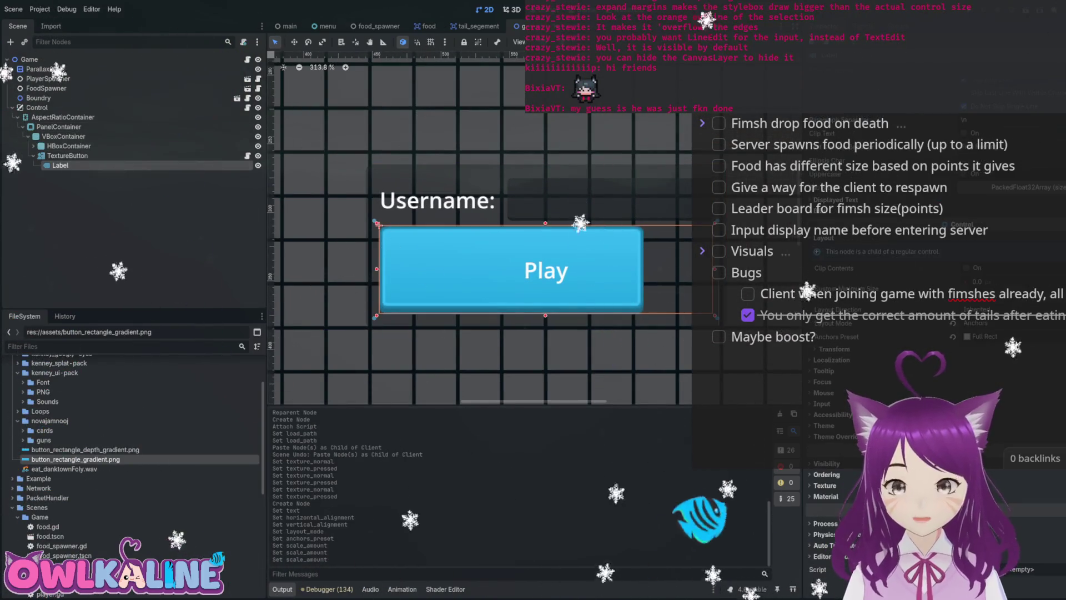
scroll(932, 333, "up", 5)
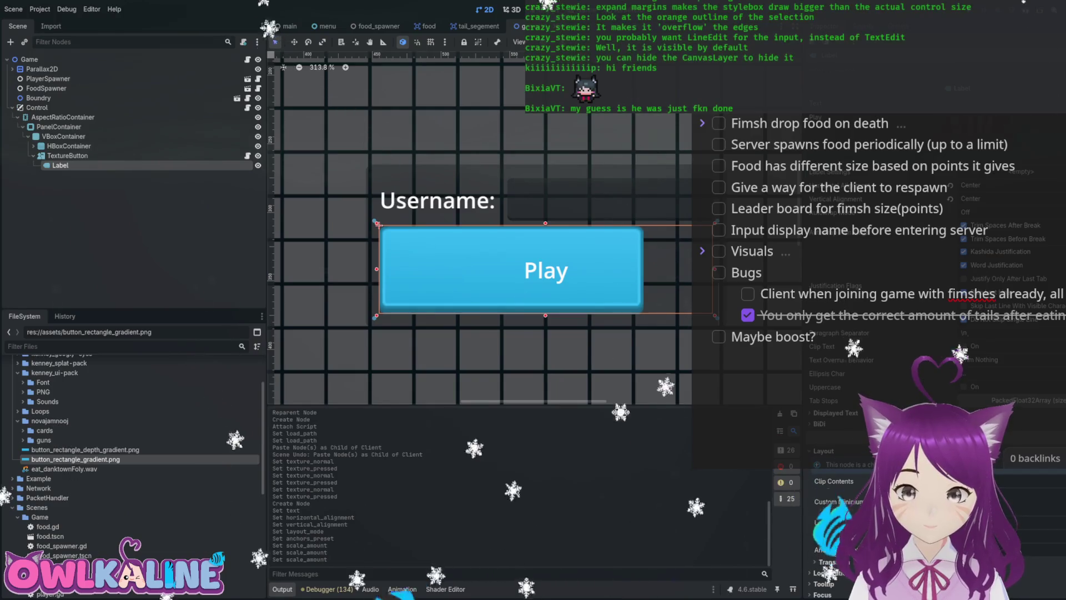
left_click(67, 155)
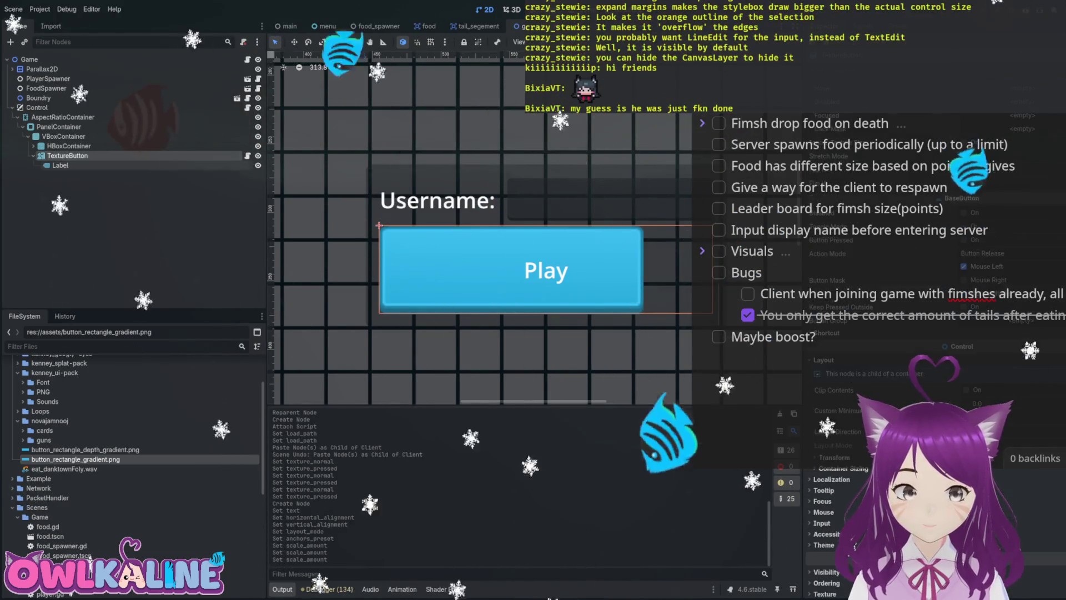
scroll(933, 333, "up", 1)
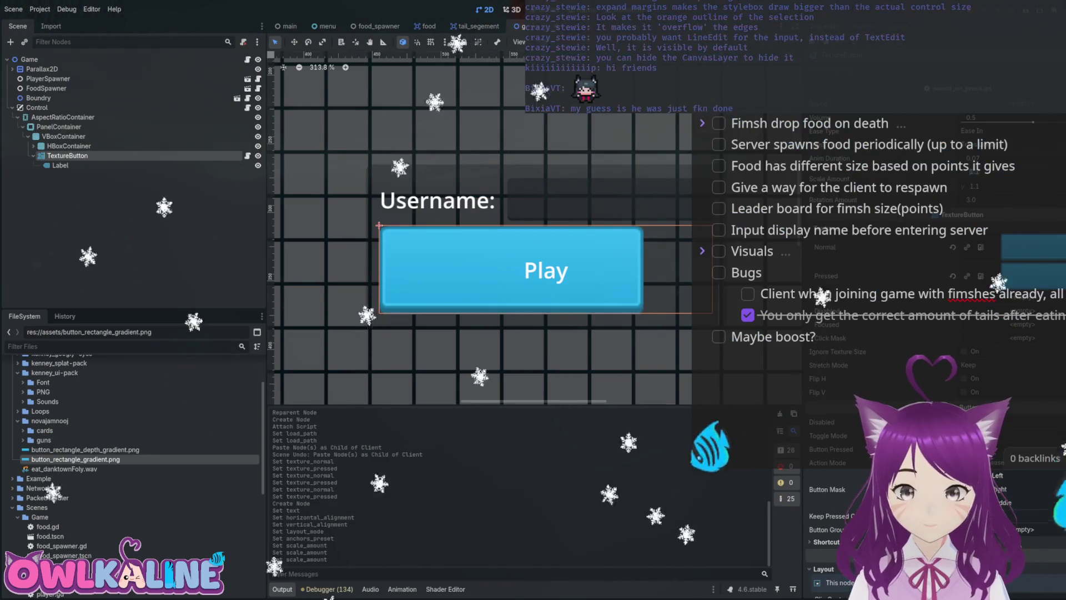
scroll(933, 333, "down", 3)
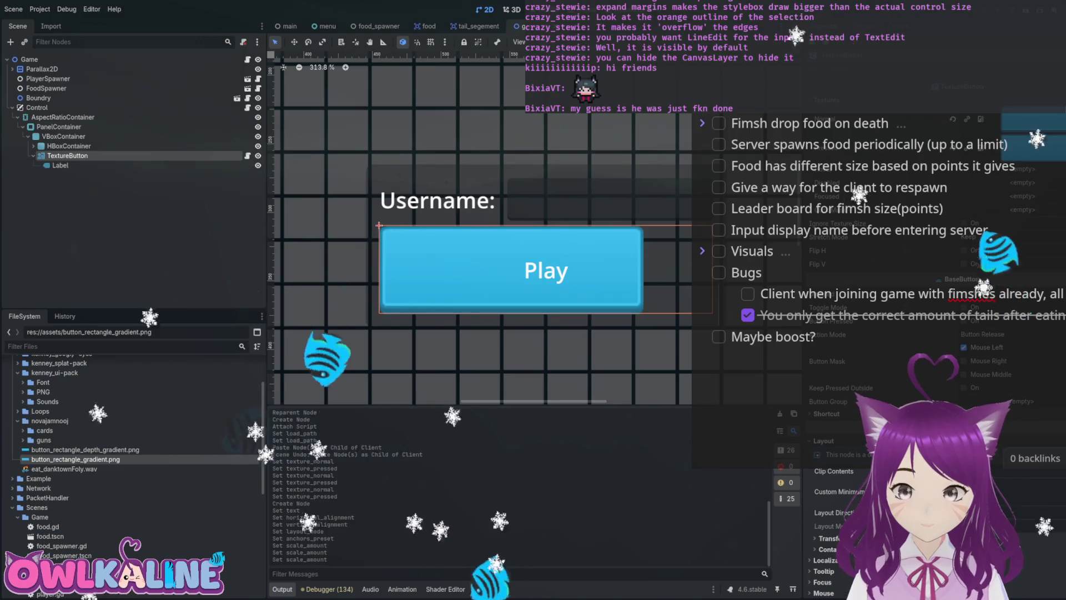
scroll(933, 334, "down", 2)
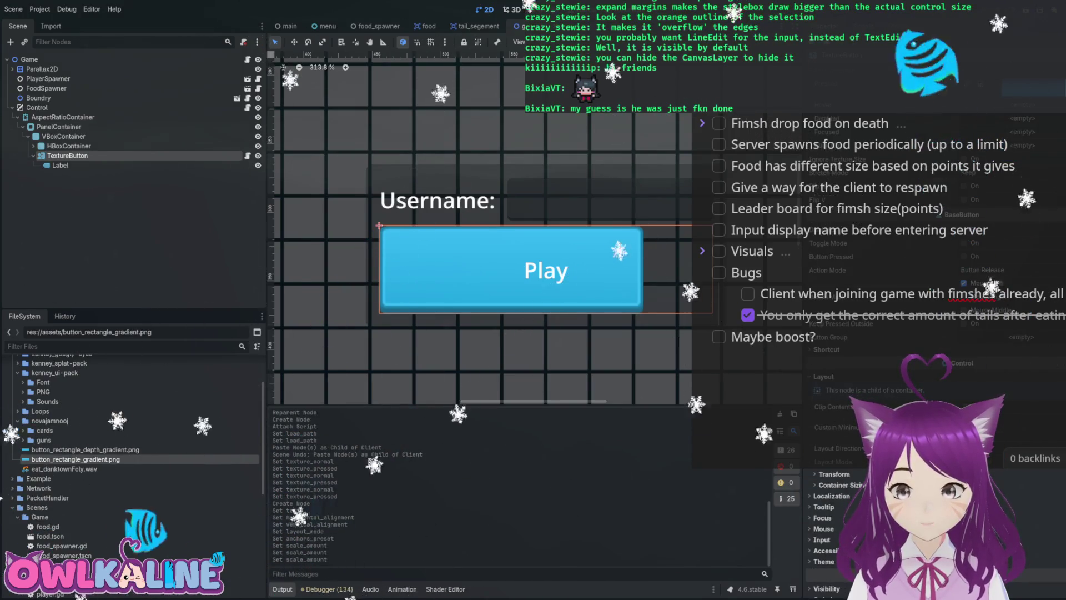
left_click(324, 26)
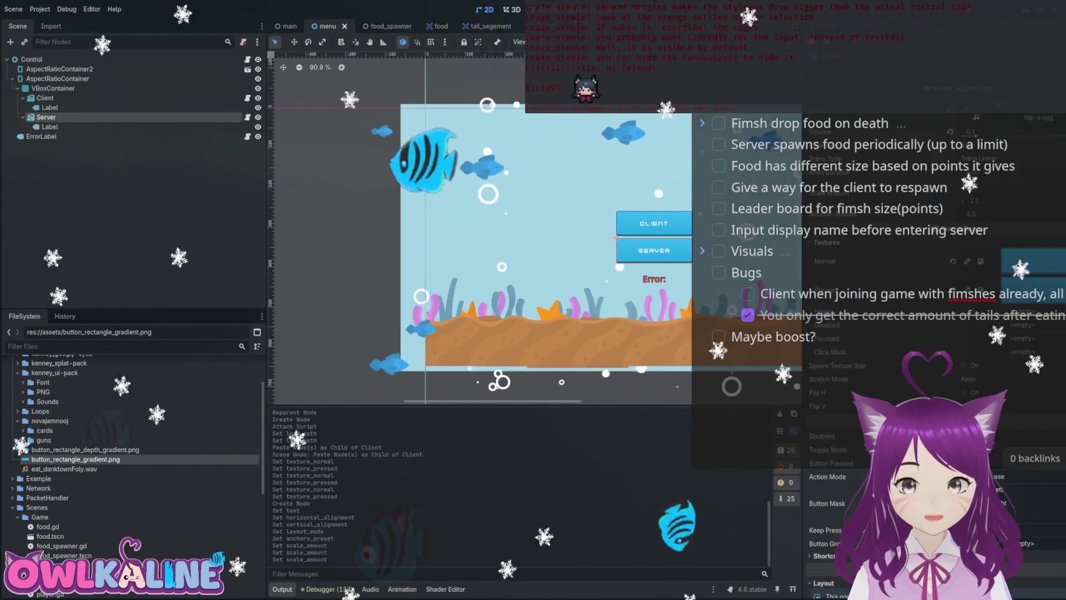
Inspect the Label inside the Server button, then switch back to the game scene
left_click(50, 127)
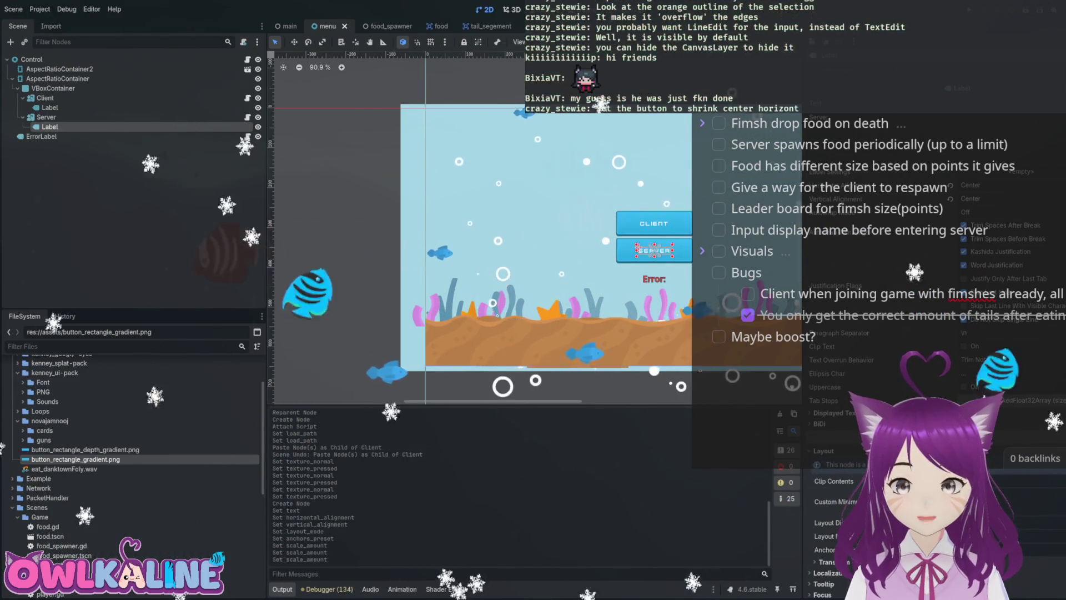
scroll(916, 389, "down", 5)
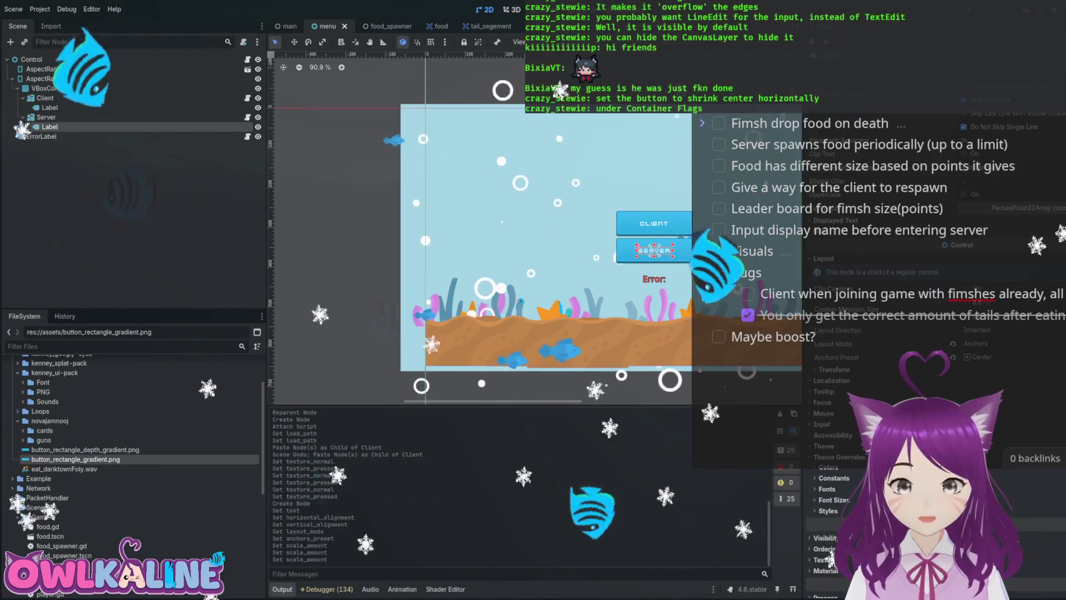
left_click(536, 27)
scroll(933, 333, "up", 4)
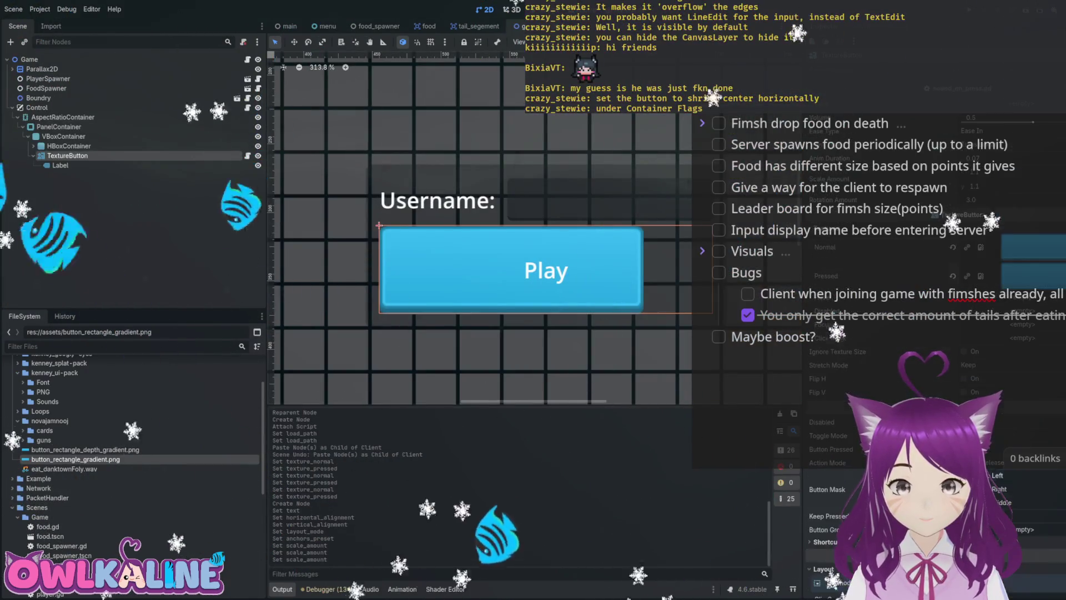
Set the Play Label's anchors preset to Center
left_click(60, 165)
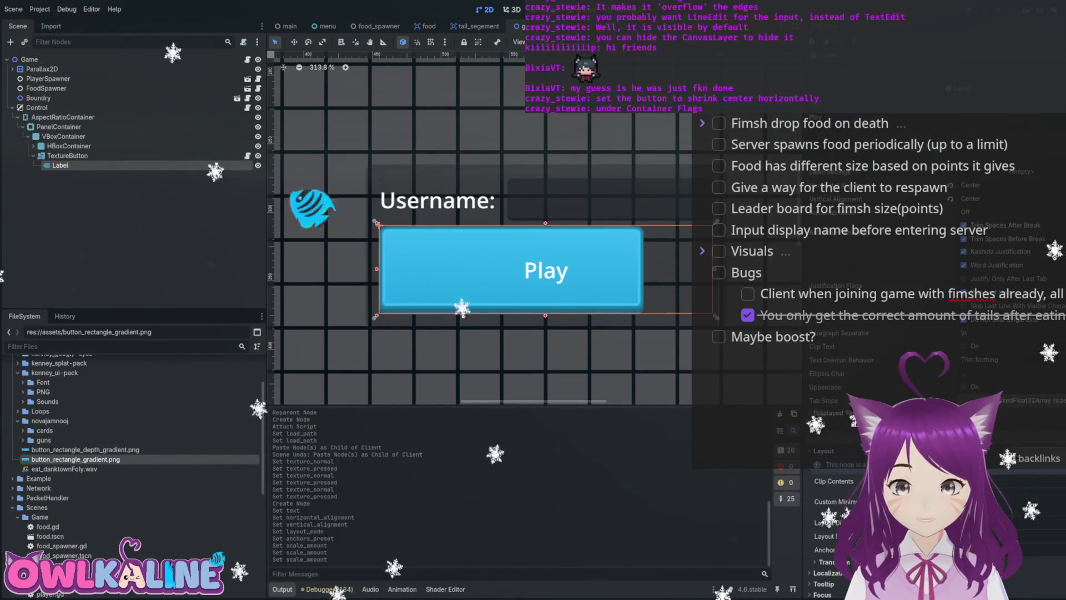
scroll(932, 416, "down", 4)
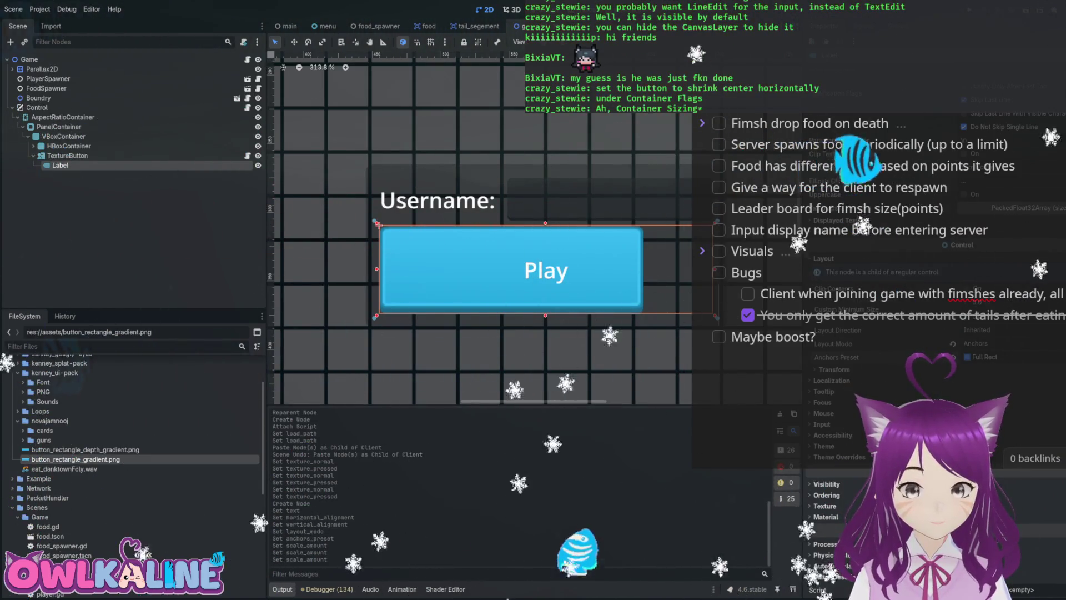
left_click(980, 357)
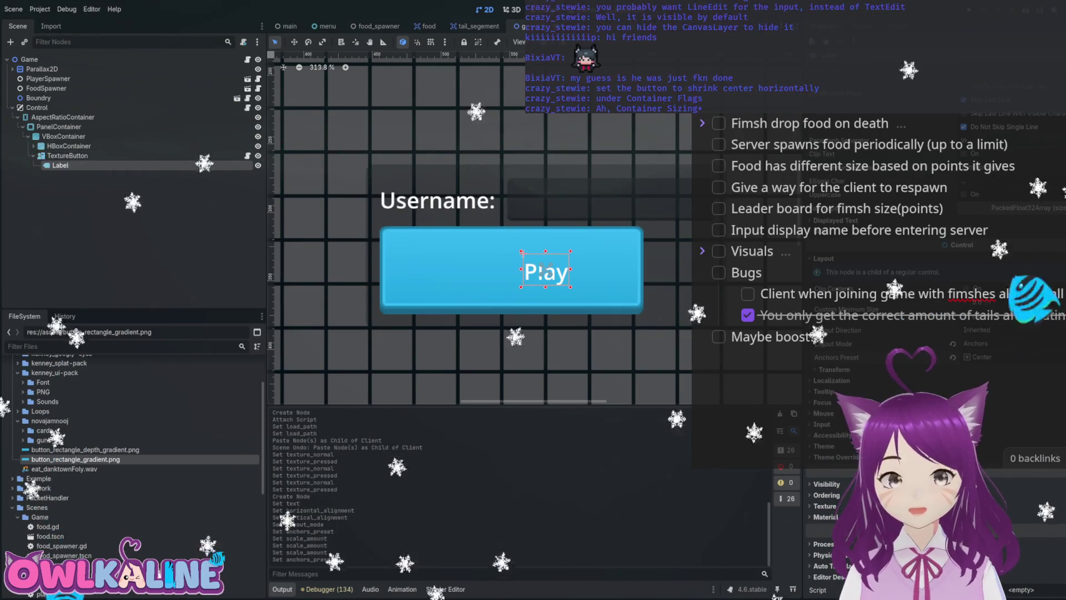
Inspect the TextureButton and VBoxContainer properties in the Inspector
left_click(68, 156)
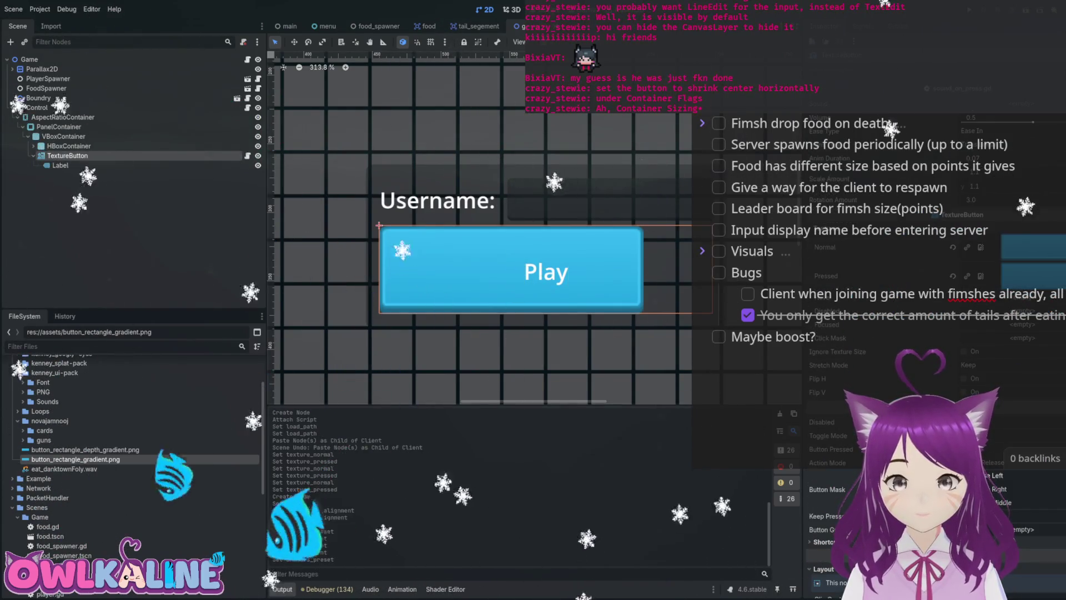
scroll(932, 333, "down", 5)
scroll(933, 333, "down", 5)
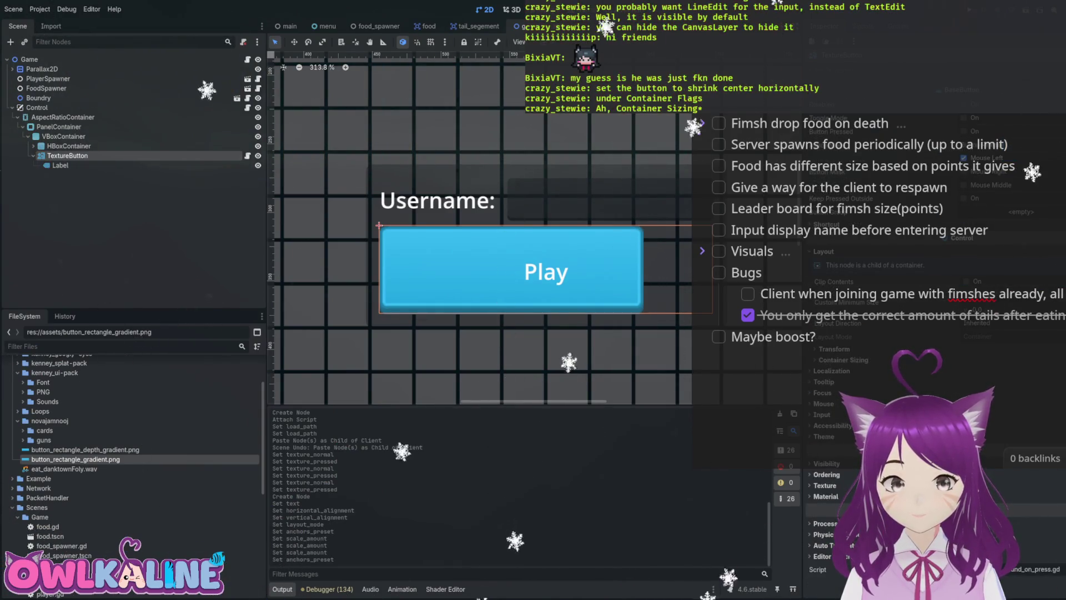
left_click(63, 136)
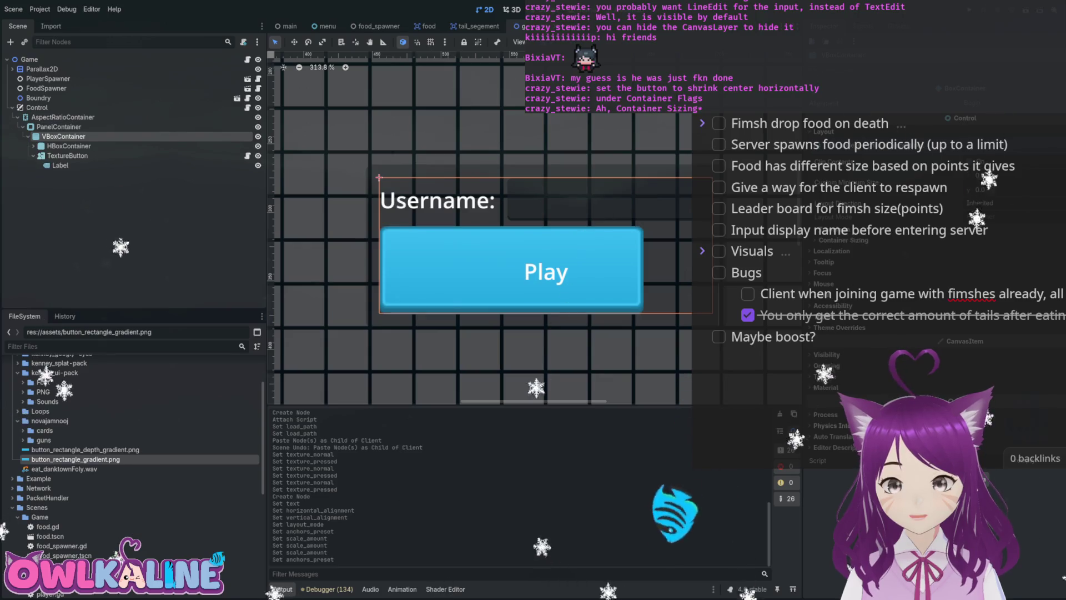
scroll(933, 333, "up", 5)
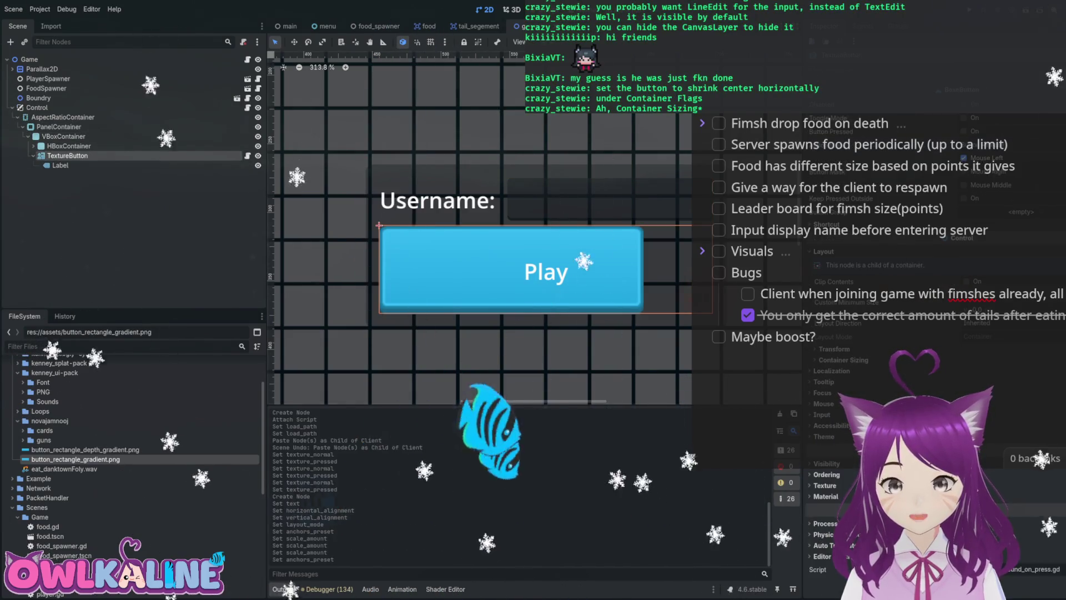
scroll(933, 333, "up", 6)
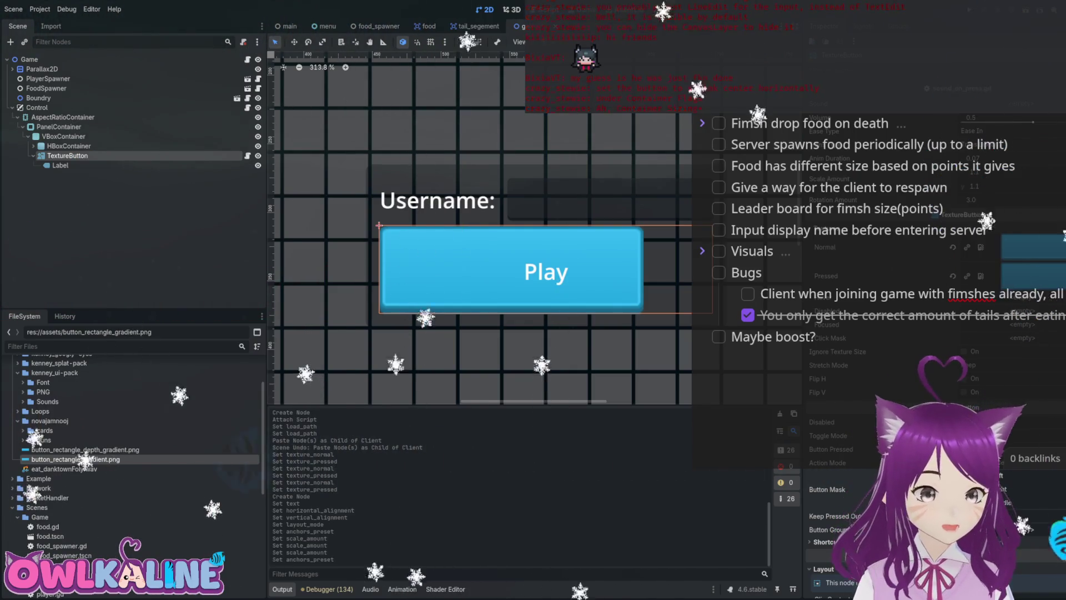
scroll(933, 333, "down", 8)
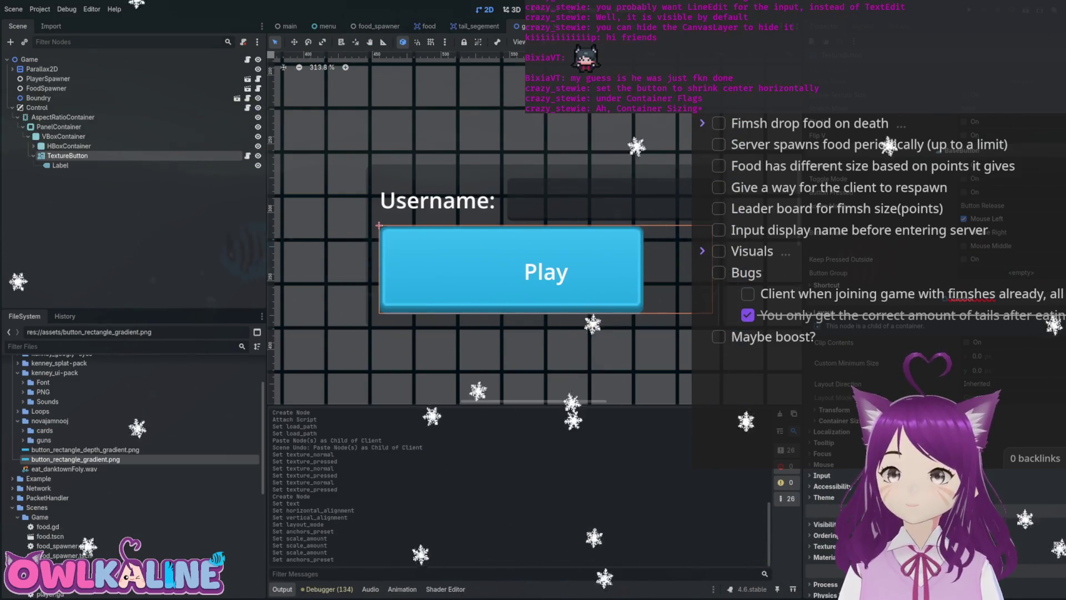
Set the TextureButton's Container Sizing to Shrink Center vertically and try horizontal Shrink options
left_click(843, 360)
scroll(889, 333, "down", 2)
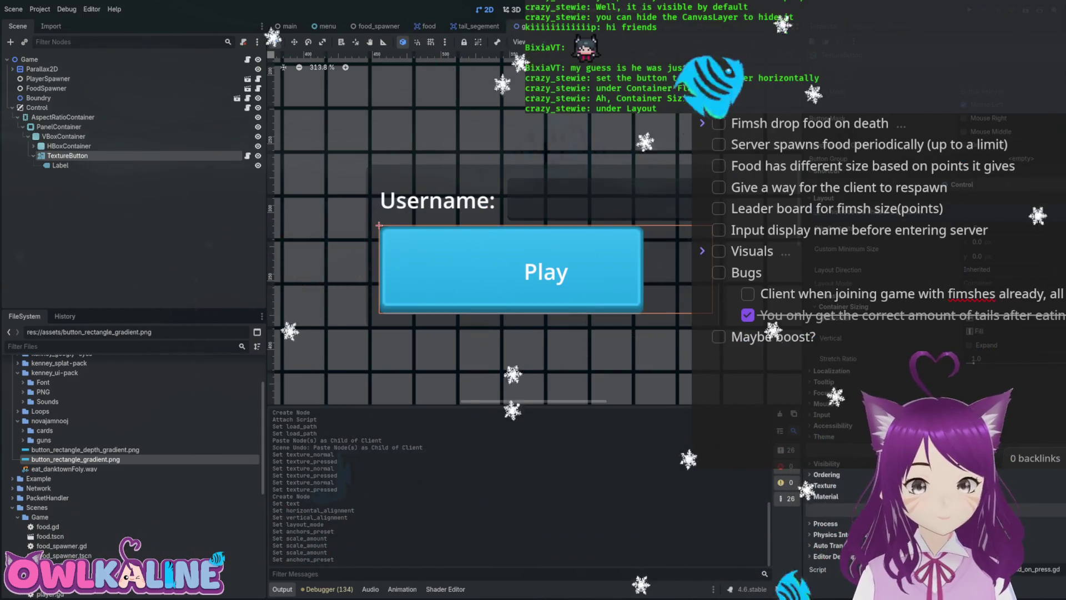
left_click(994, 331)
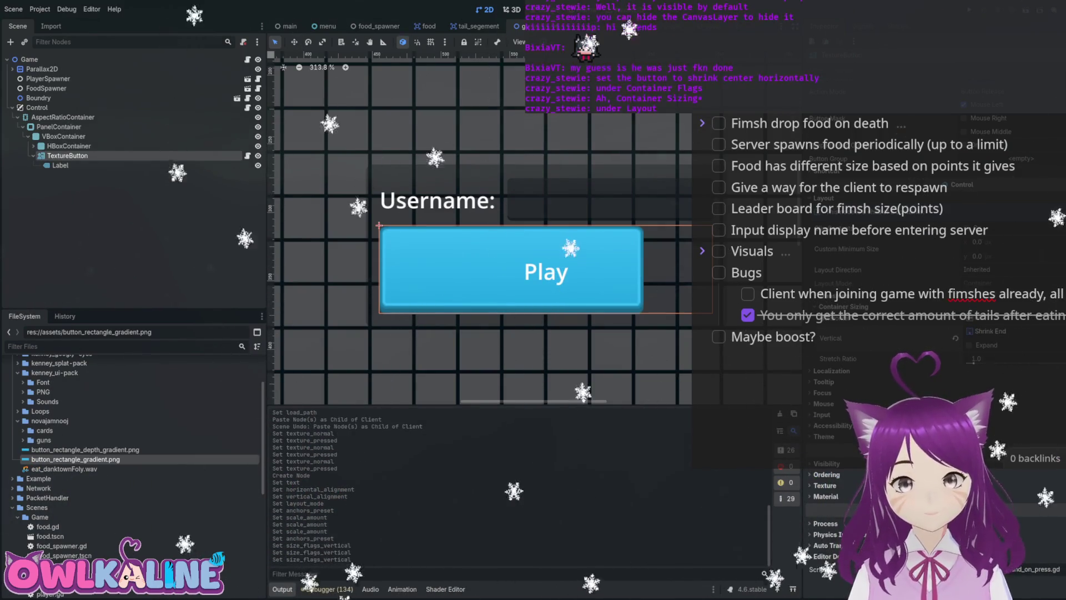
left_click(985, 331)
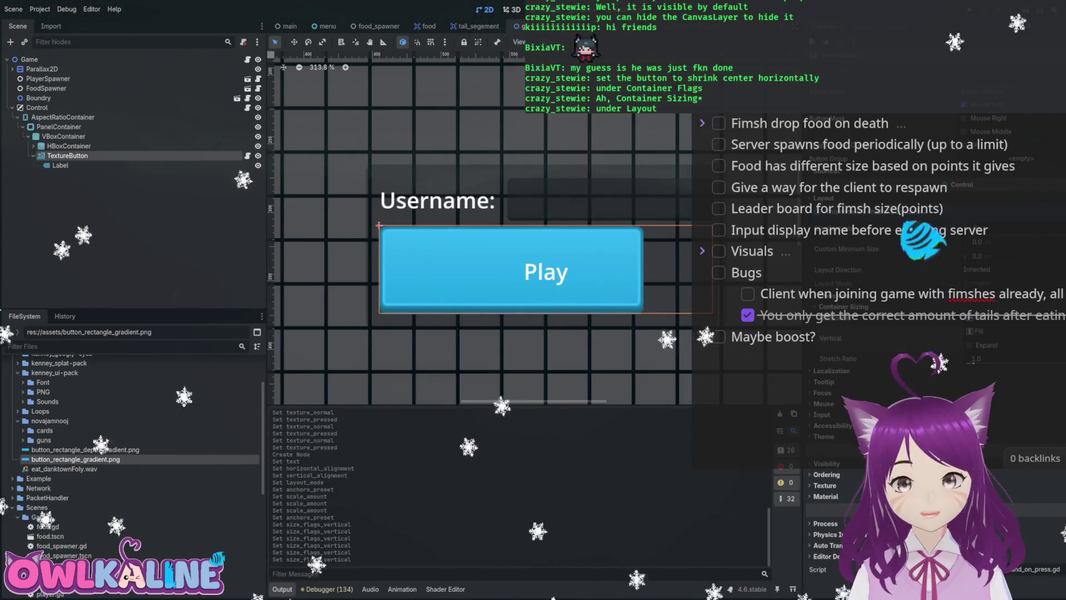
left_click(991, 331)
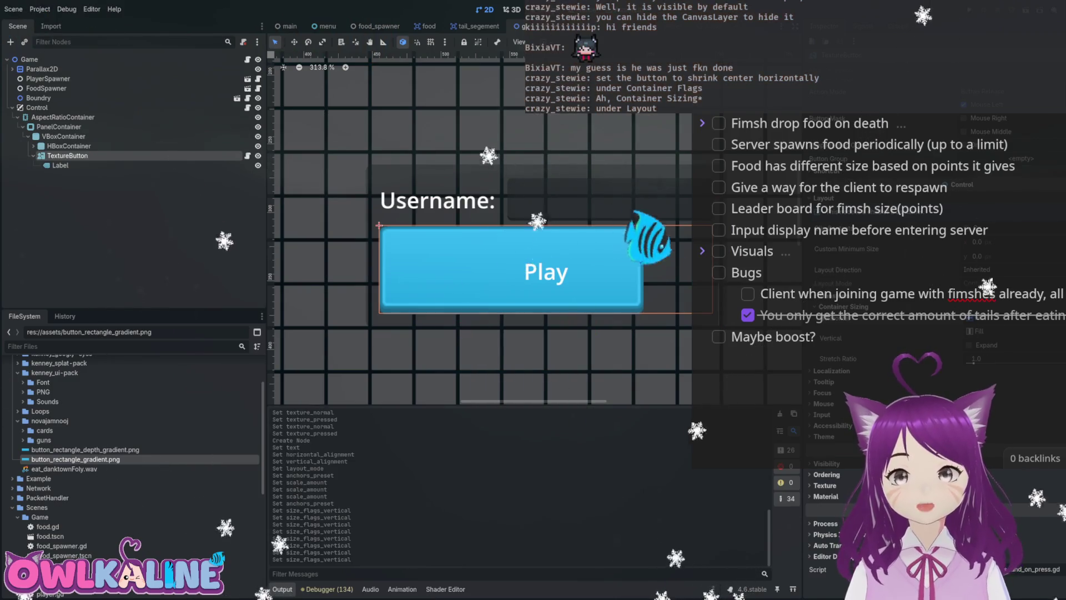
left_click(991, 311)
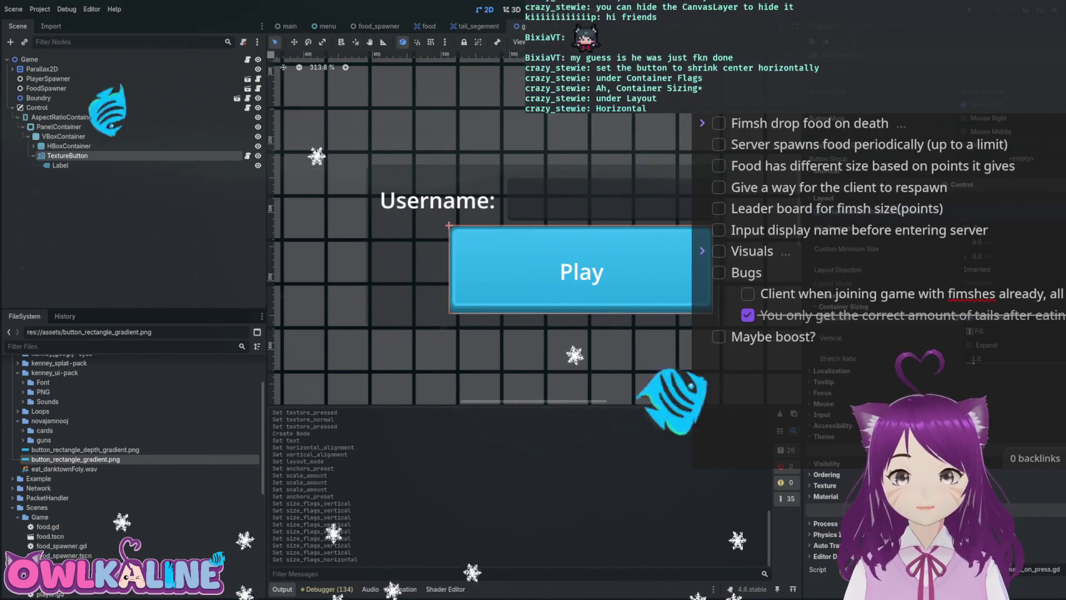
left_click(991, 311)
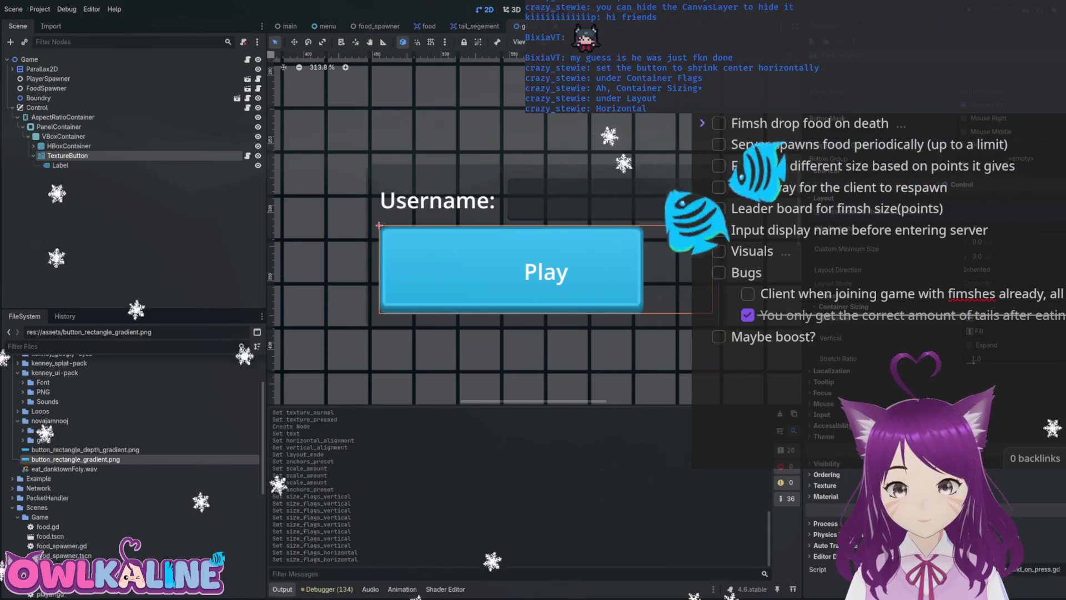
left_click(991, 311)
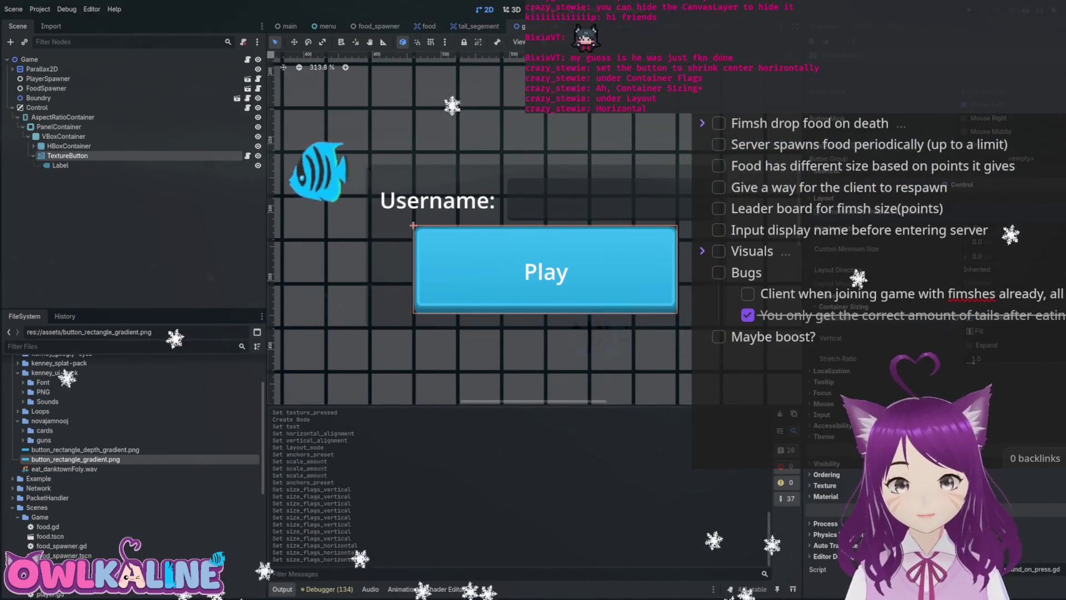
scroll(478, 249, "down", 2)
scroll(477, 250, "up", 4)
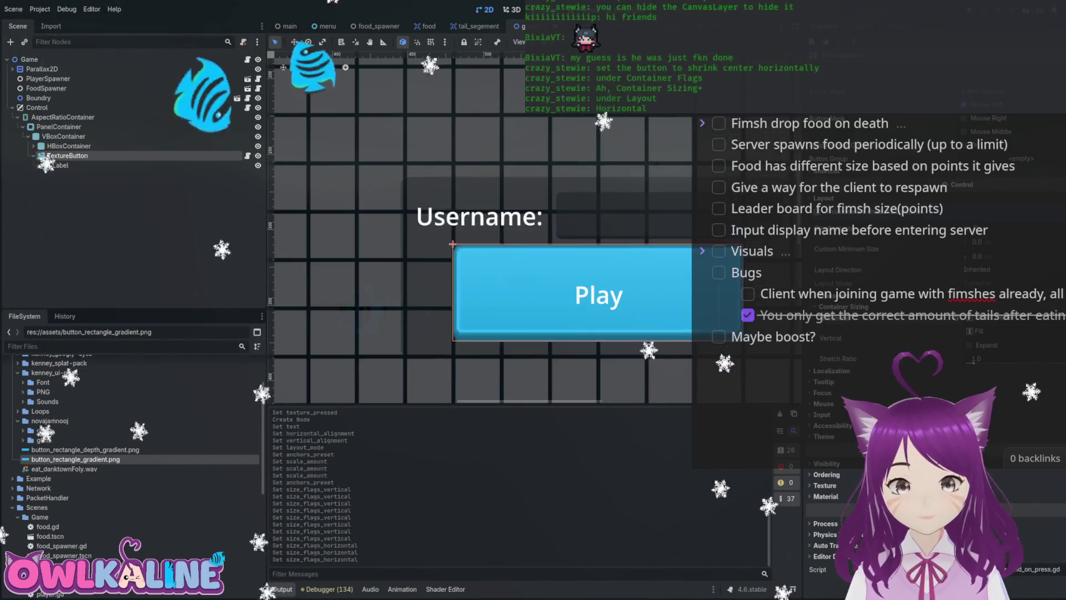
scroll(472, 276, "down", 5)
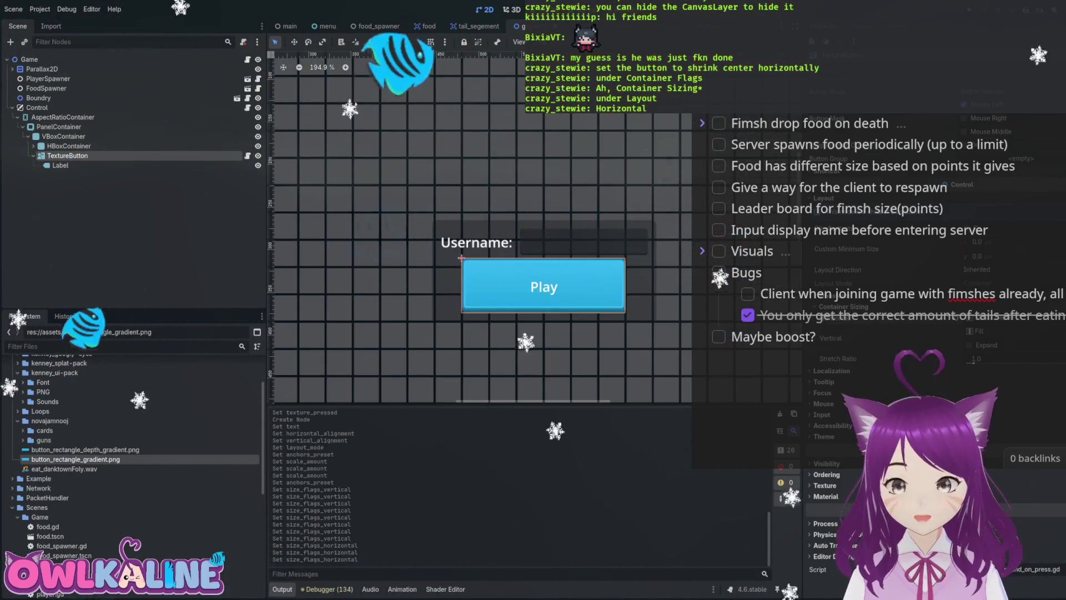
scroll(133, 451, "up", 3)
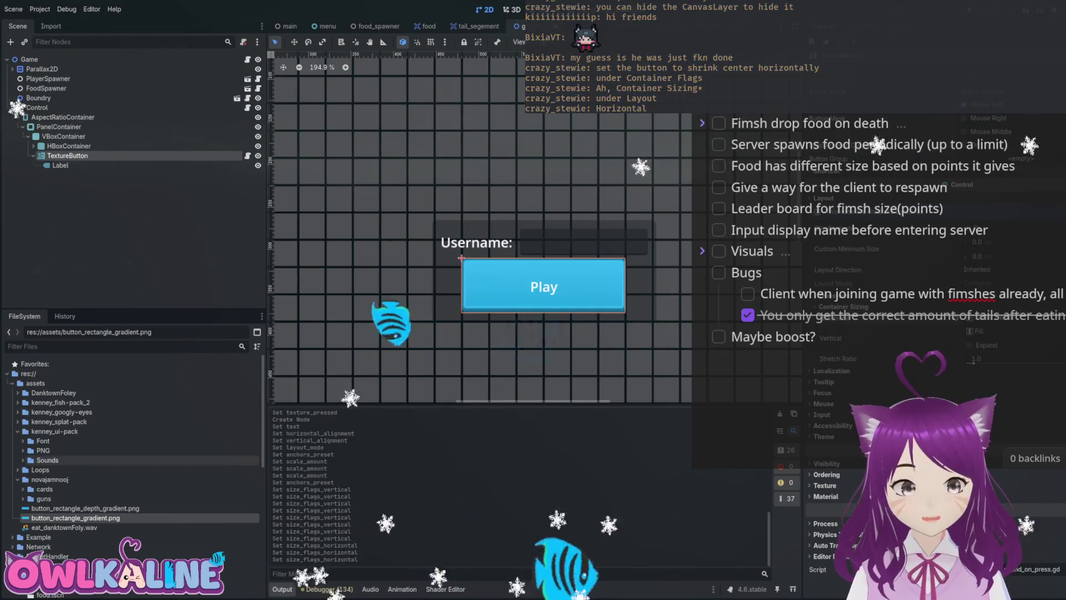
Expand the PNG assets folder and browse its contents in the FileSystem dock
double_click(43, 450)
scroll(133, 444, "down", 5)
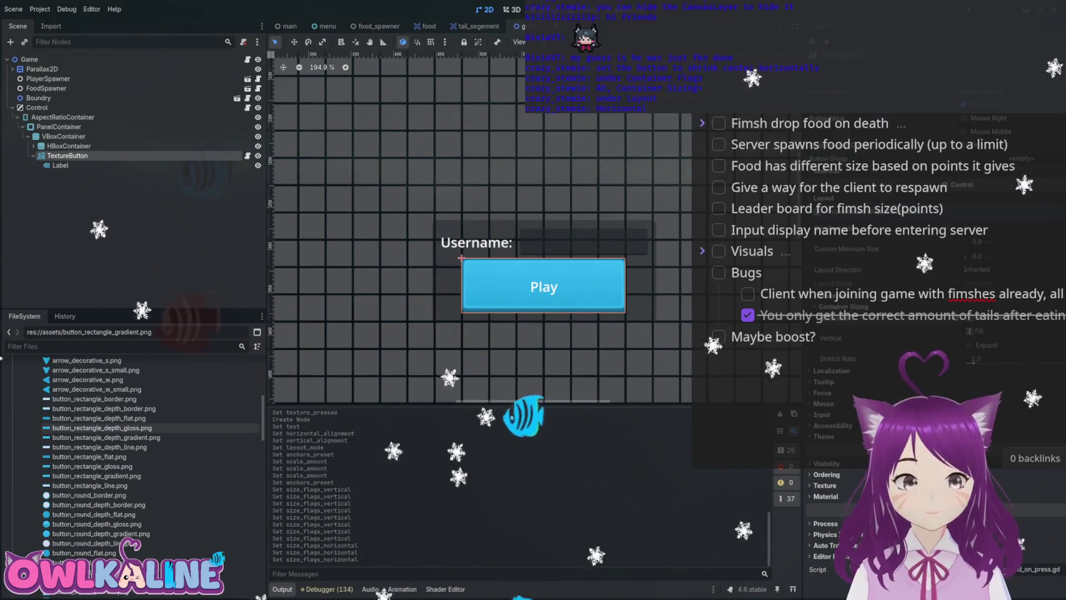
scroll(134, 438, "up", 3)
scroll(133, 389, "down", 8)
scroll(133, 389, "down", 7)
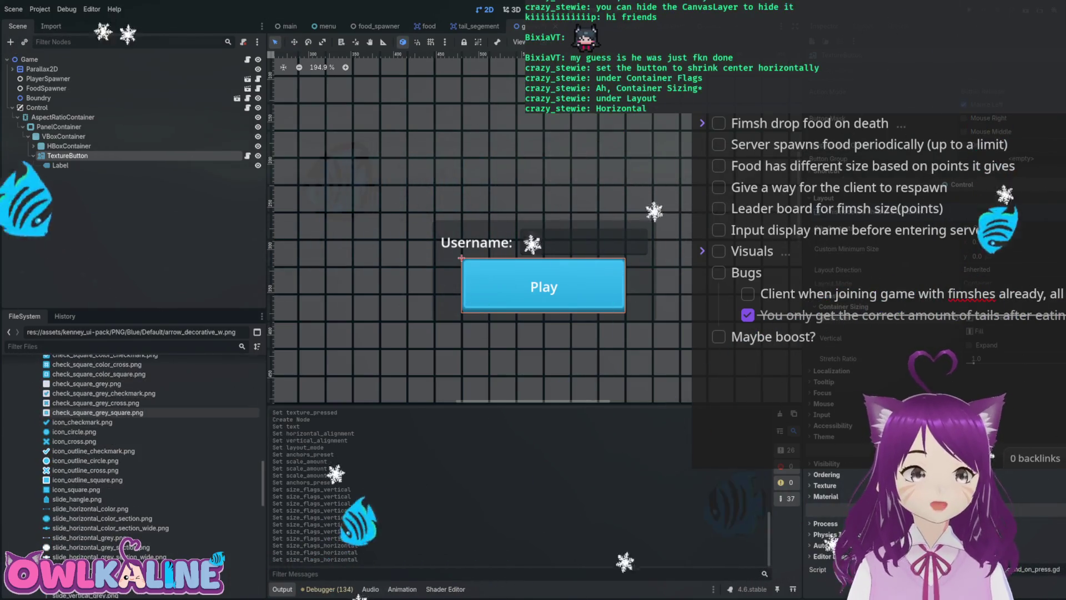
scroll(134, 439, "up", 3)
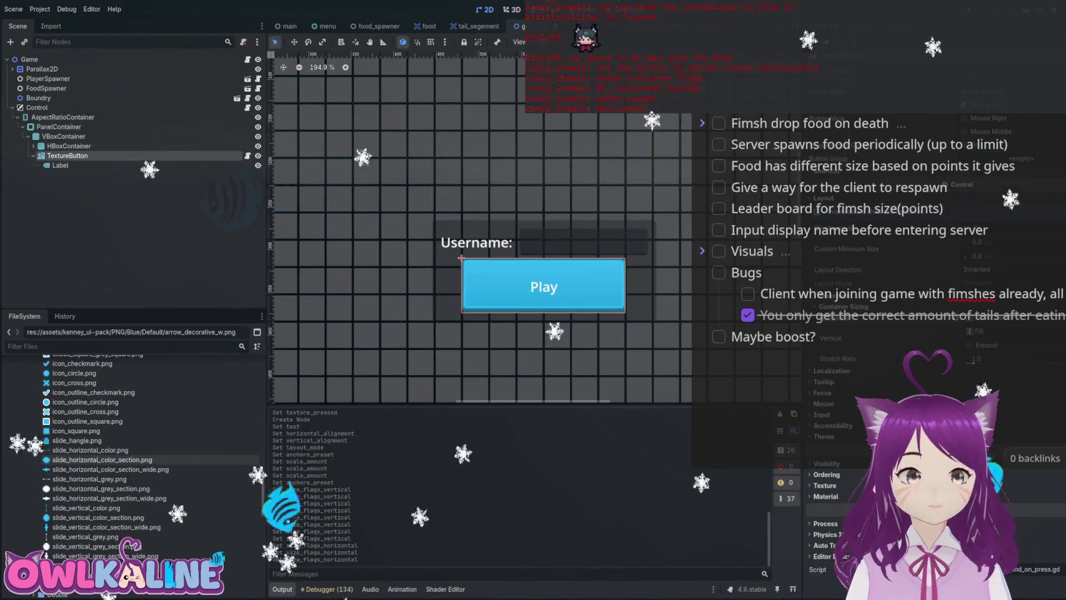
scroll(133, 450, "up", 3)
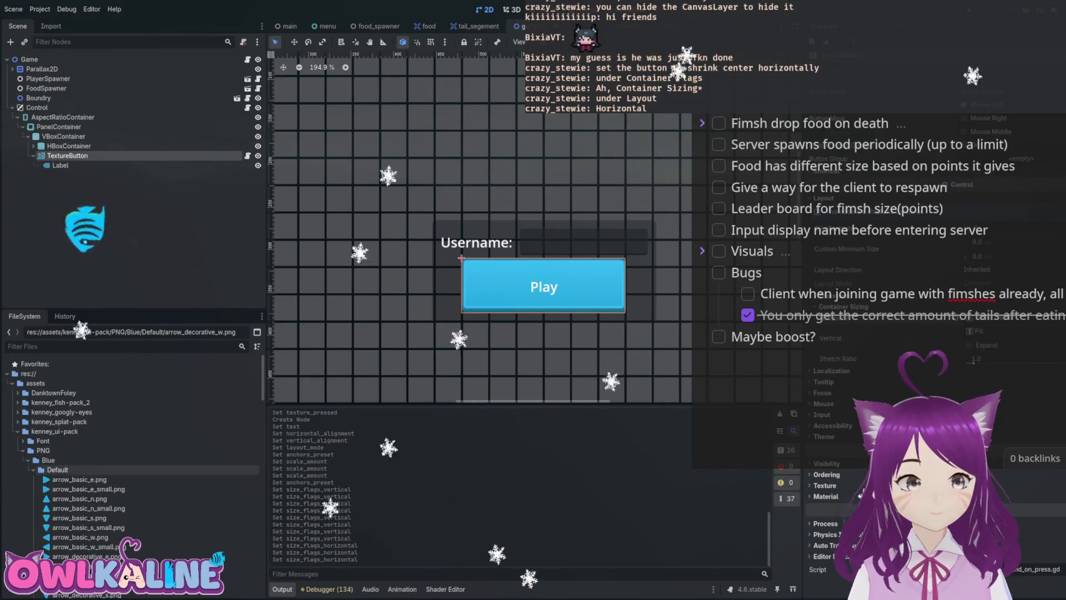
Open the UI texture folder, select button_rectangle_depth_gradient.png, then collapse the PNG folder
left_click(34, 479)
scroll(133, 433, "down", 5)
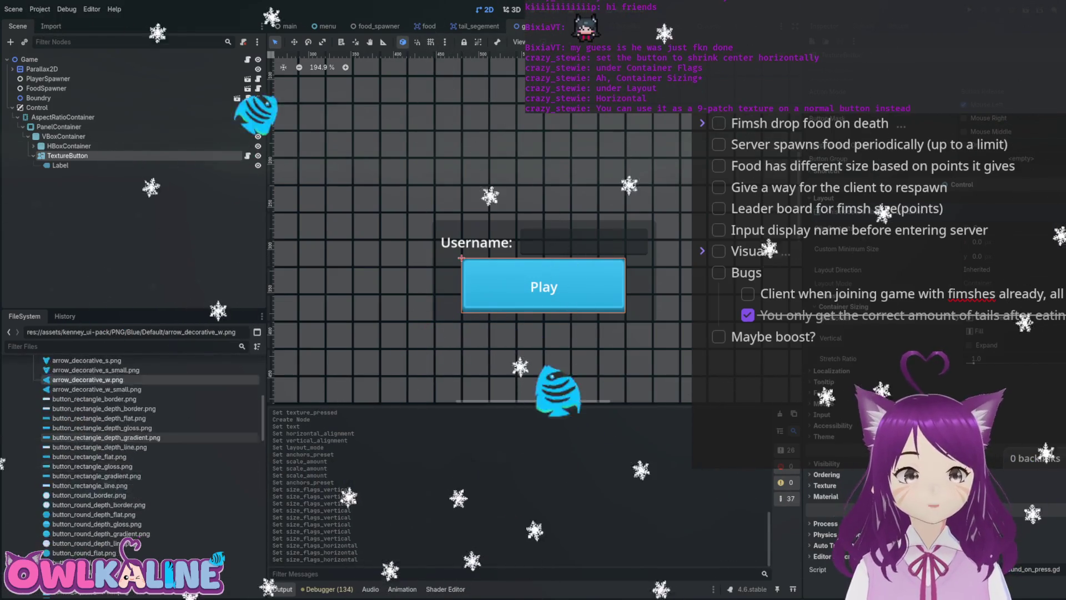
scroll(133, 417, "down", 6)
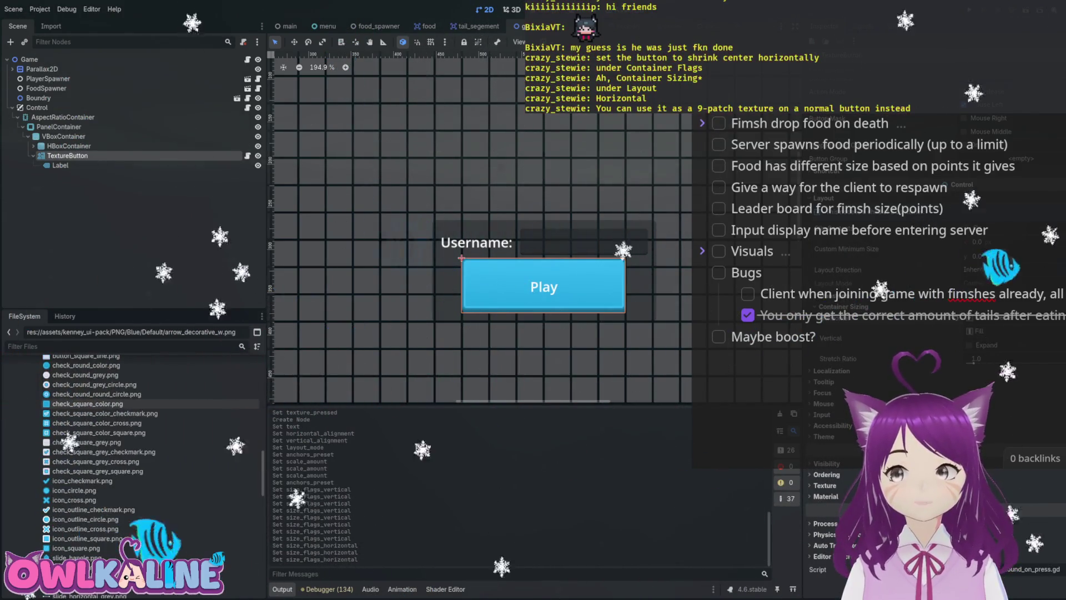
scroll(133, 422, "down", 3)
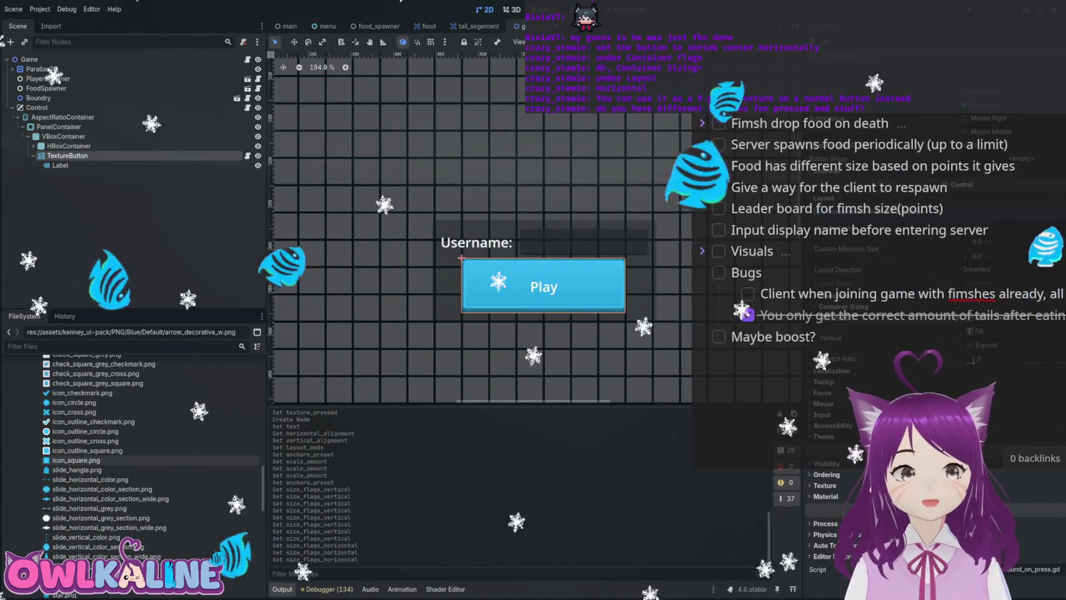
scroll(133, 466, "up", 10)
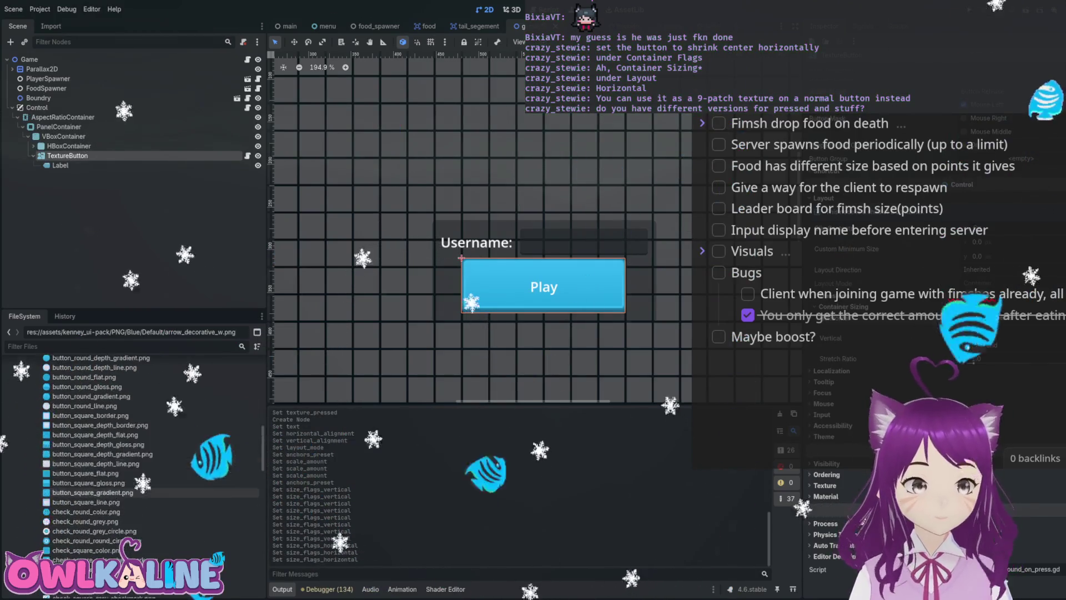
scroll(111, 477, "up", 5)
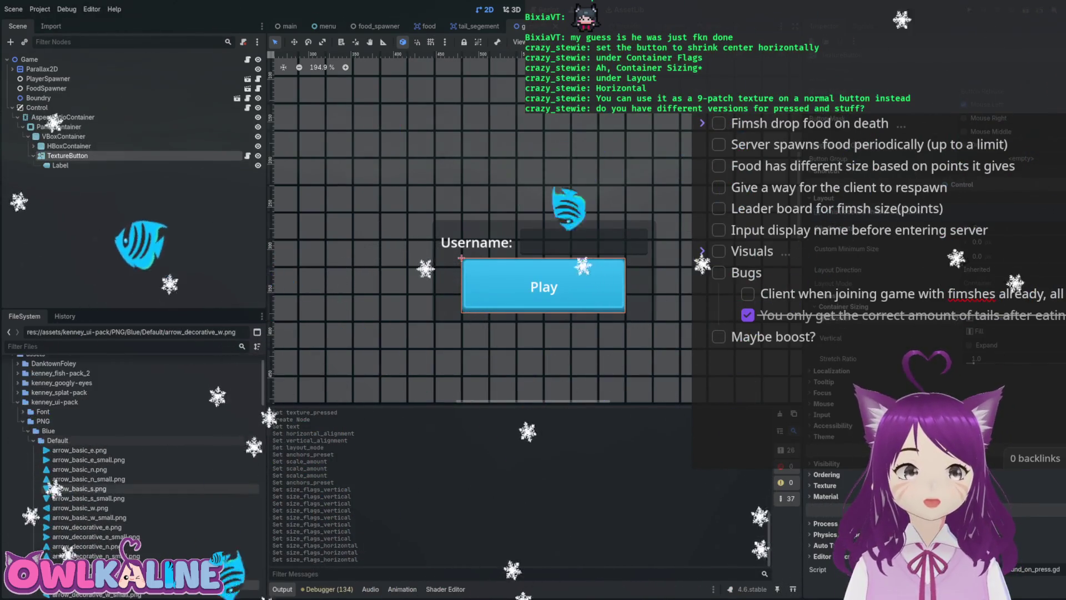
scroll(133, 466, "down", 6)
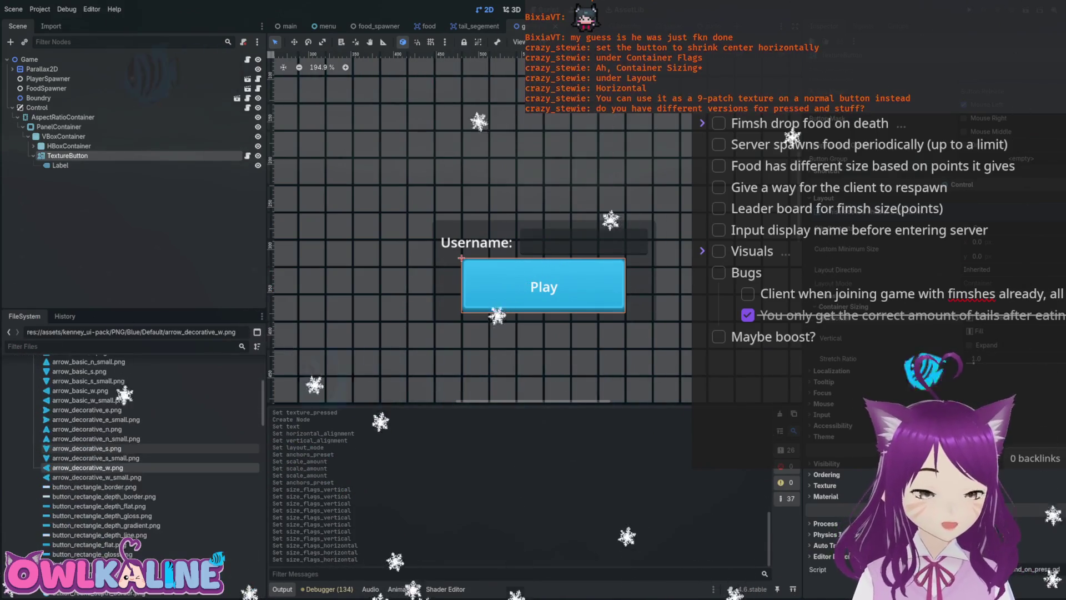
left_click(106, 437)
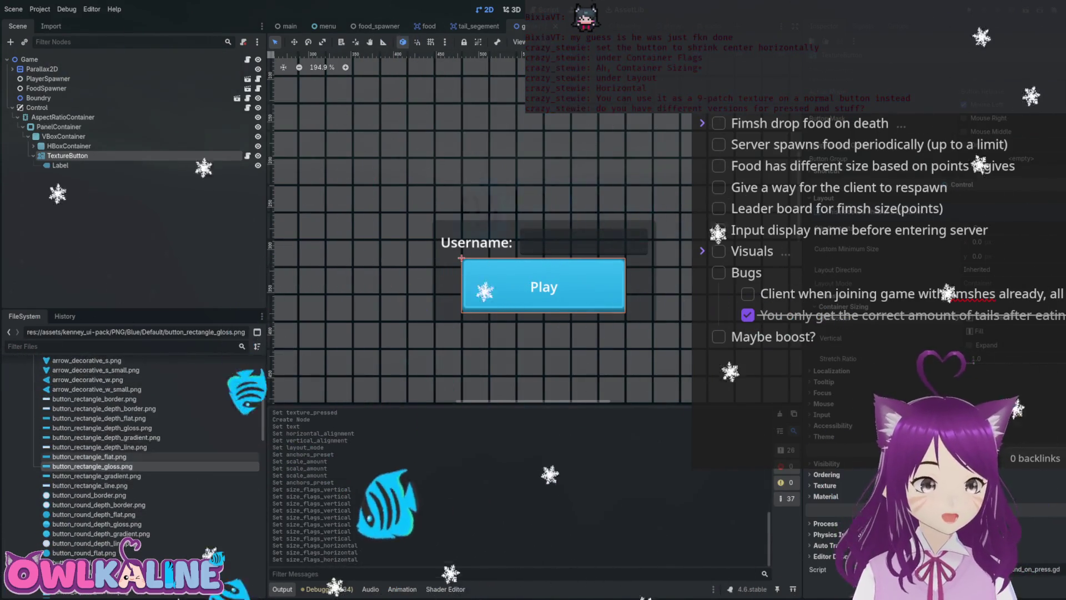
scroll(133, 466, "up", 10)
left_click(28, 450)
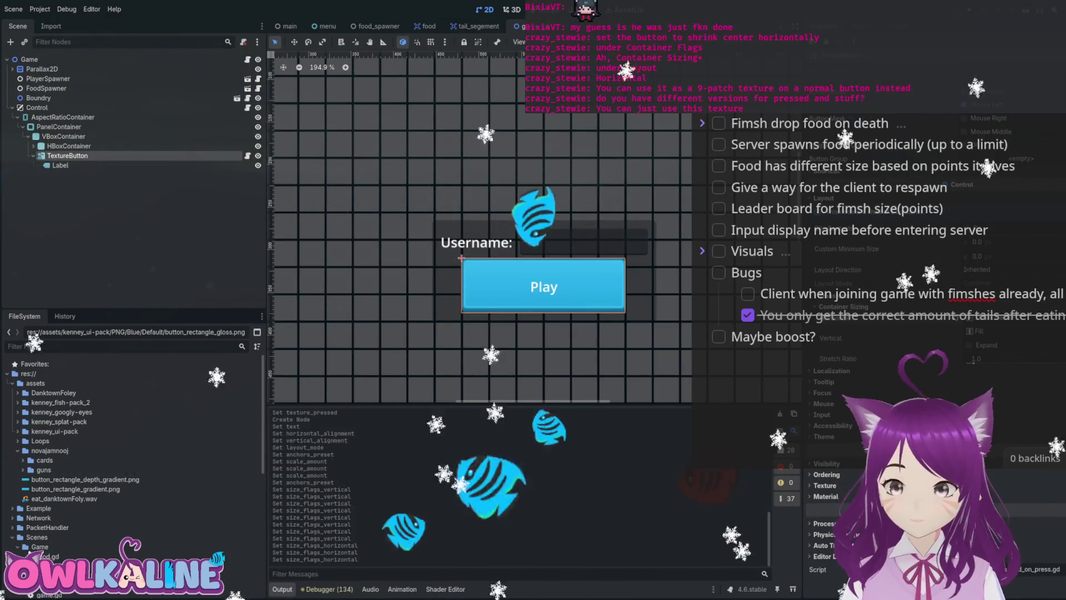
scroll(625, 288, "up", 9)
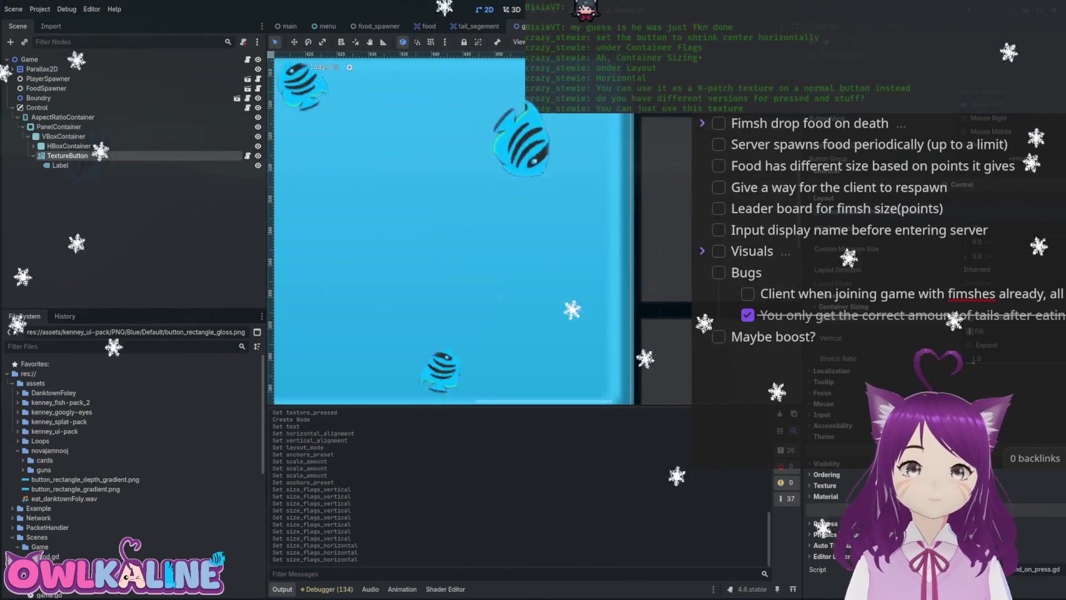
scroll(611, 278, "down", 3)
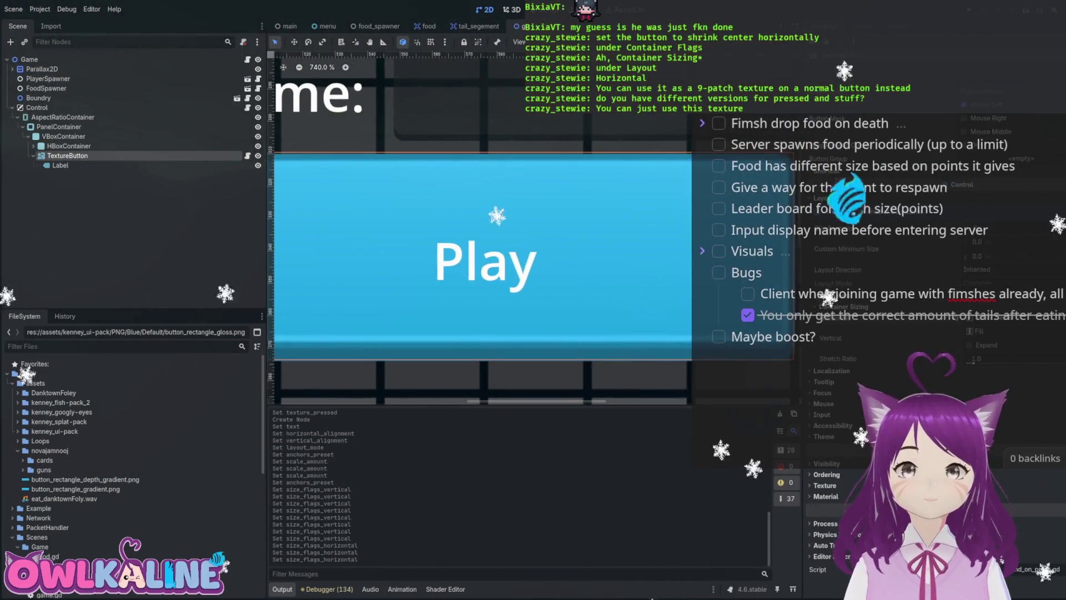
scroll(533, 228, "left", 5)
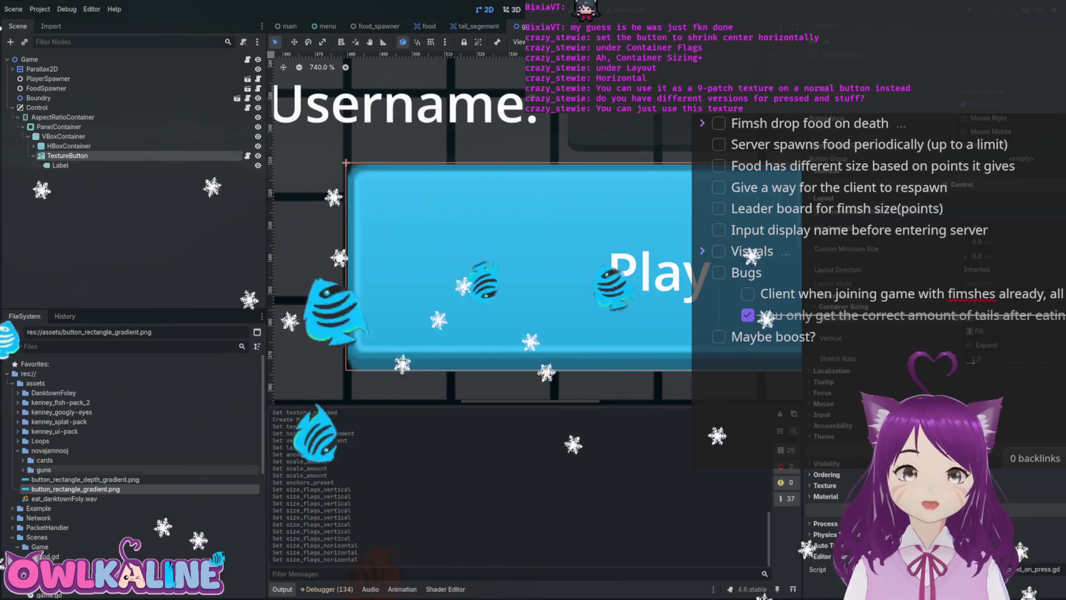
scroll(349, 278, "up", 8)
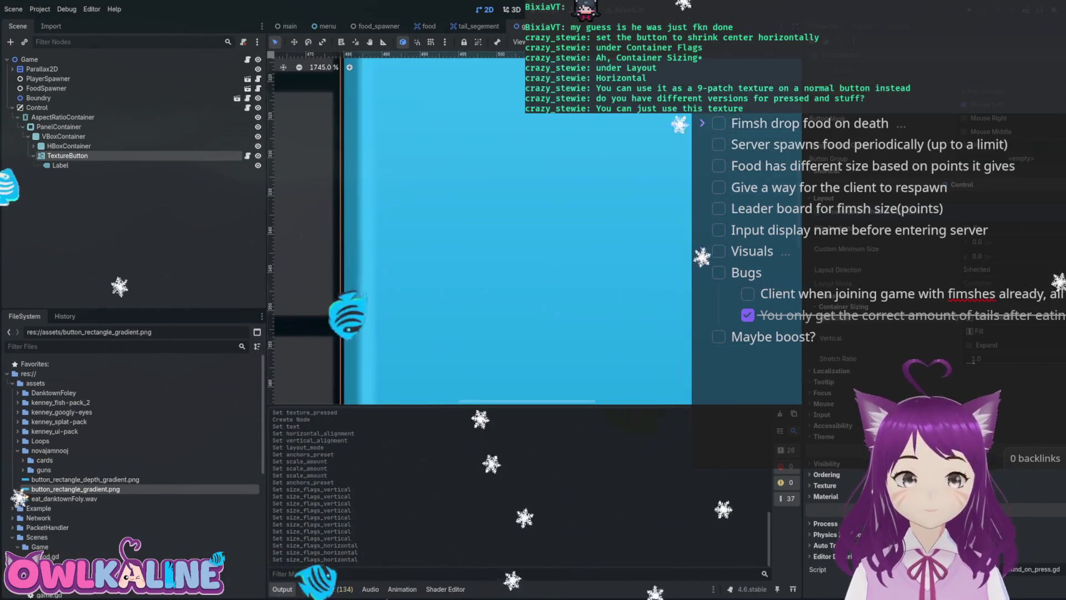
scroll(478, 233, "up", 5)
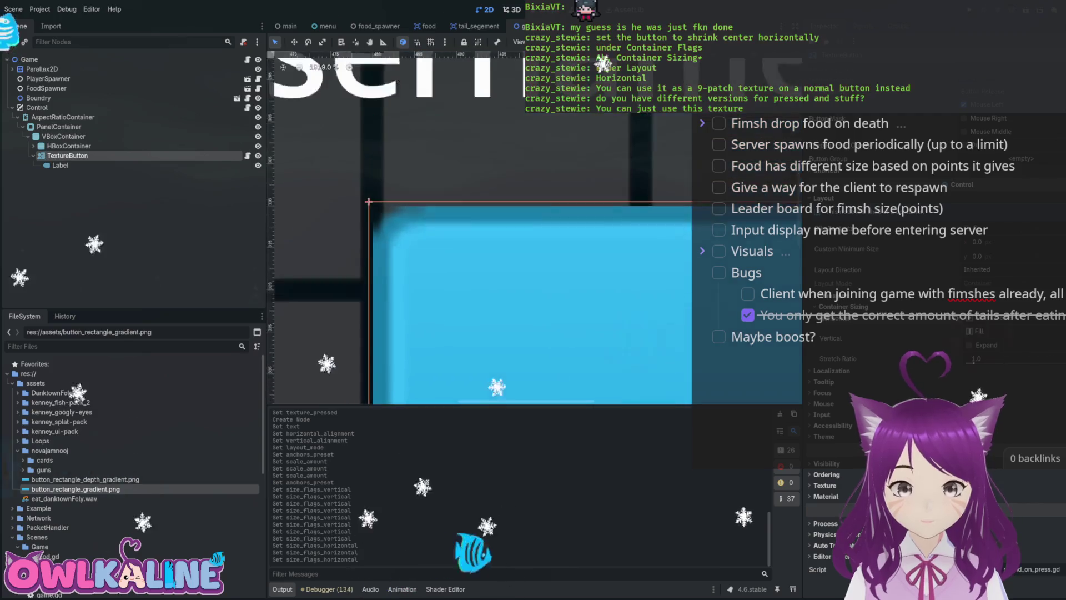
scroll(392, 252, "up", 8)
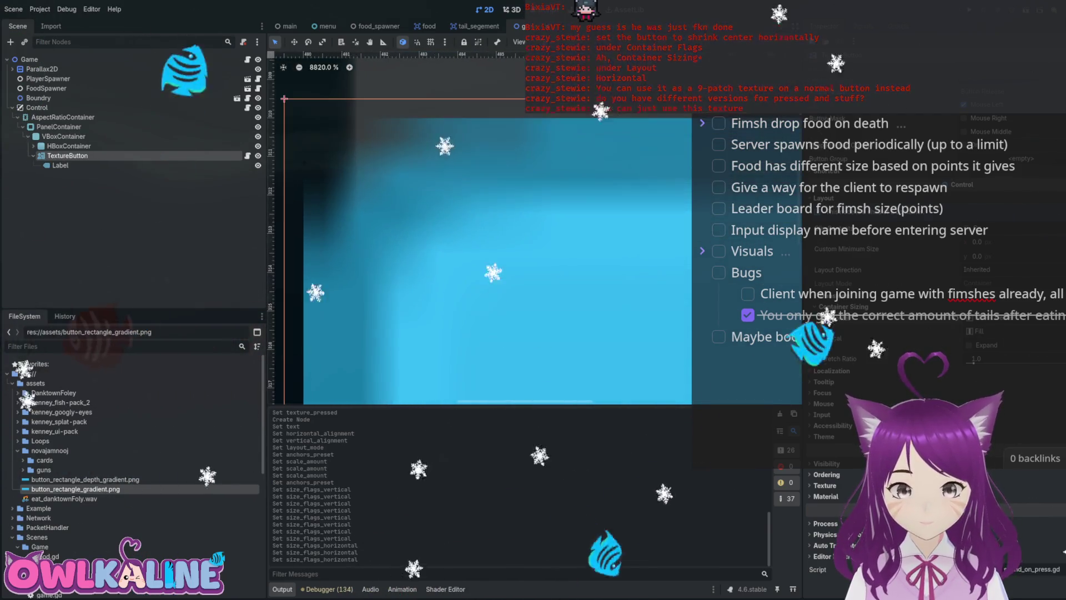
key("F5")
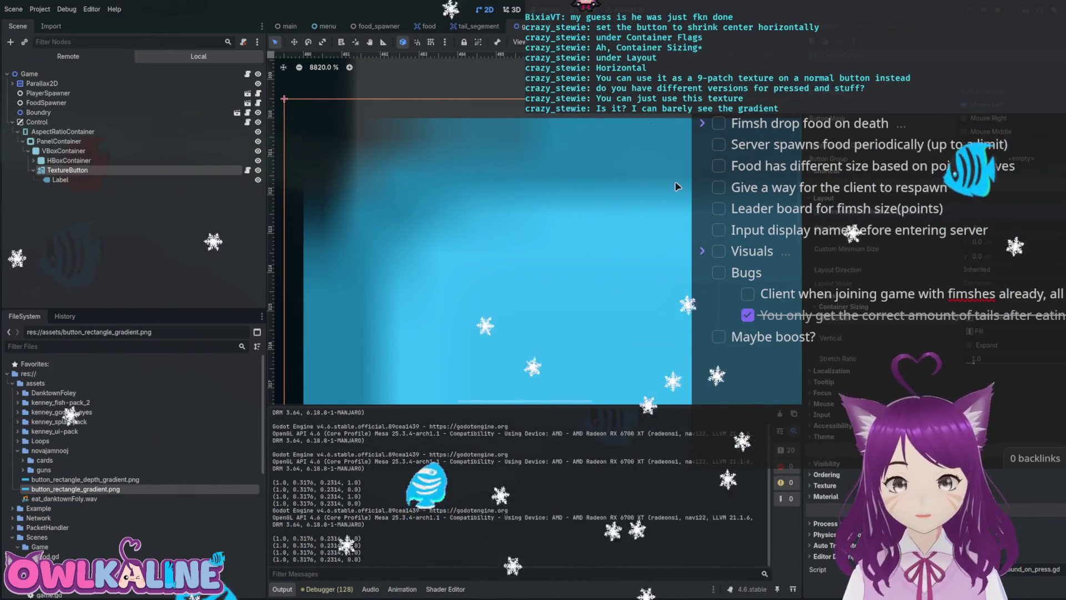
key("F8")
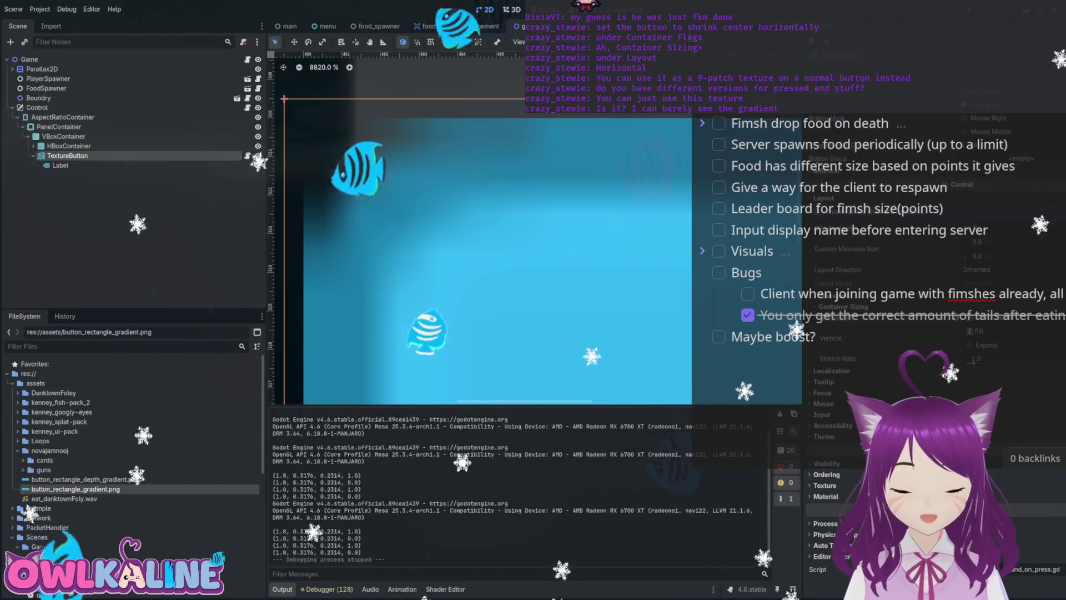
scroll(477, 233, "down", 5)
scroll(478, 222, "down", 6)
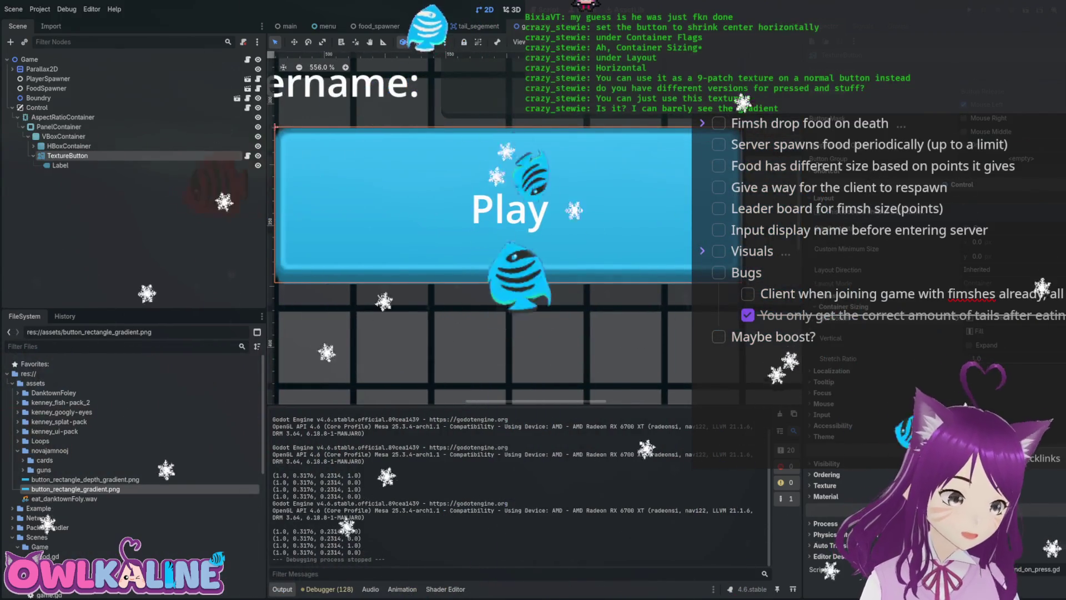
left_click(85, 479)
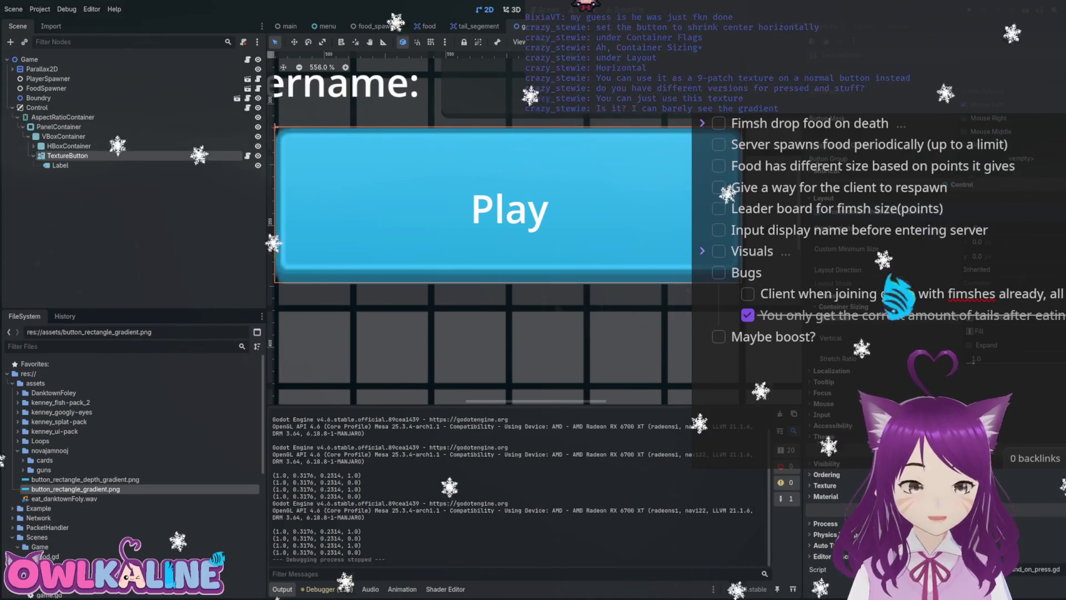
scroll(133, 447, "down", 10)
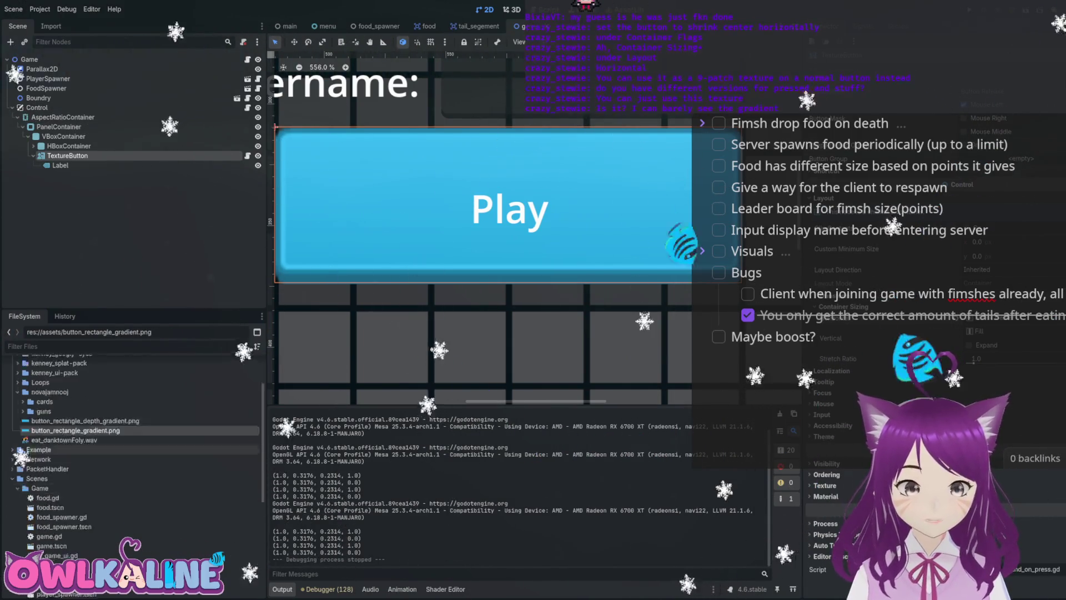
scroll(133, 455, "up", 10)
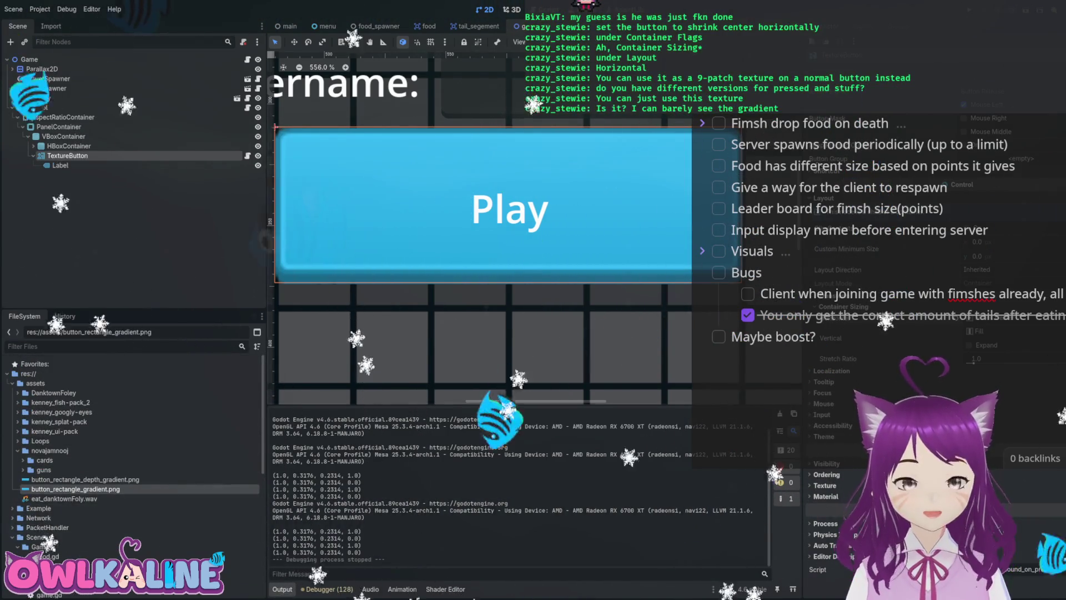
scroll(572, 271, "down", 5)
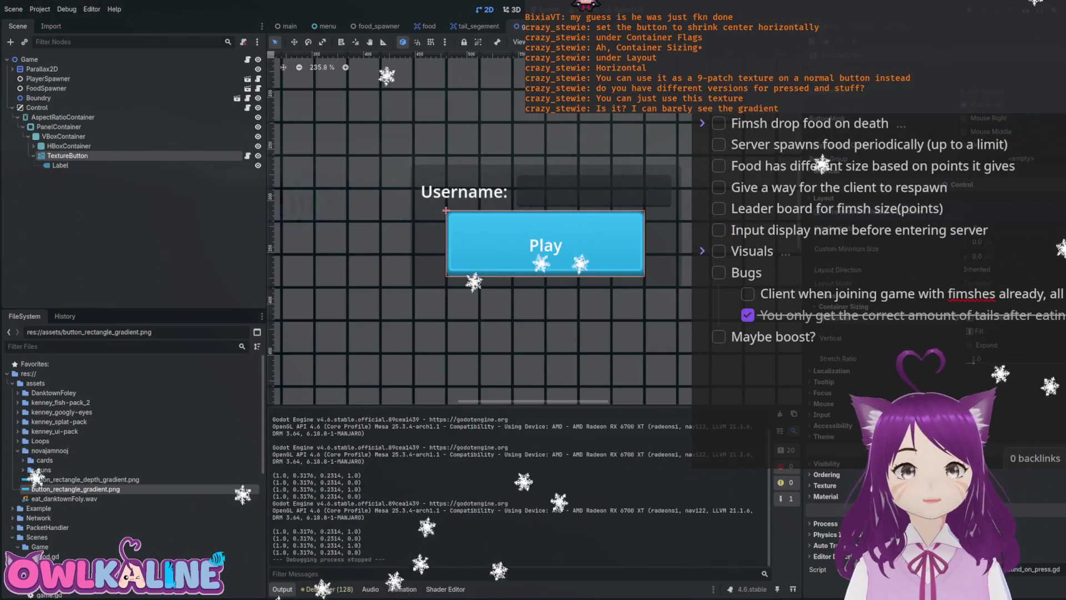
left_click(37, 107)
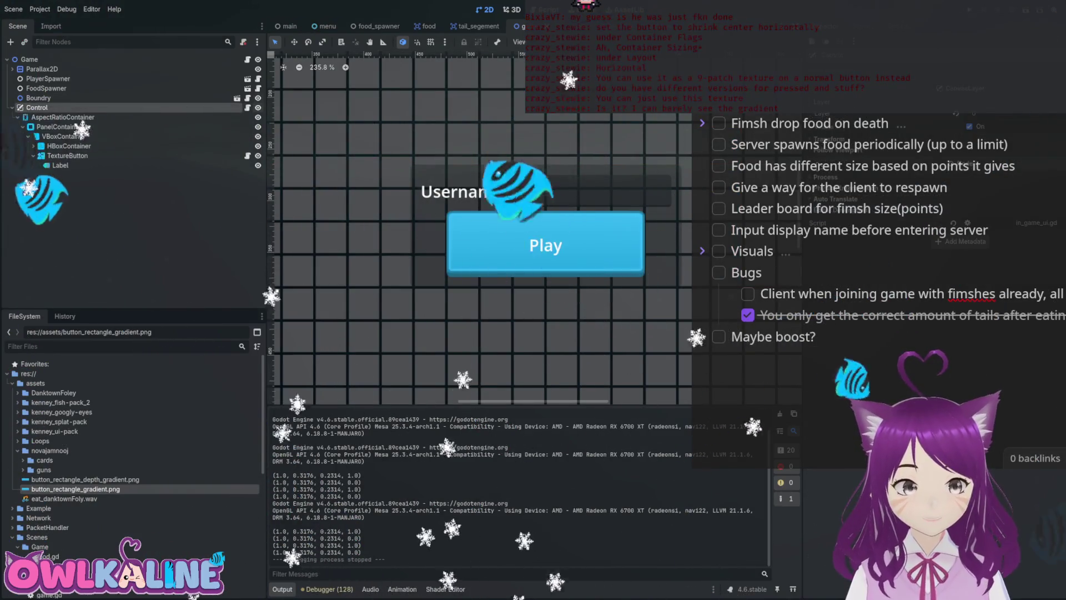
left_click(258, 107)
key("F5")
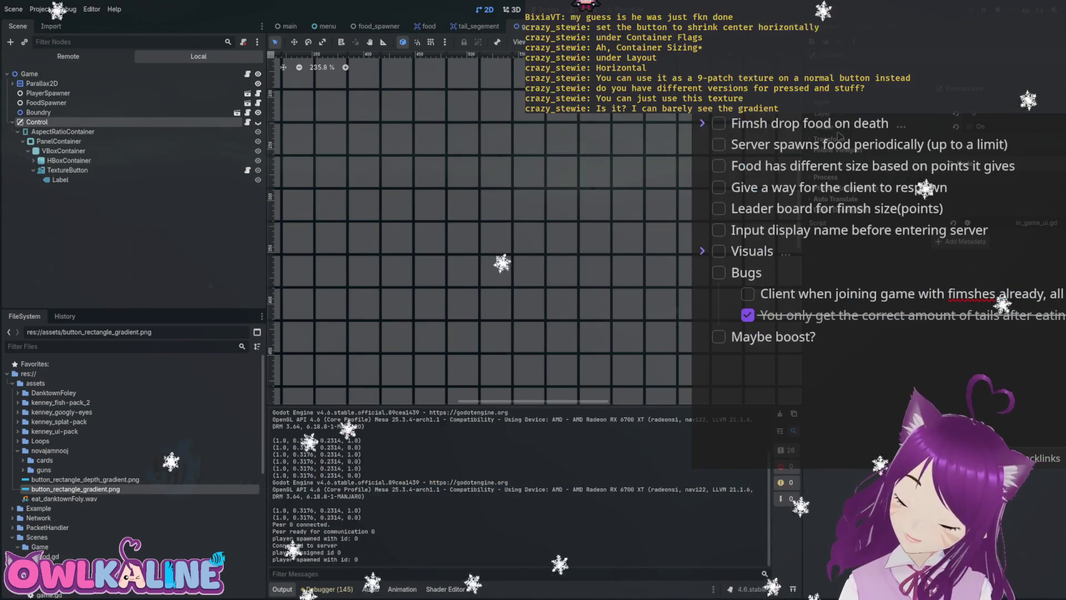
key("F8")
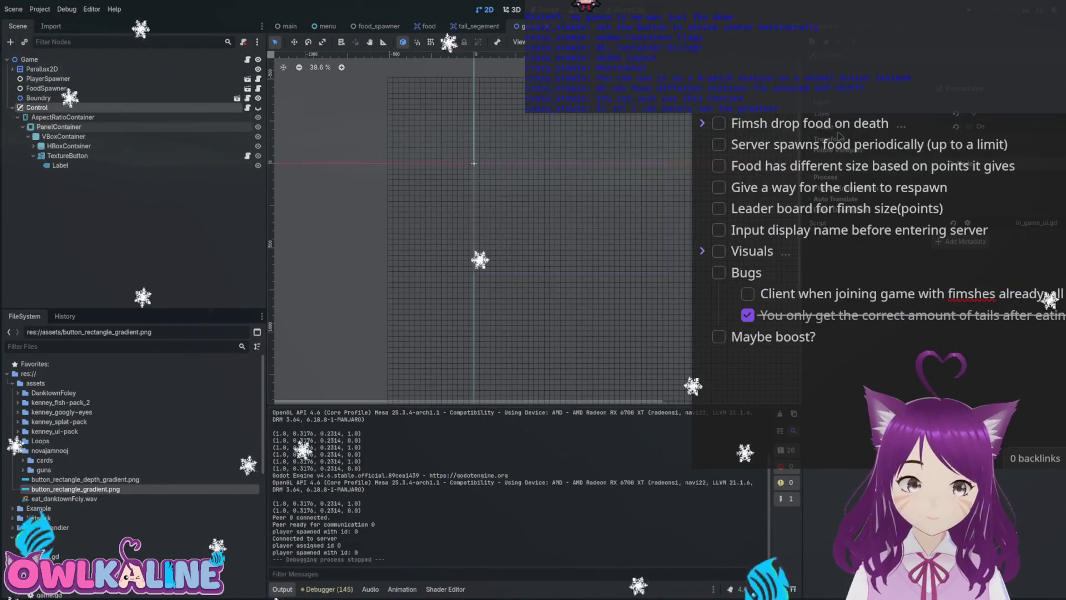
left_click(257, 107)
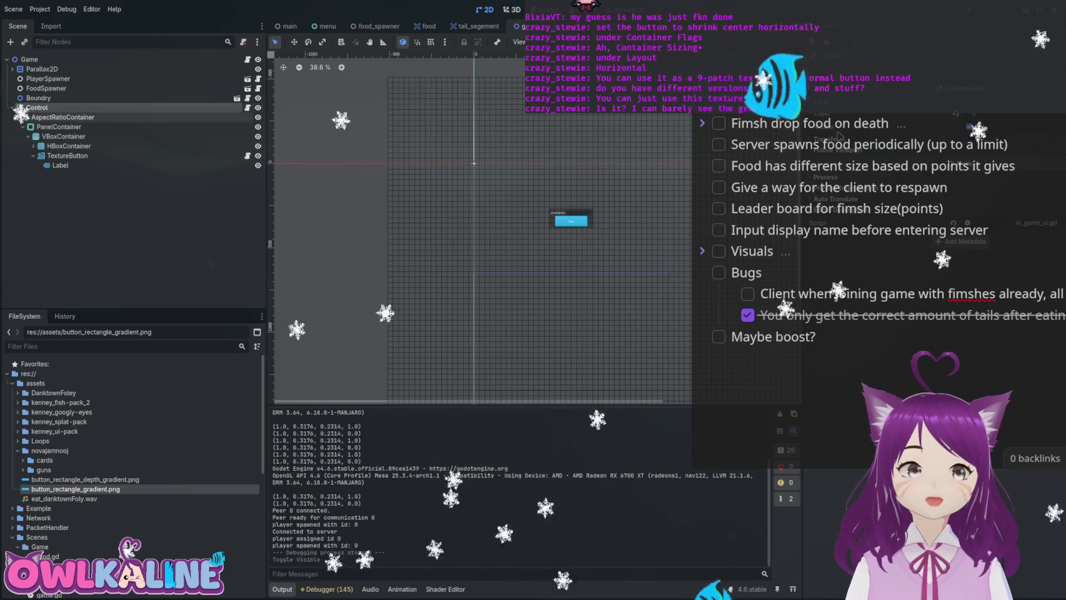
left_click(69, 145)
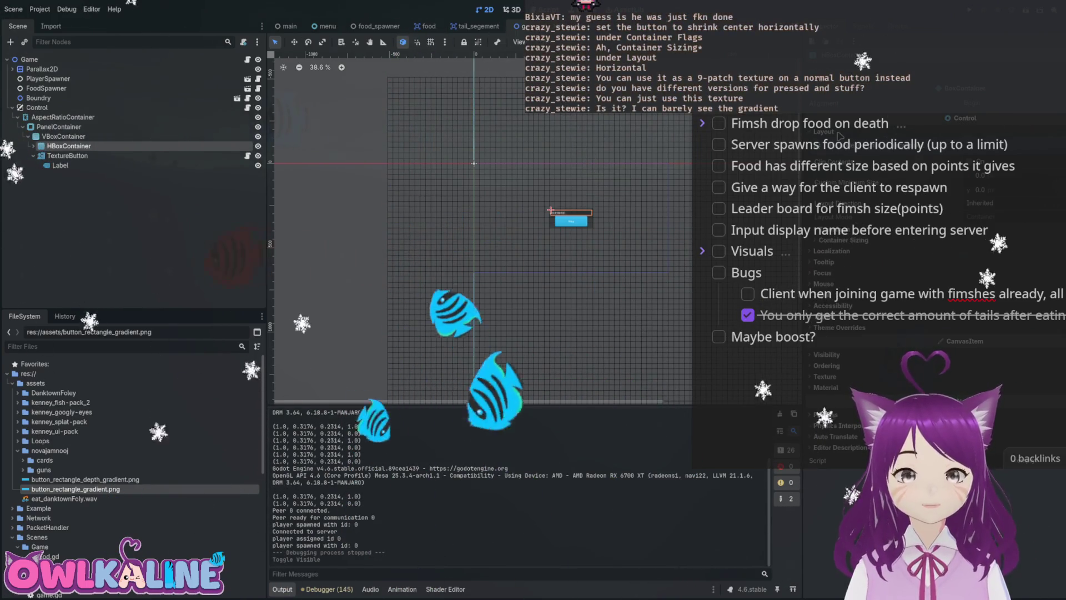
Enable the VBoxContainer's Separation constant override and raise it from 13 to 16
key("Up")
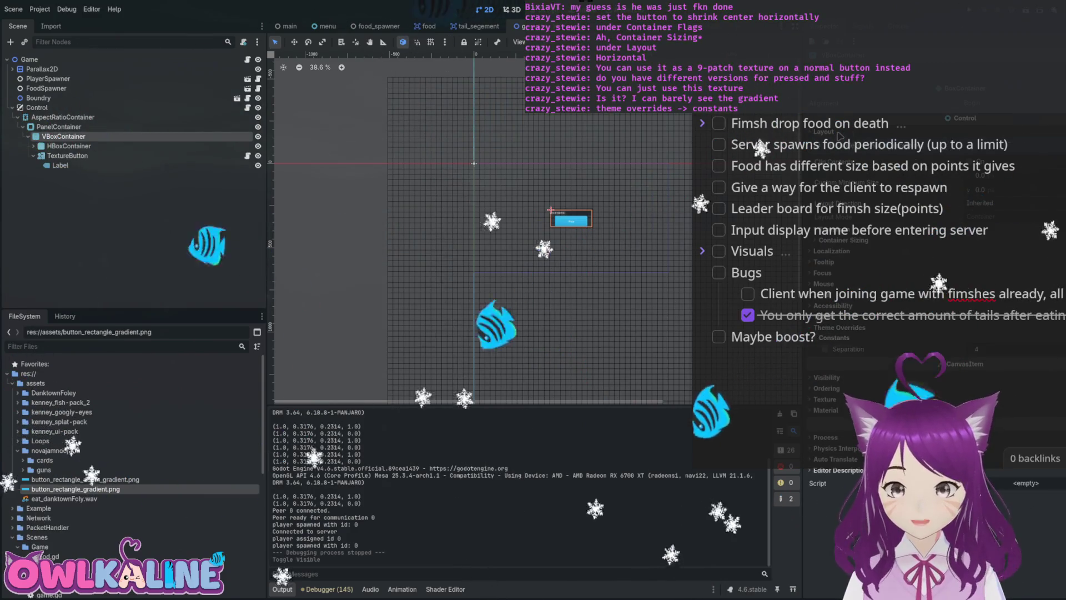
left_click(825, 349)
scroll(547, 219, "up", 5)
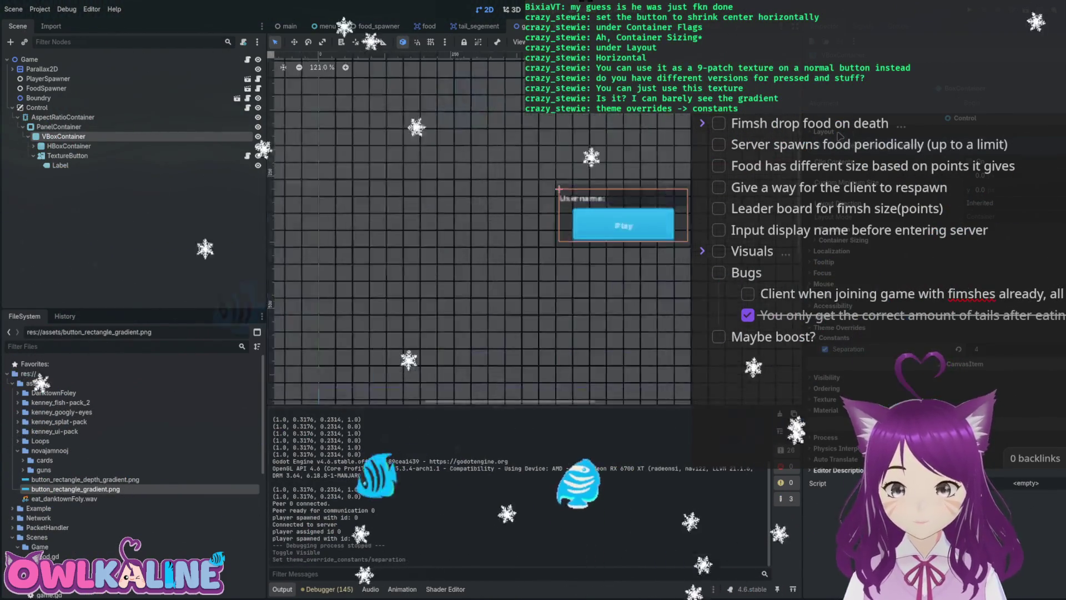
scroll(675, 204, "up", 5)
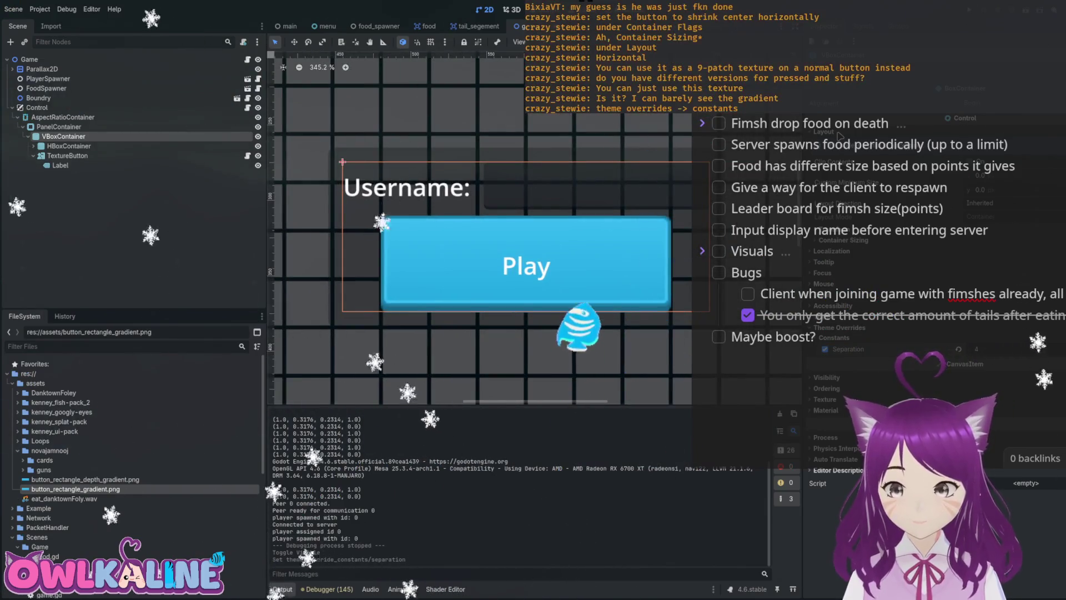
type("13")
key("Return")
key("Up")
scroll(667, 328, "down", 3)
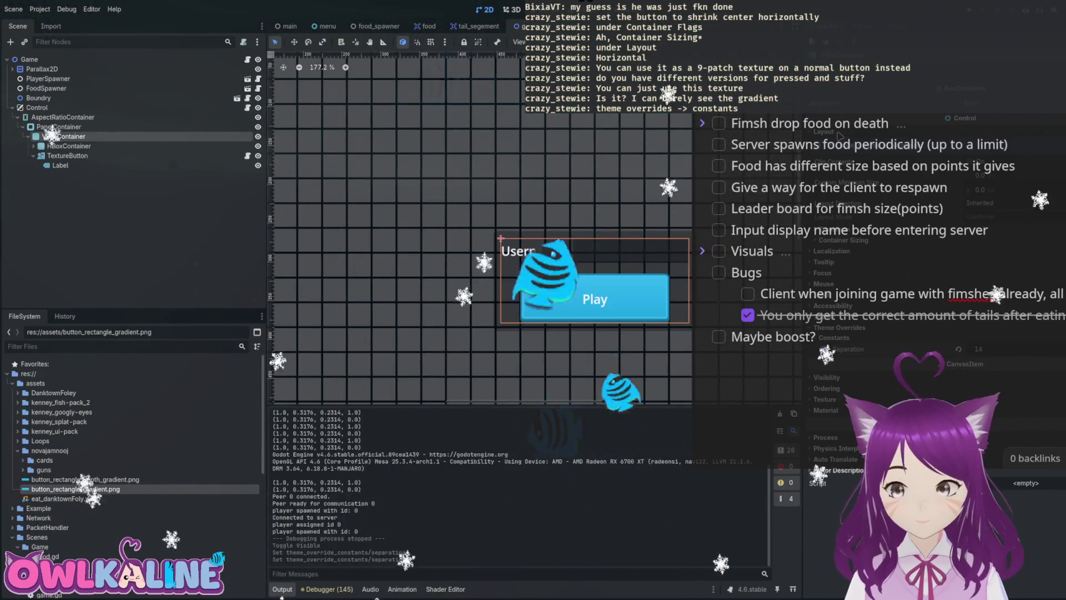
scroll(686, 278, "down", 2)
scroll(686, 277, "up", 3)
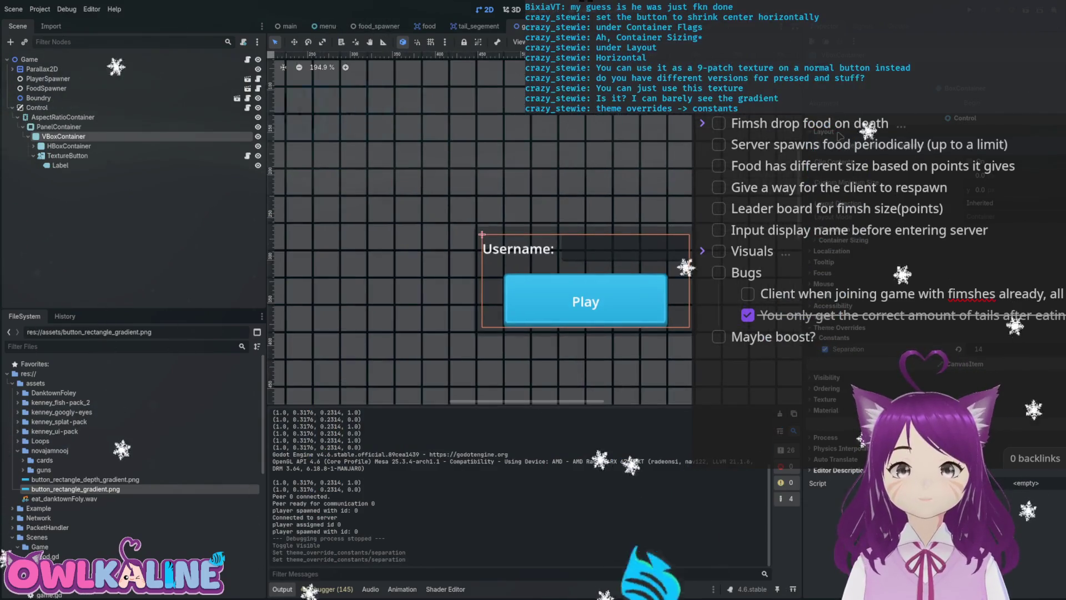
key("Up")
key("Up")
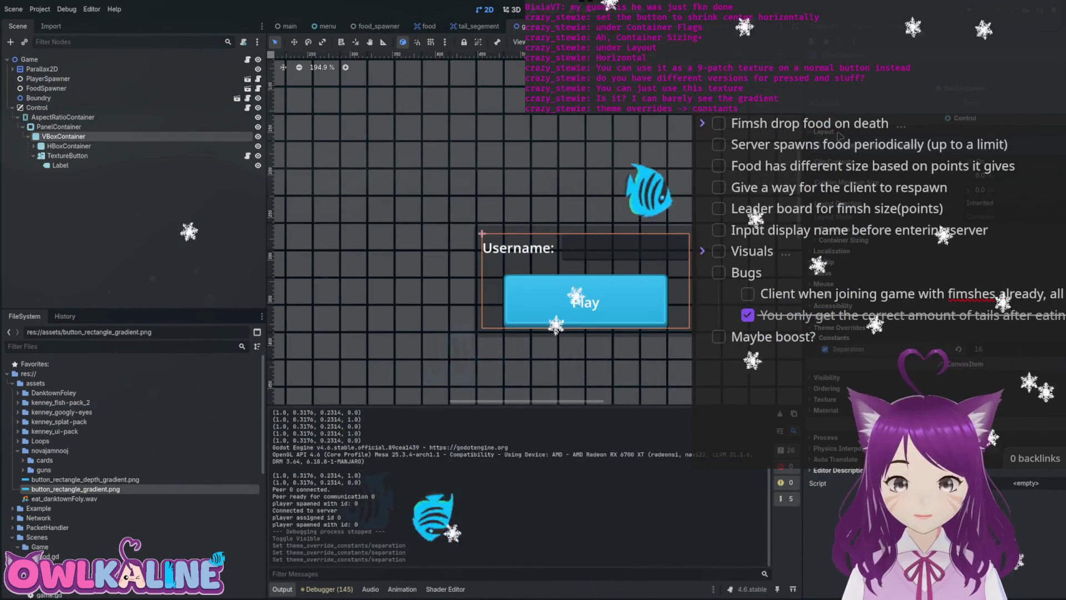
Run the game to check the spacing, stop it, and hide the in-game UI in the editor
key("F5")
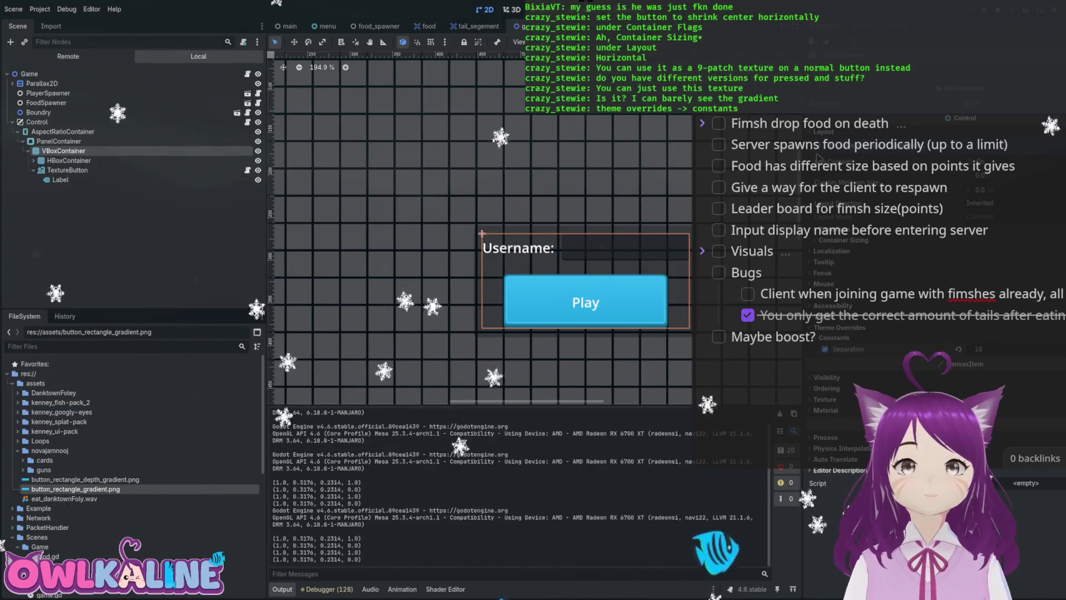
key("F8")
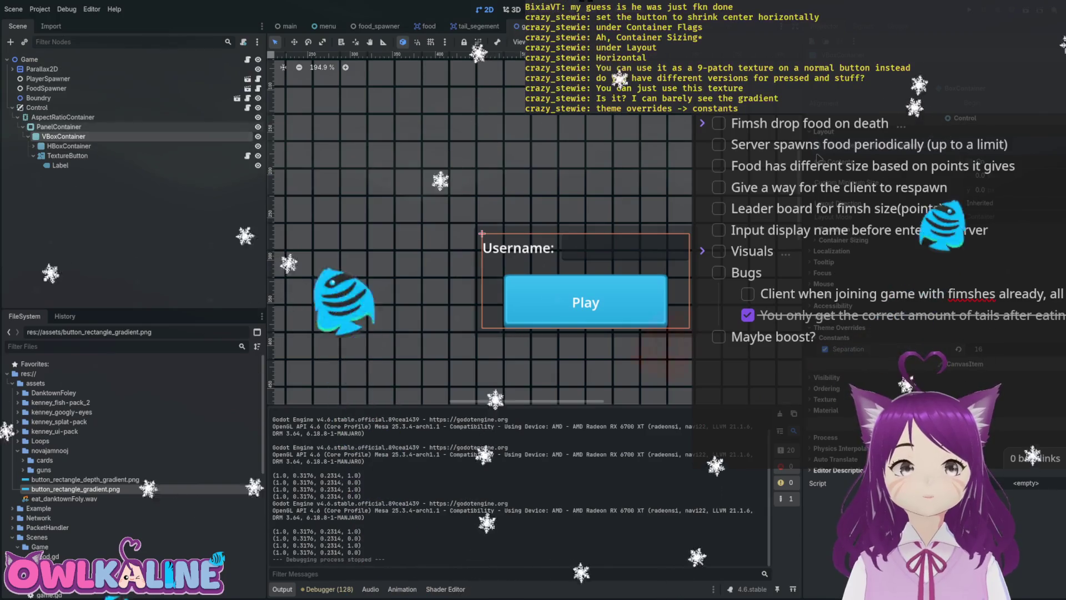
left_click(258, 108)
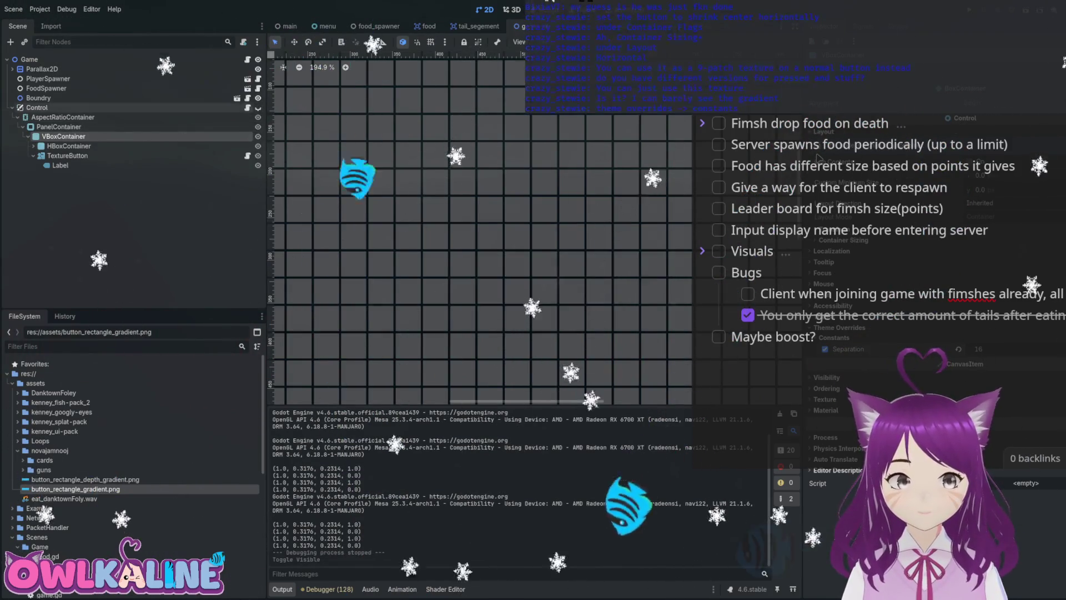
Add 'visible = false' to _ready in in_game_ui.gd, save it, and return to the 2D view
left_click(247, 108)
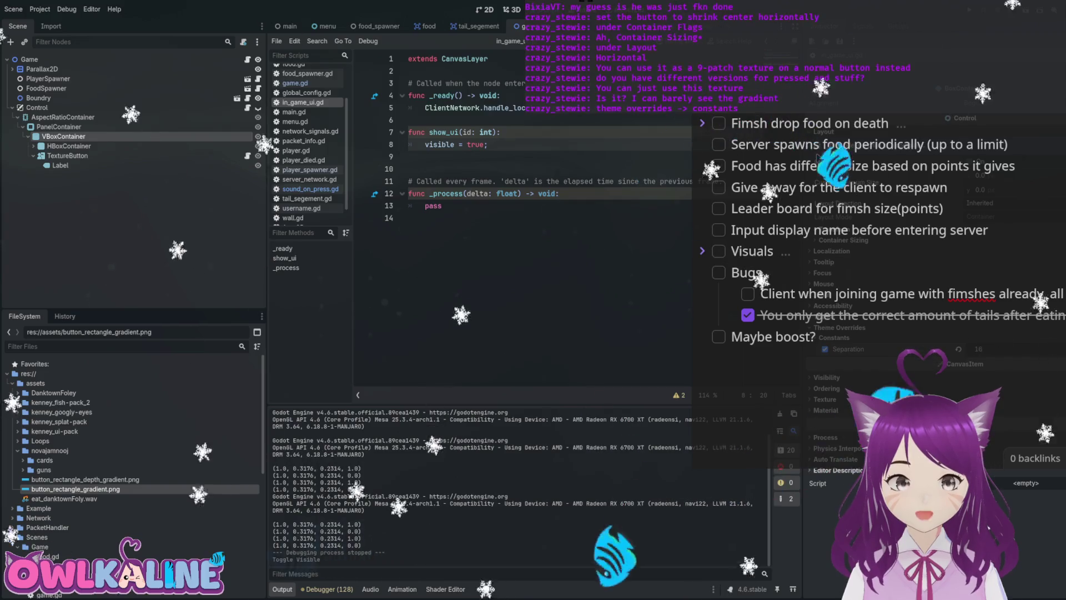
key("Up")
key("Up")
key("Up")
key("End")
key("Return")
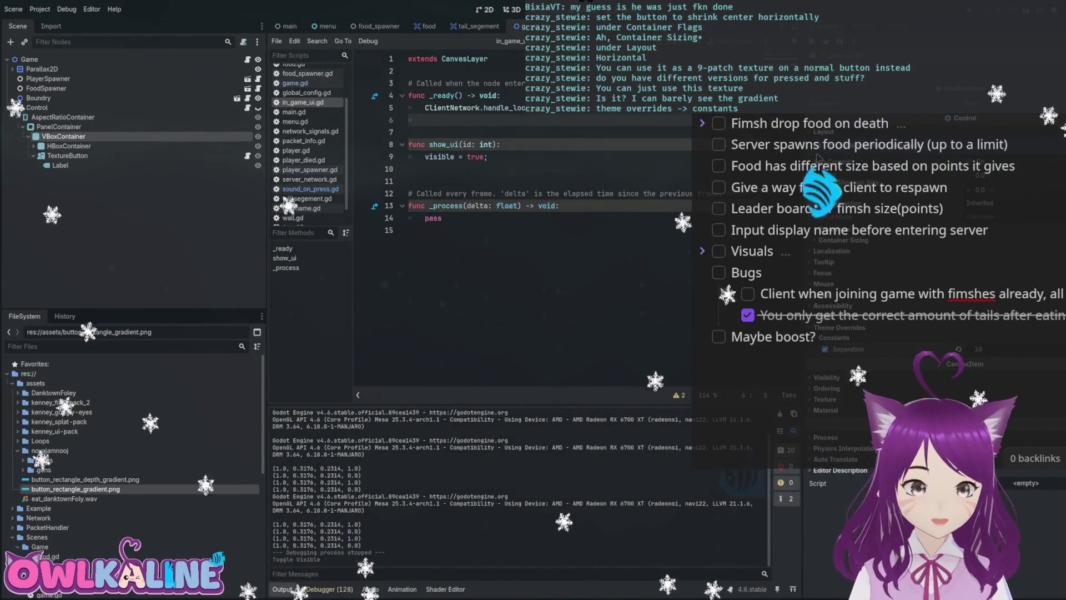
key("ctrl+s")
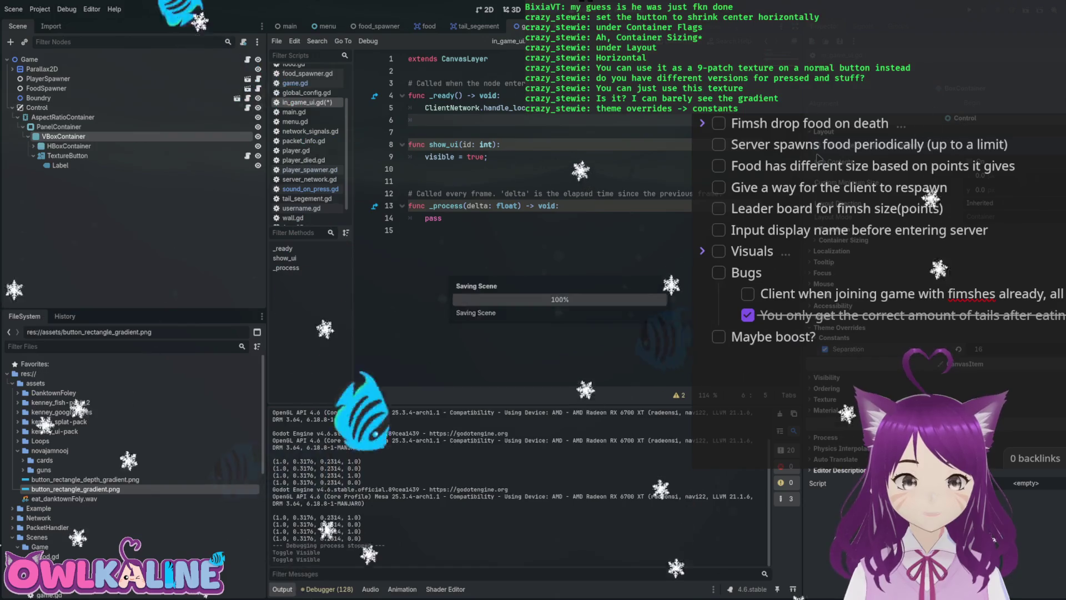
key("Return")
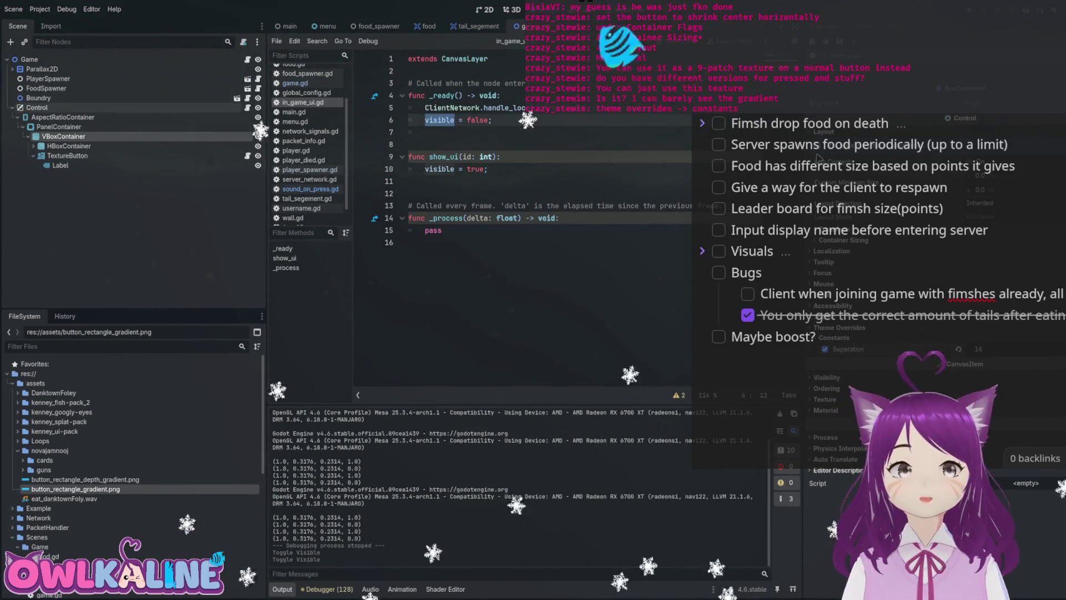
key("ctrl+F1")
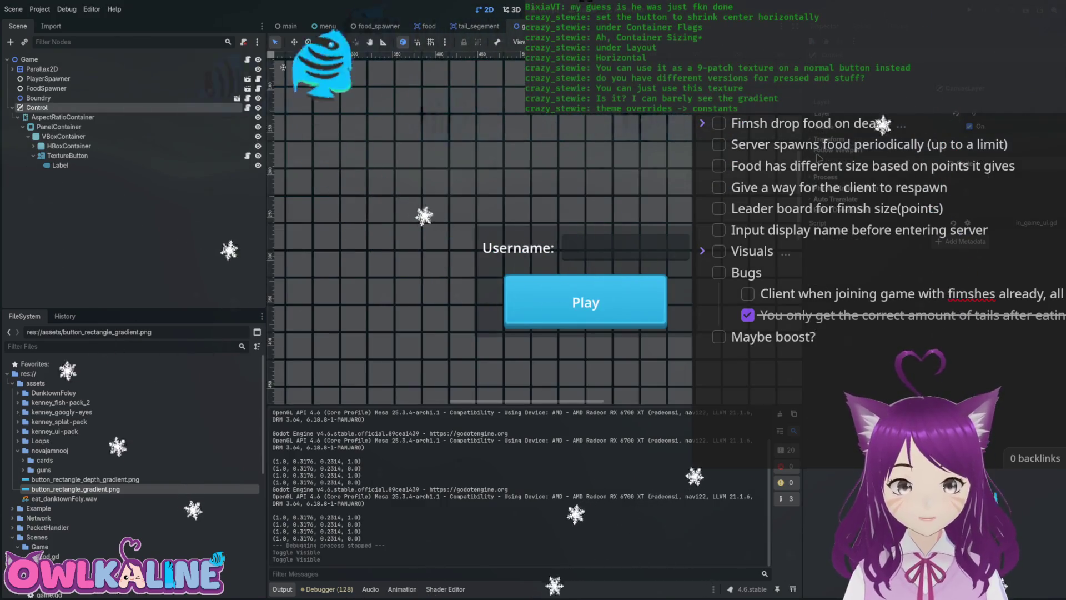
Test-run the game with the new UI, then stop it
scroll(480, 228, "down", 4)
scroll(480, 228, "right", 2)
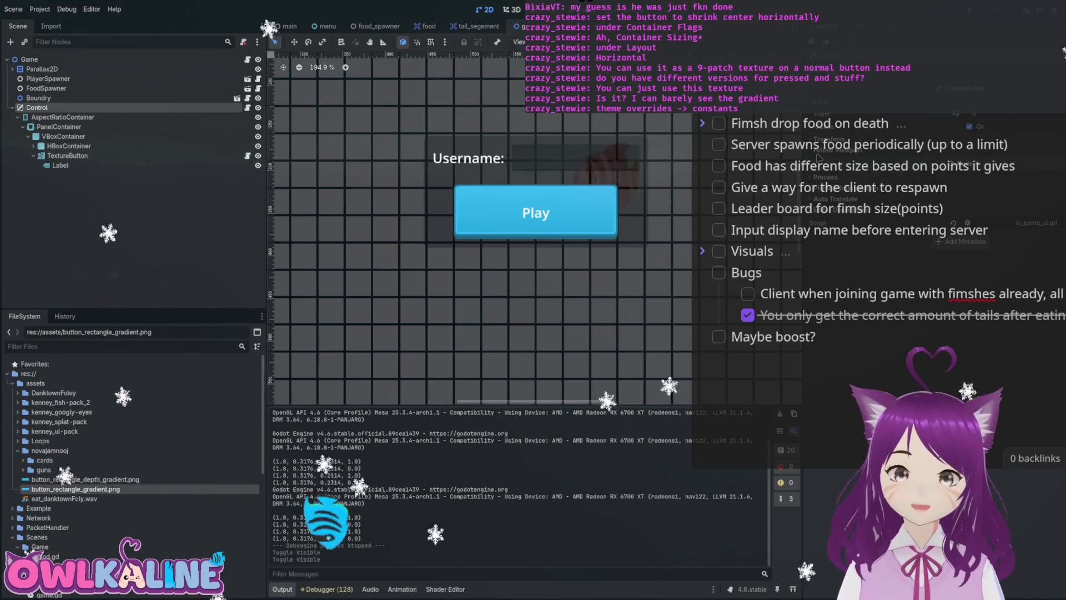
key("F5")
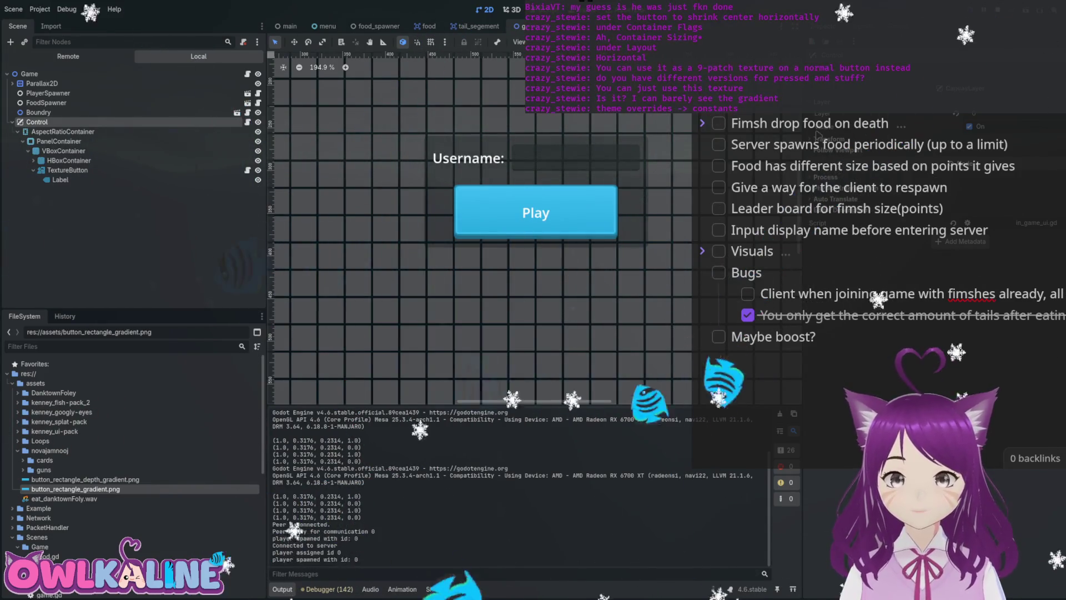
key("F8")
Select the Play TextureButton node, then switch to the menu scene tab
left_click(67, 155)
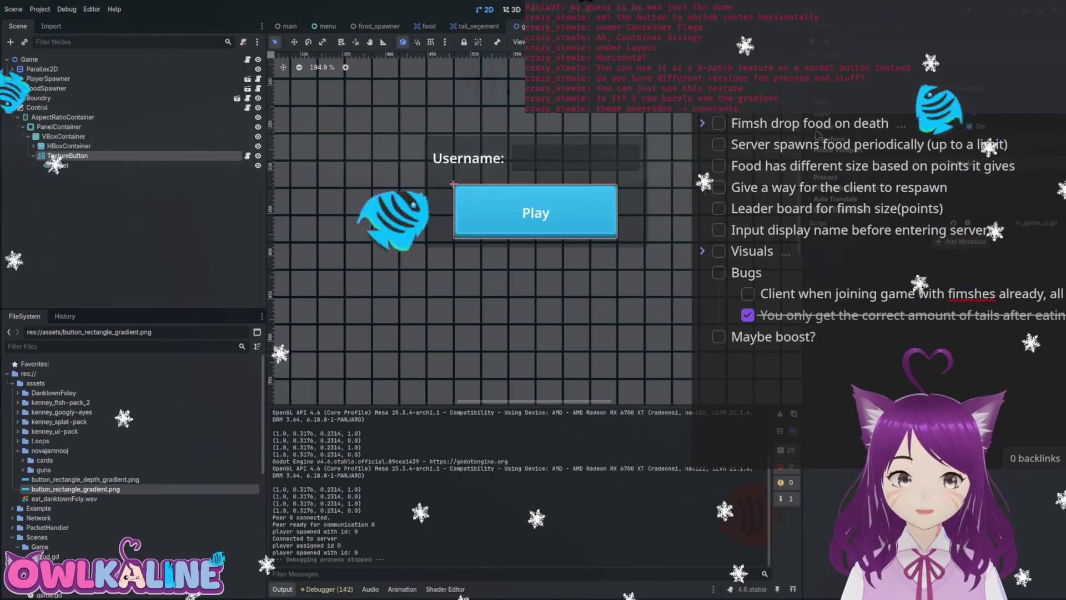
scroll(818, 134, "up", 10)
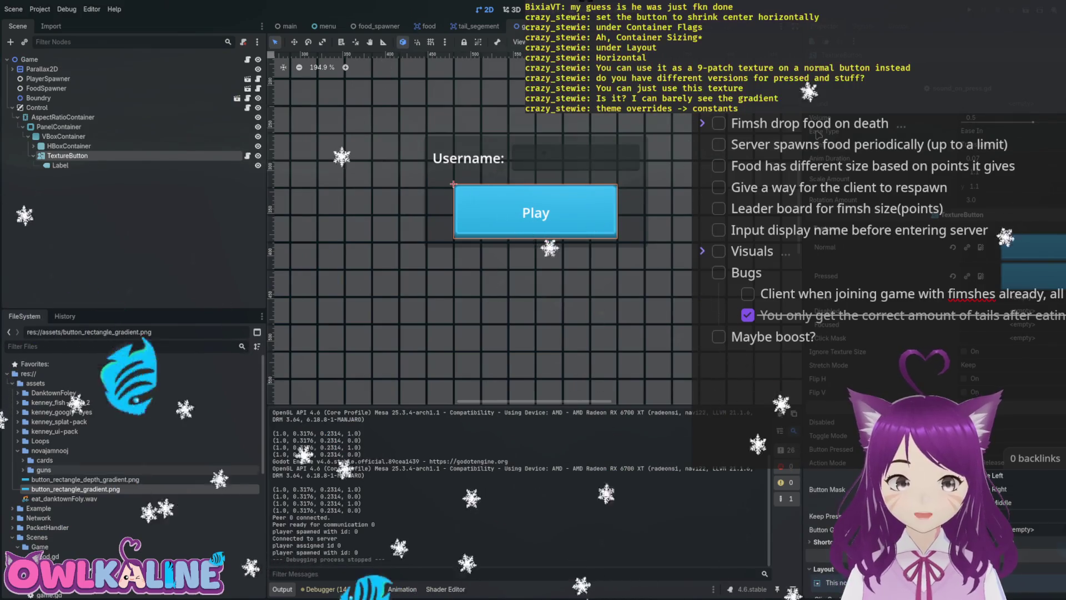
scroll(133, 444, "down", 6)
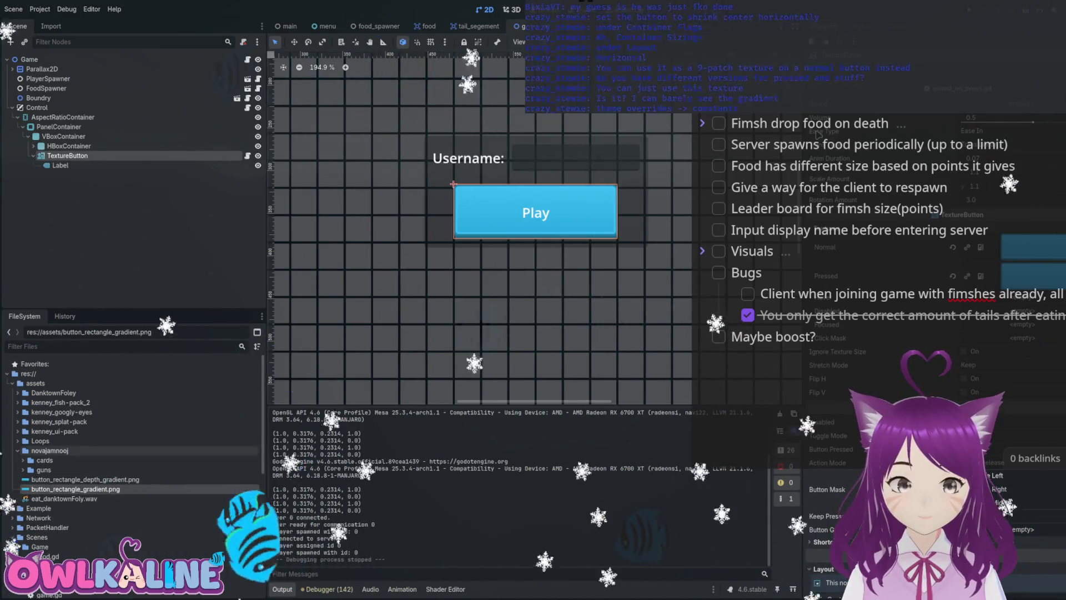
scroll(133, 444, "up", 5)
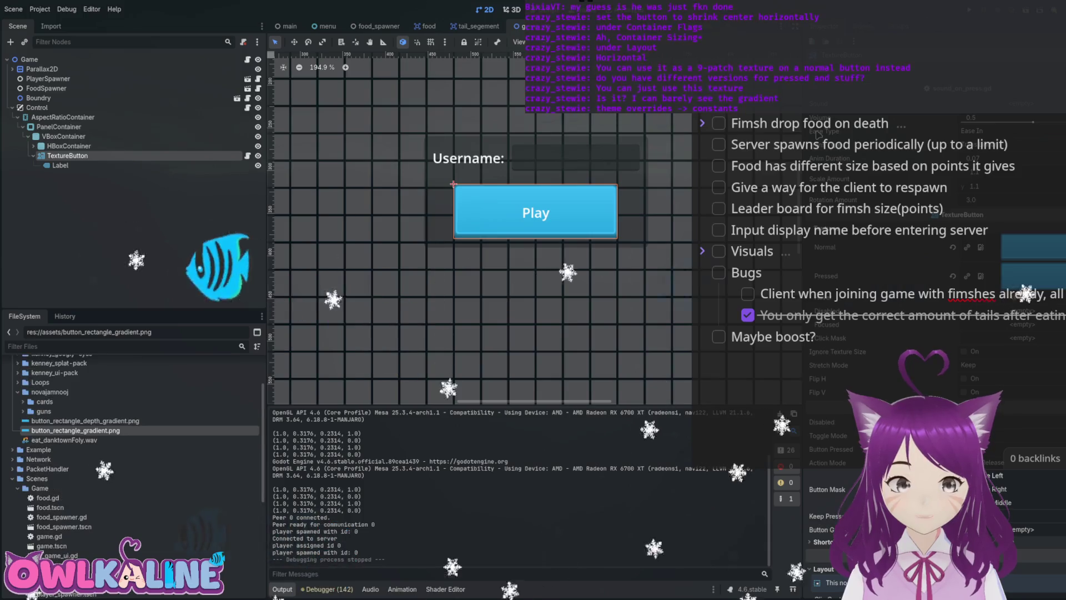
left_click(324, 26)
scroll(819, 135, "up", 5)
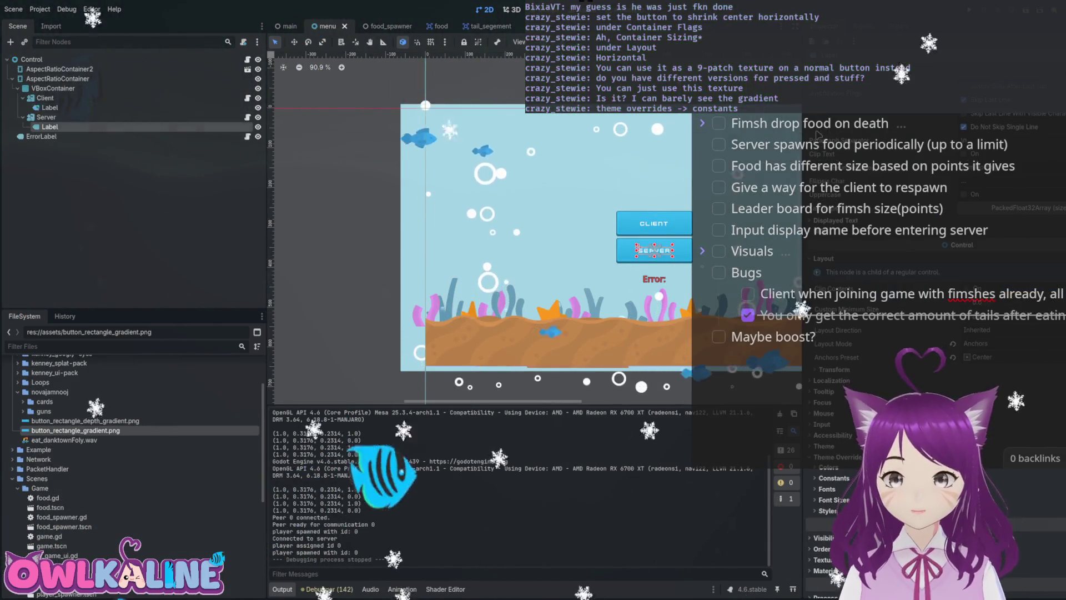
Select the Server and Client button nodes and save the menu scene
key("Up")
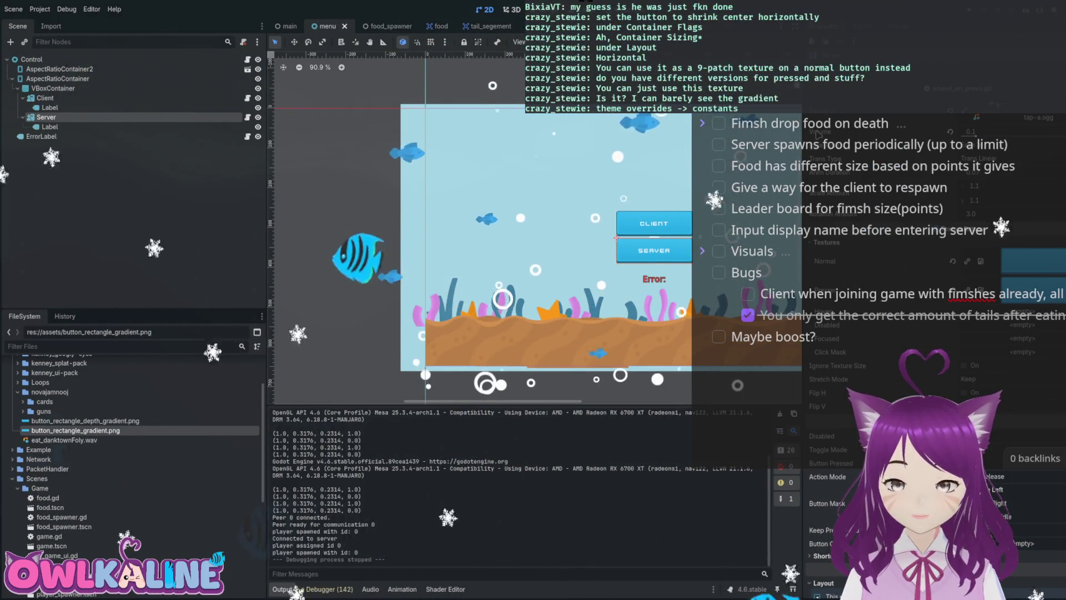
scroll(134, 444, "up", 3)
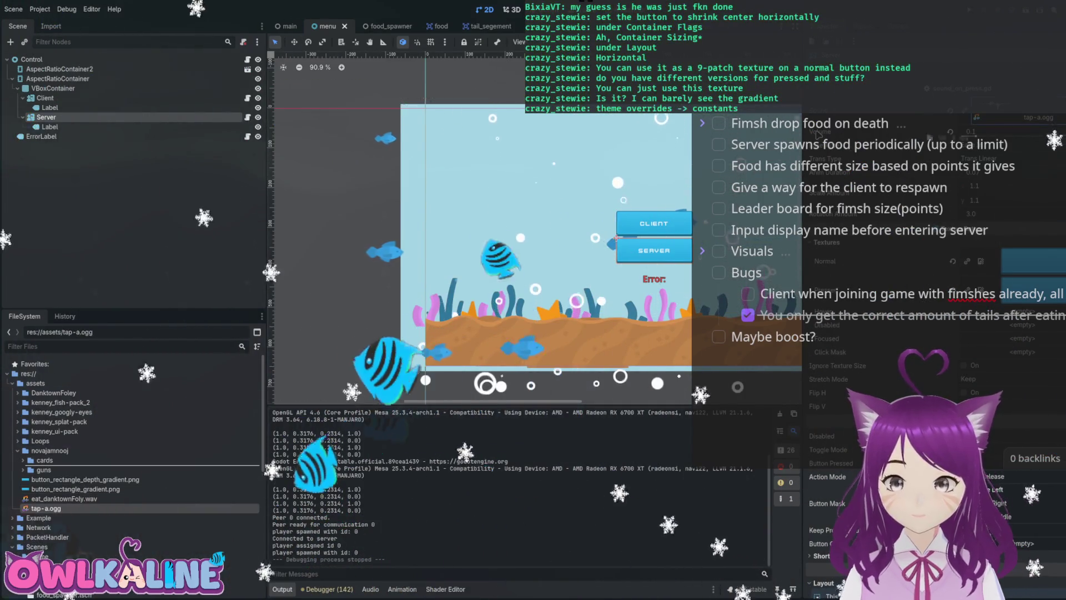
left_click(45, 98)
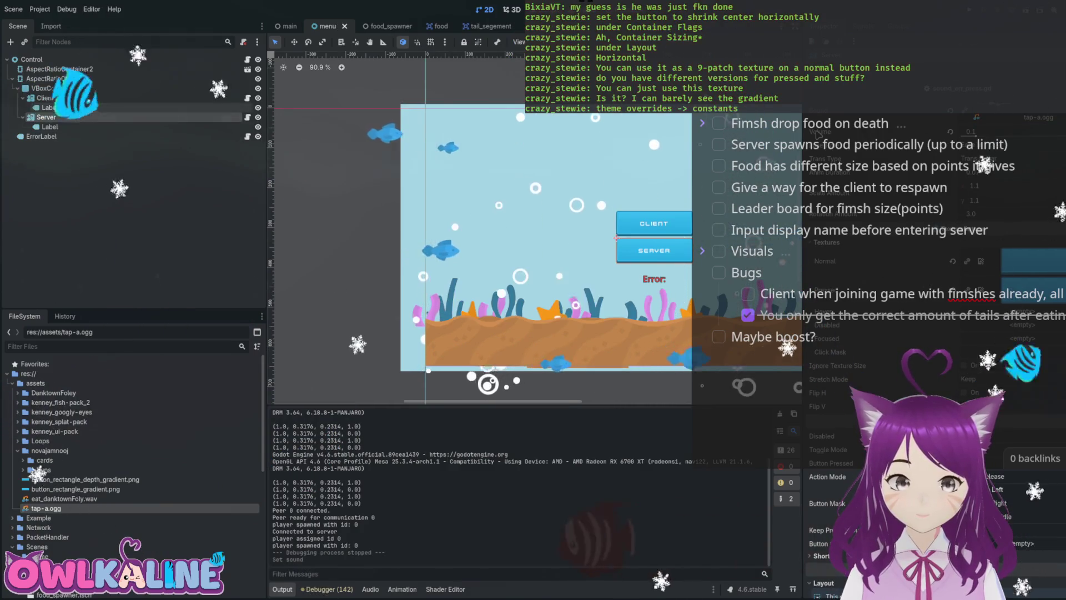
key("ctrl+s")
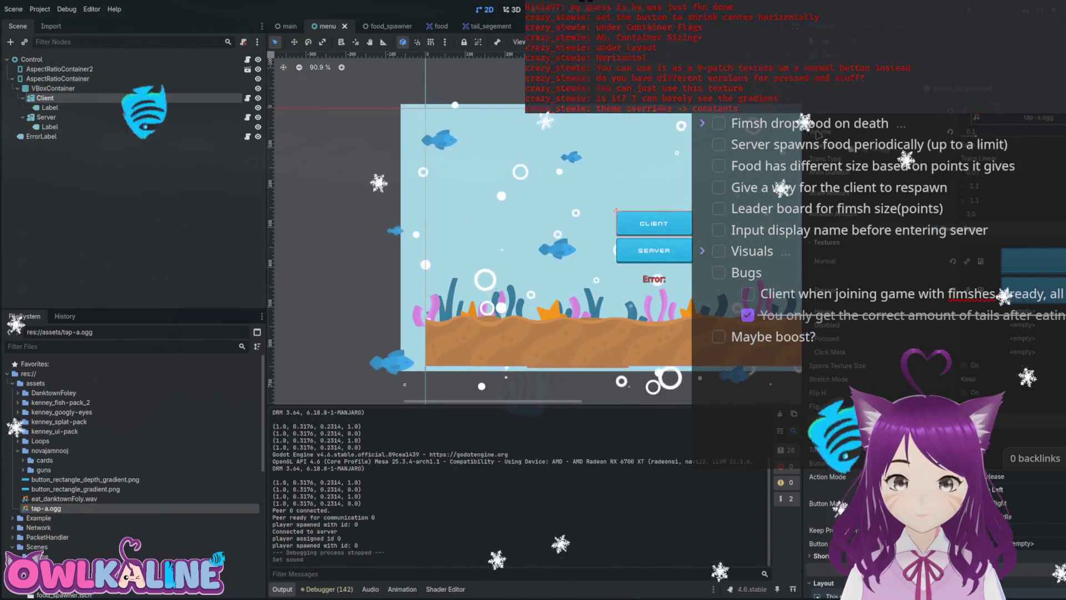
key("ctrl+s")
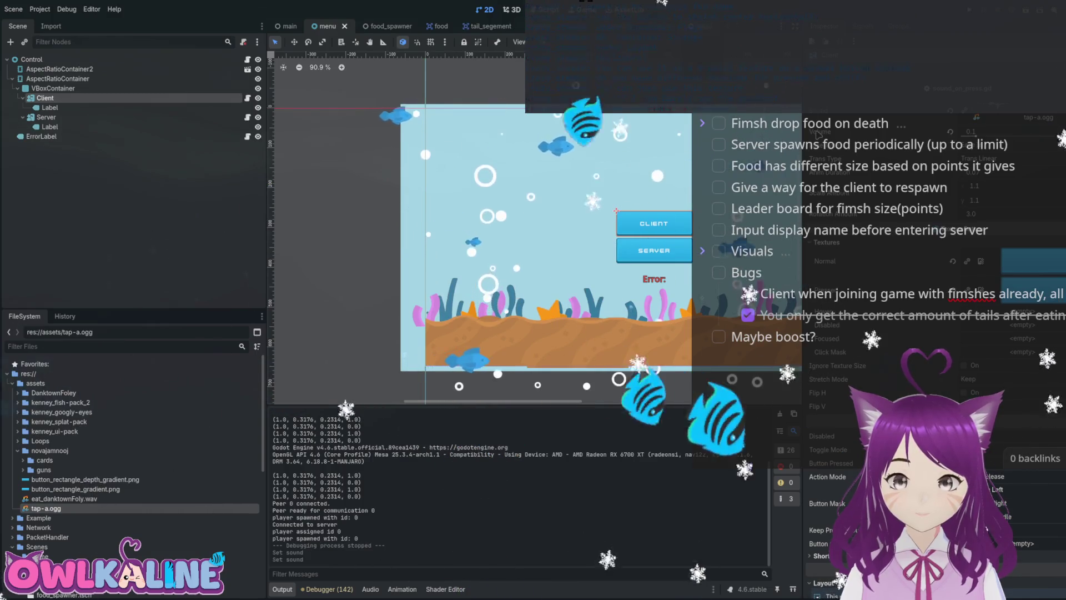
Save the game scene as well, then return to the menu and open sound_on_press.gd
key("ctrl+Tab")
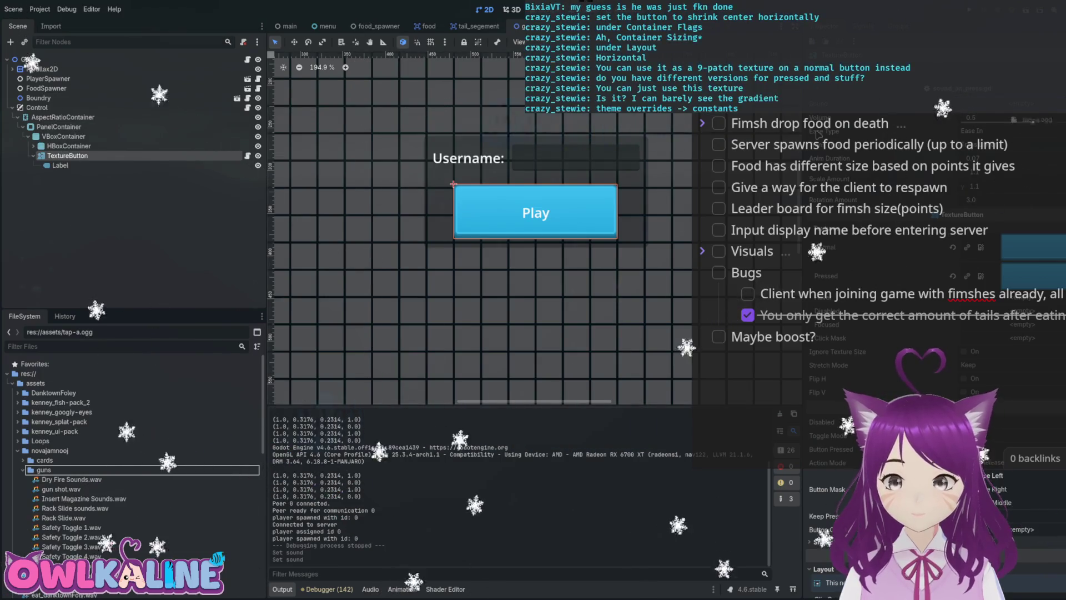
key("ctrl+s")
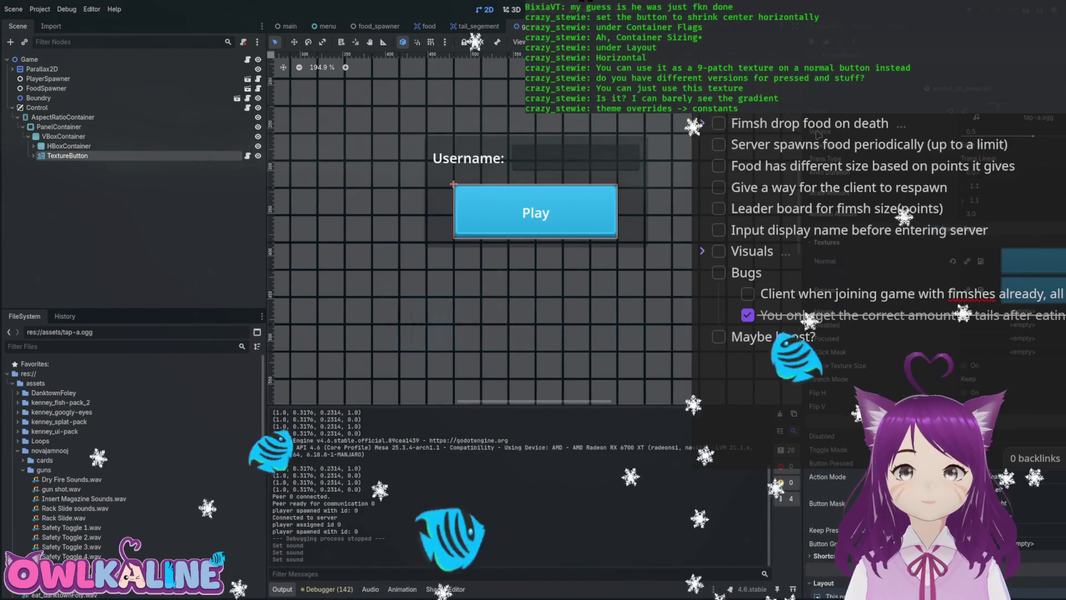
key("ctrl+shift+Tab")
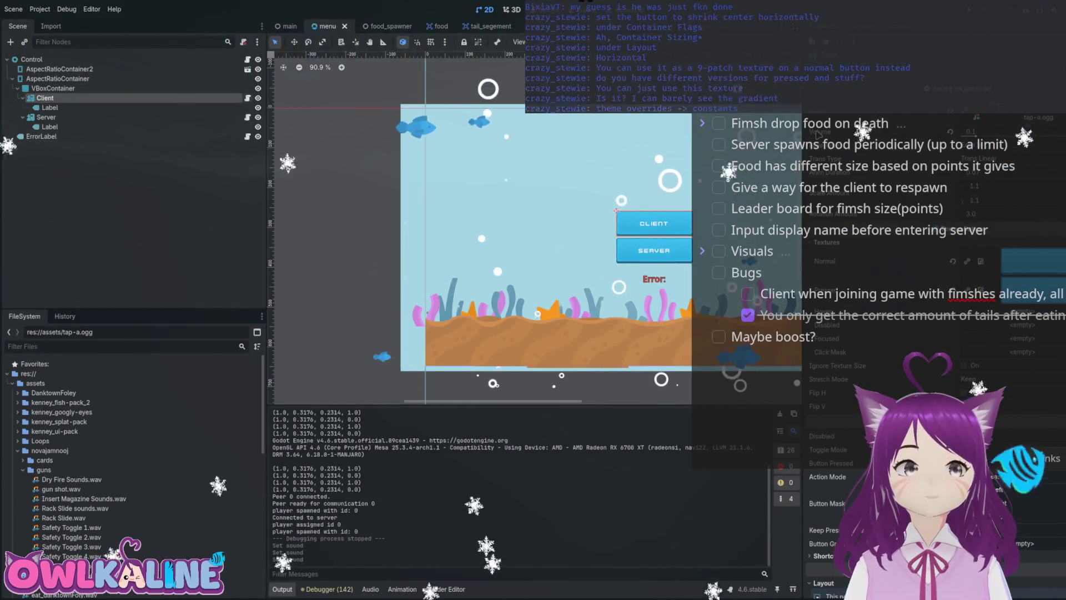
key("ctrl+F3")
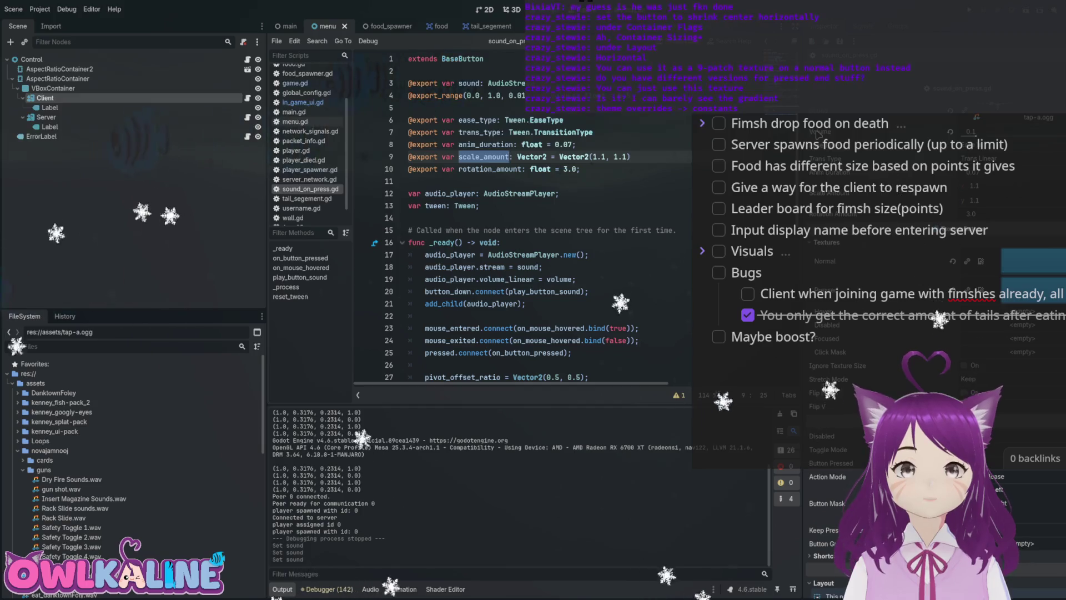
Scroll to the tween code in sound_on_press.gd, select the menu's root Control, then the game's PanelContainer
scroll(522, 223, "down", 8)
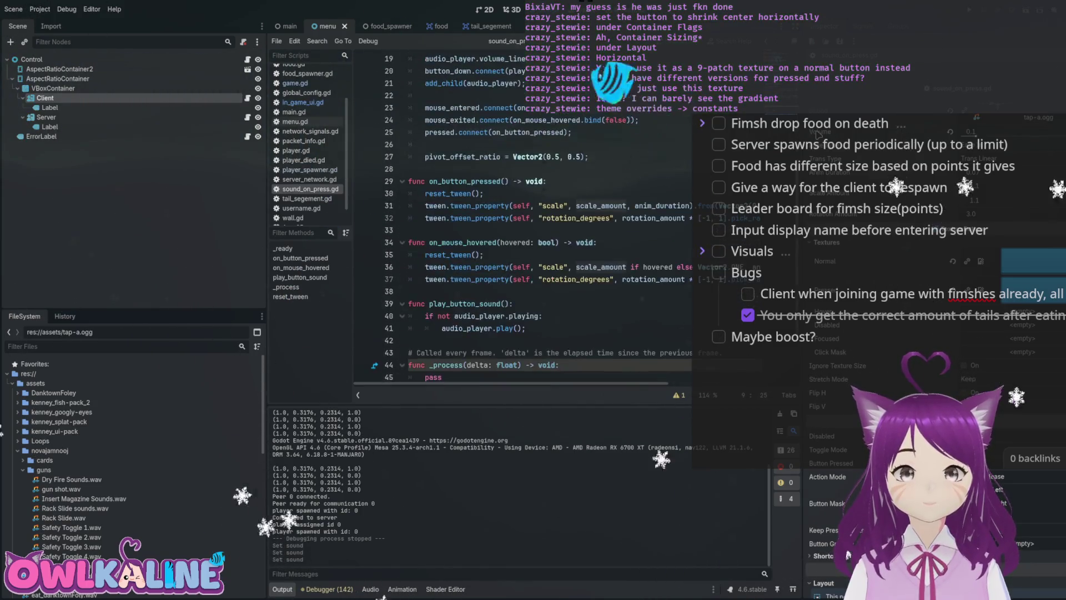
left_click(483, 292)
left_click(32, 59)
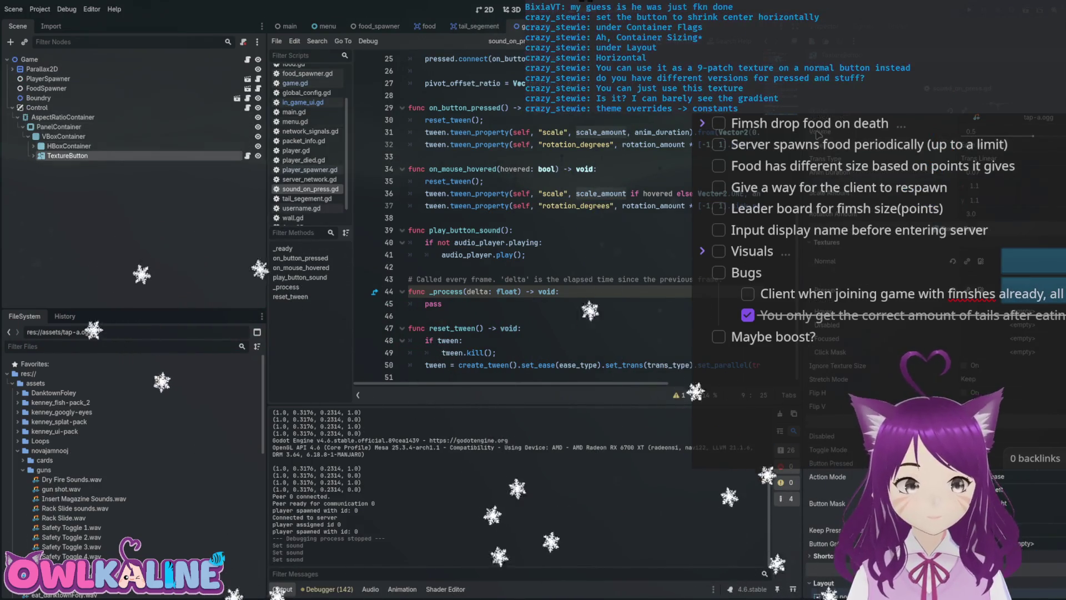
left_click(59, 127)
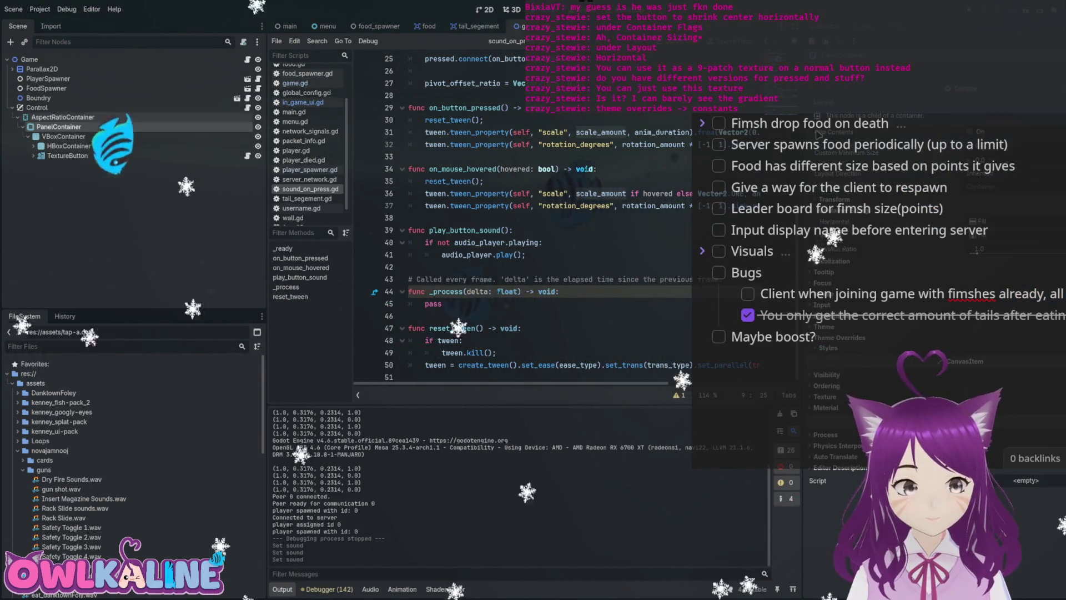
key("ctrl+F1")
key("Up")
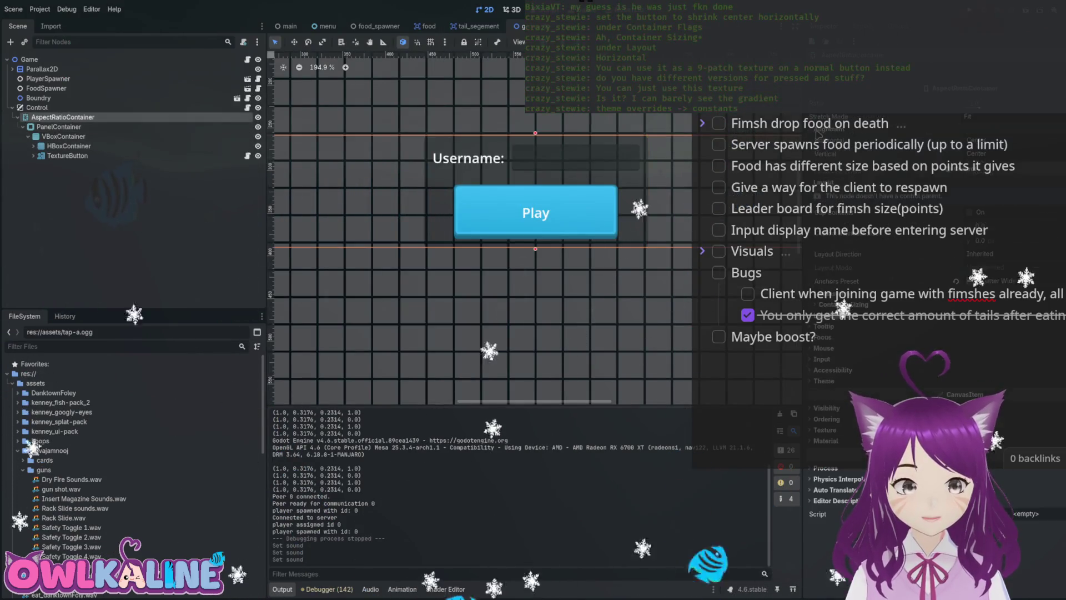
key("1")
key("f")
key("ctrl+equal")
key("ctrl+equal")
key("ctrl+equal")
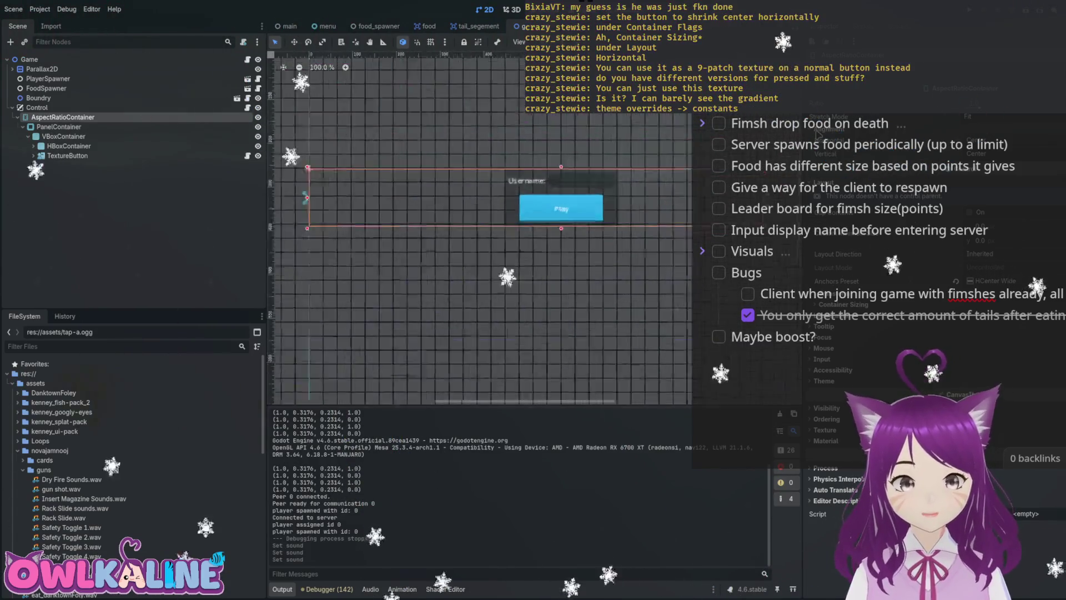
key("ctrl+minus")
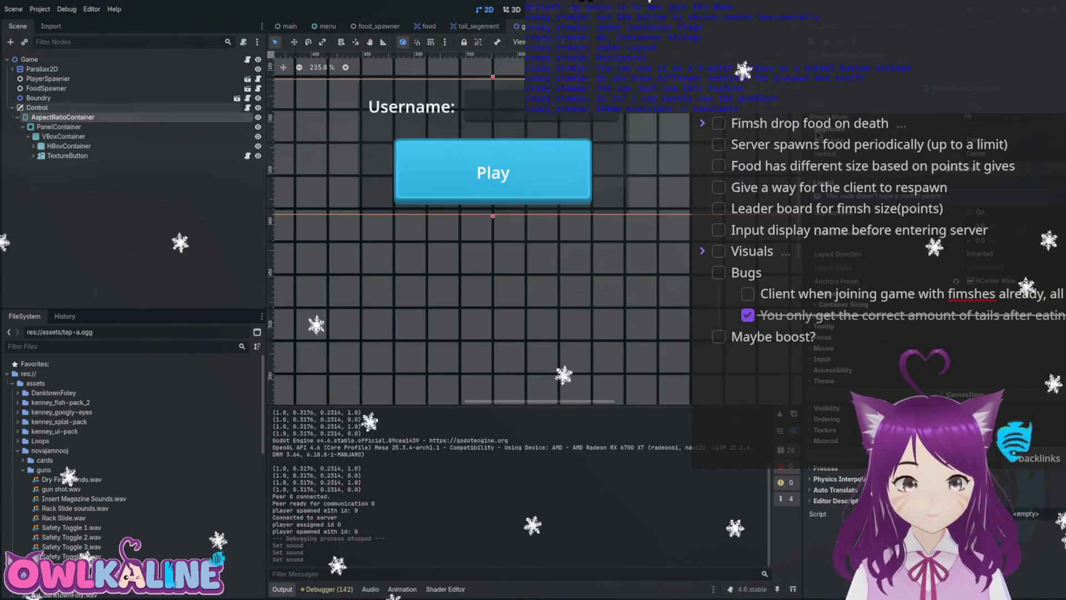
key("ctrl+minus")
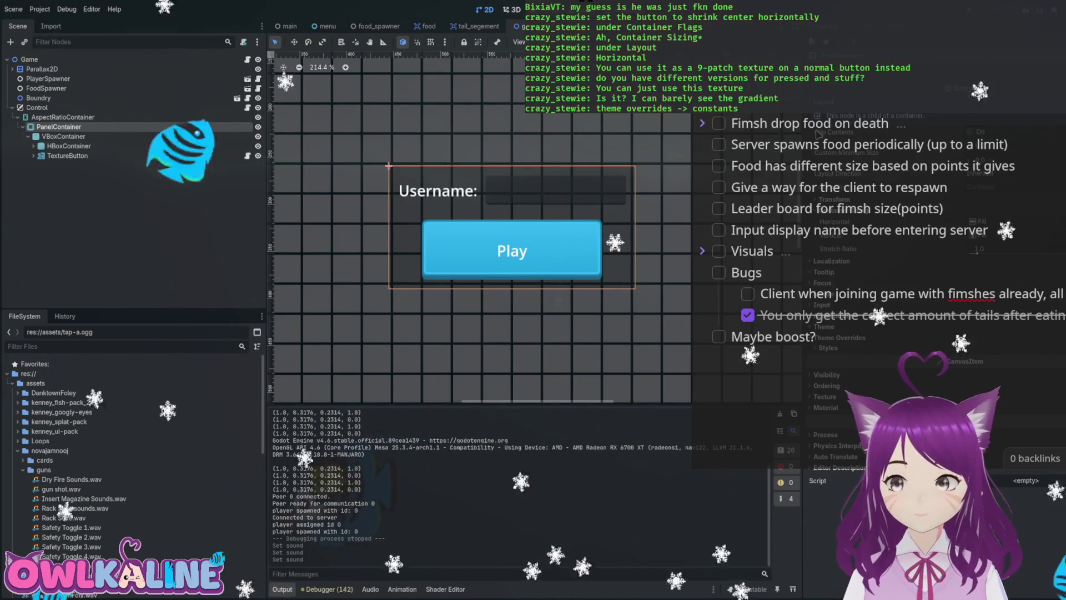
key("Up")
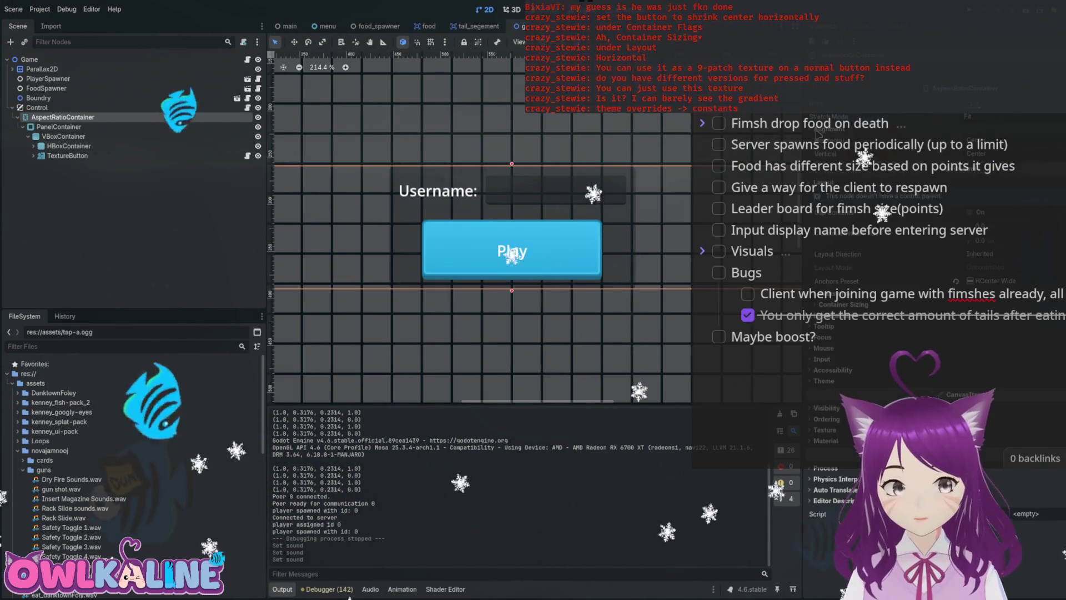
key("f")
key("Up")
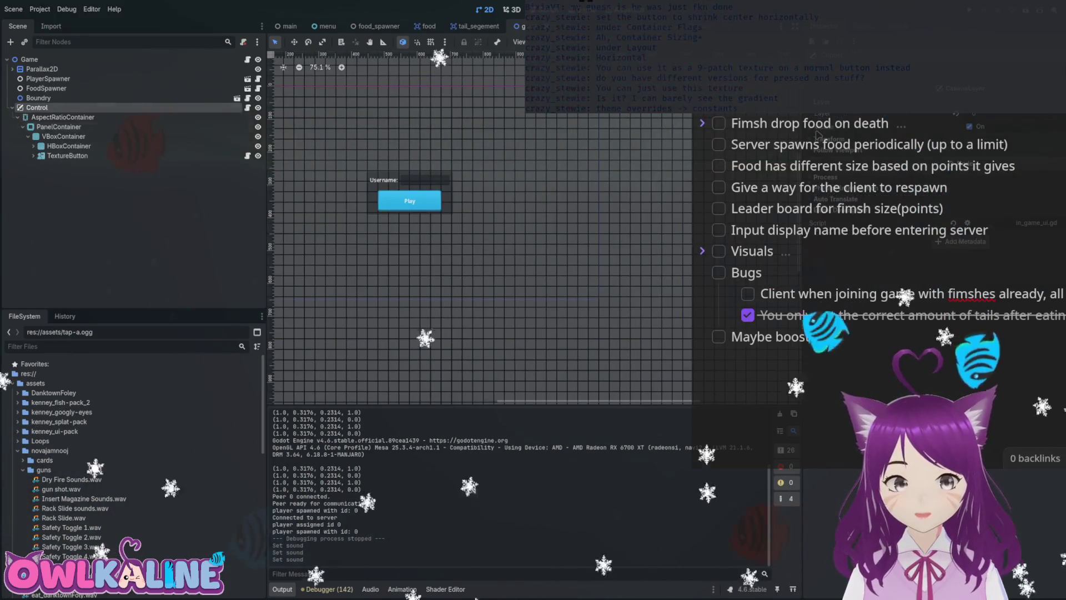
key("f")
key("Down")
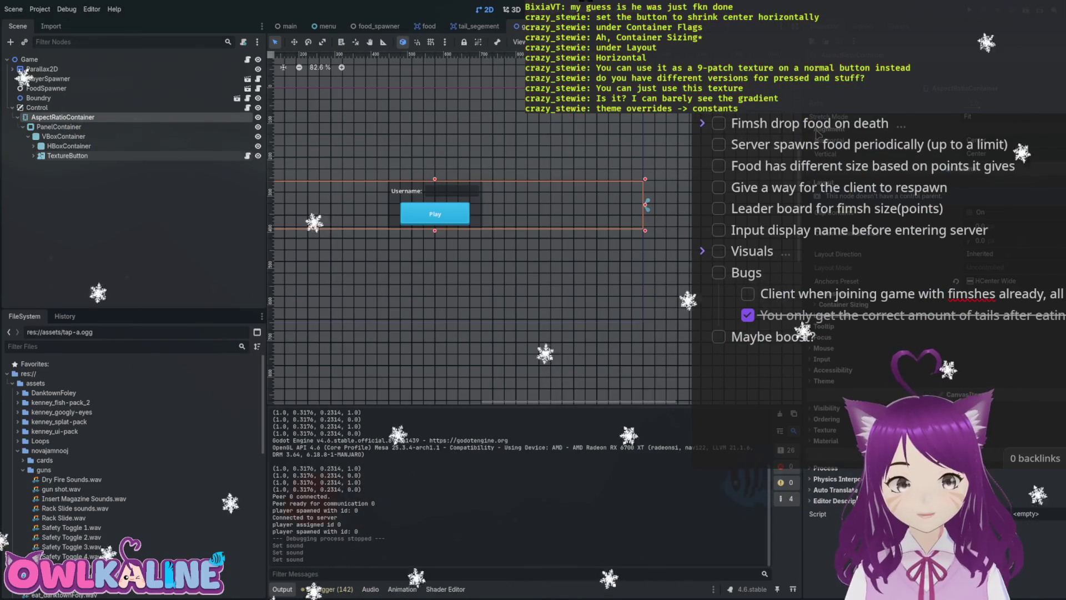
key("ctrl+F3")
scroll(550, 223, "up", 3)
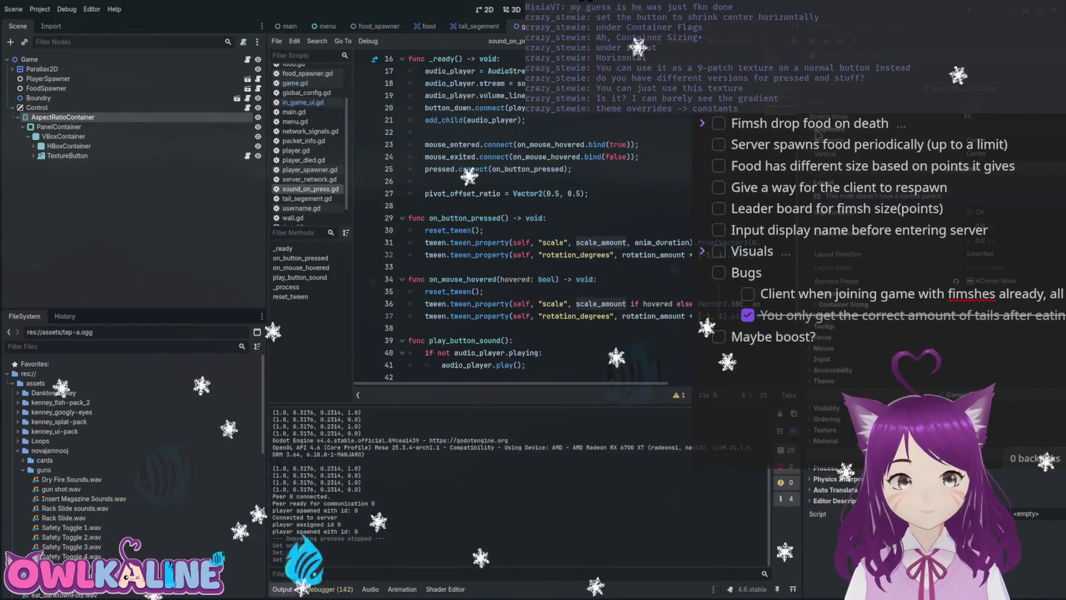
Collapse HBoxContainer and TextureButton in the Scene dock, then drag in_game_ui.gd onto the UI node
left_click(34, 146)
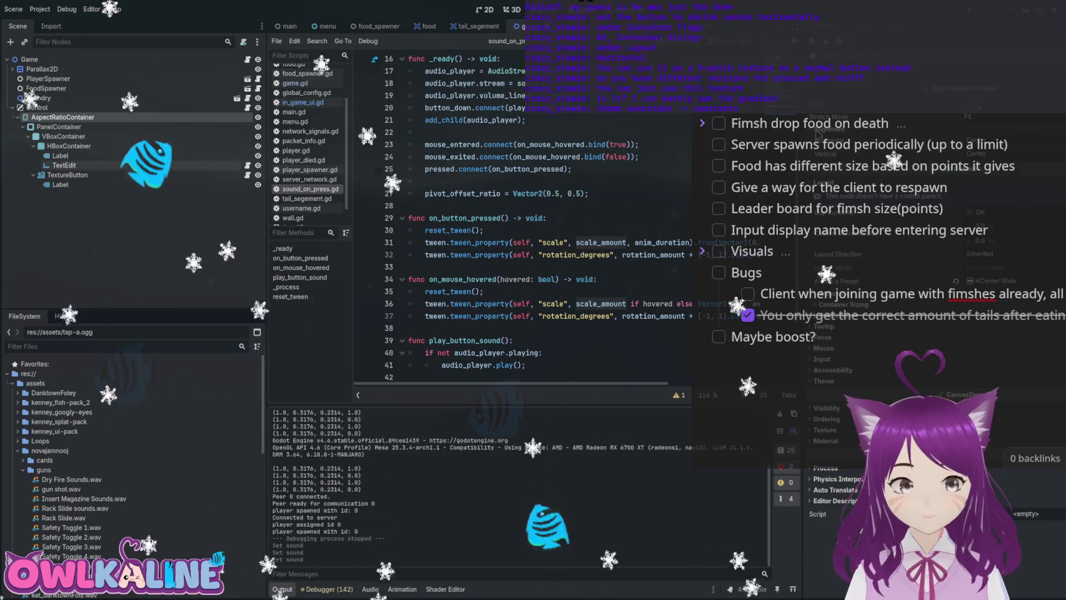
left_click(248, 165)
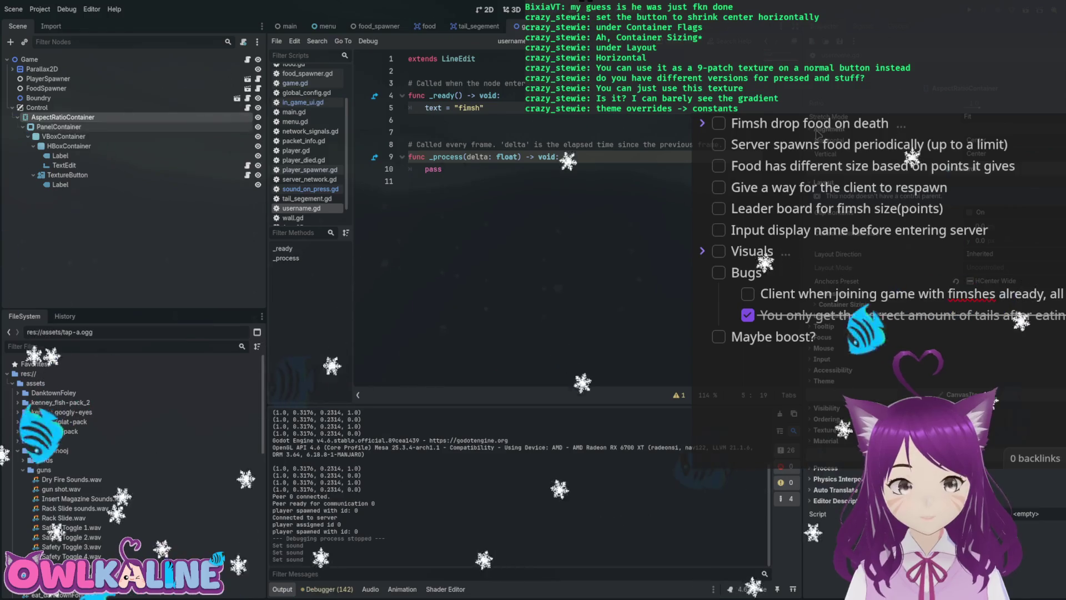
left_click(34, 146)
left_click(34, 156)
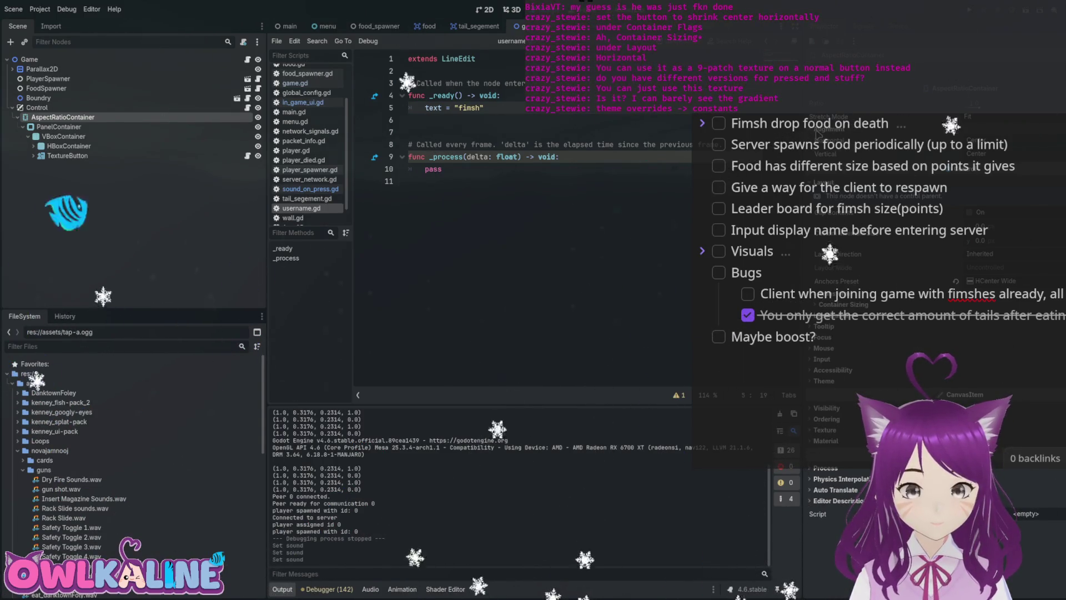
left_click_drag(303, 102, 63, 117)
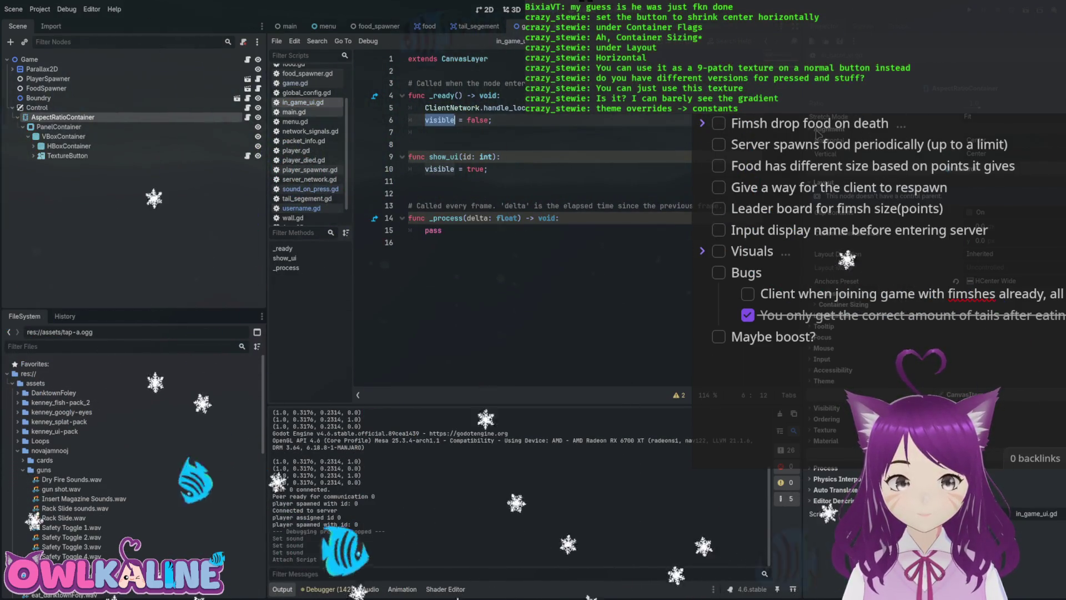
Check the visible assignment on line 6, then open game.tscn from the FileSystem
key("Up")
key("Up")
key("Up")
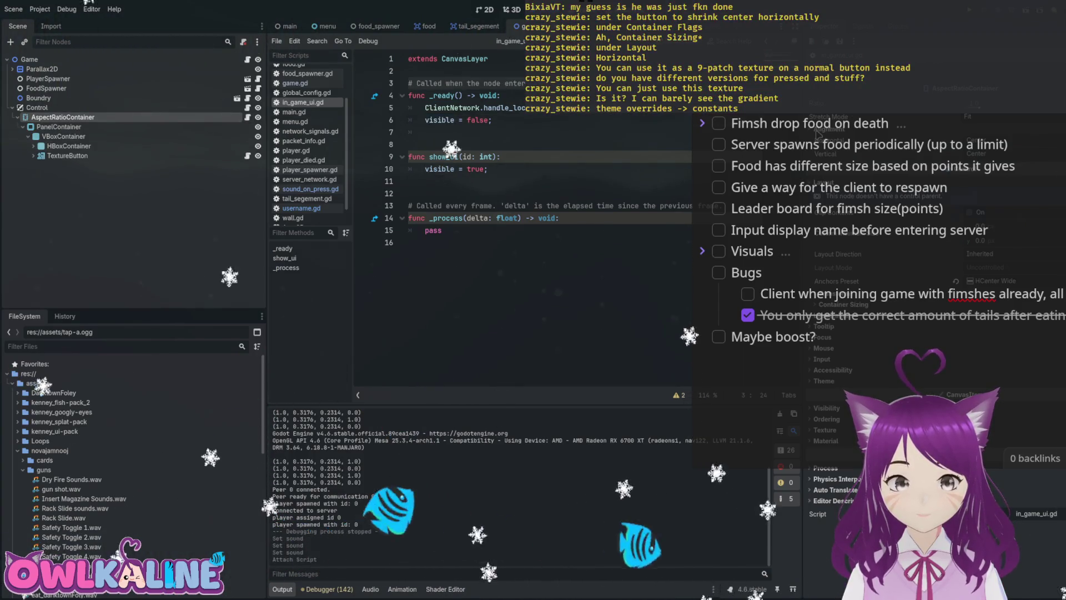
key("Down")
key("Down")
key("Down")
key("Right")
key("Right")
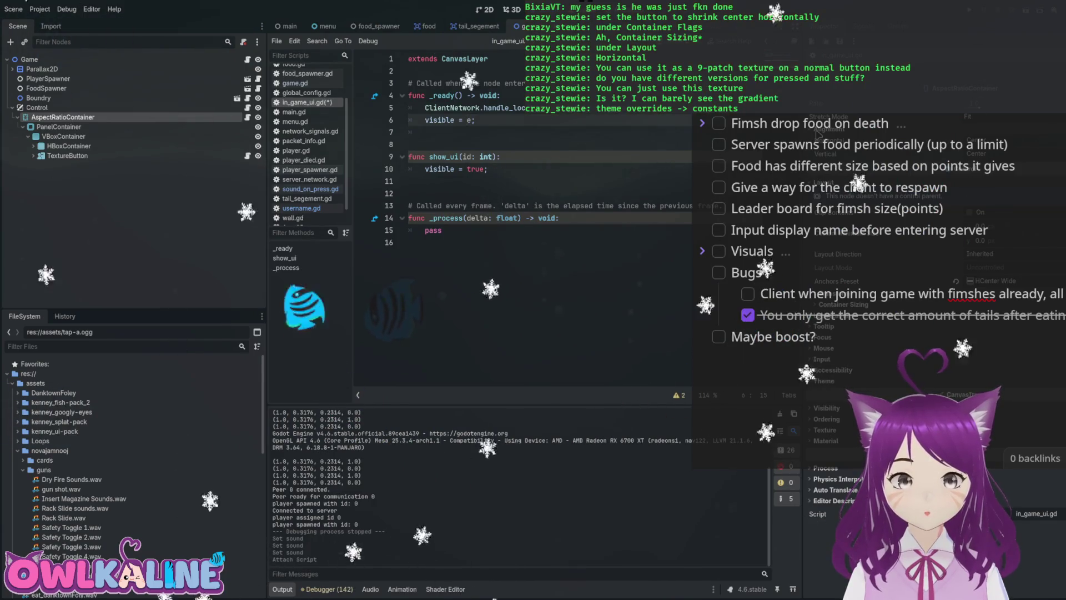
key("ctrl+shift+Tab")
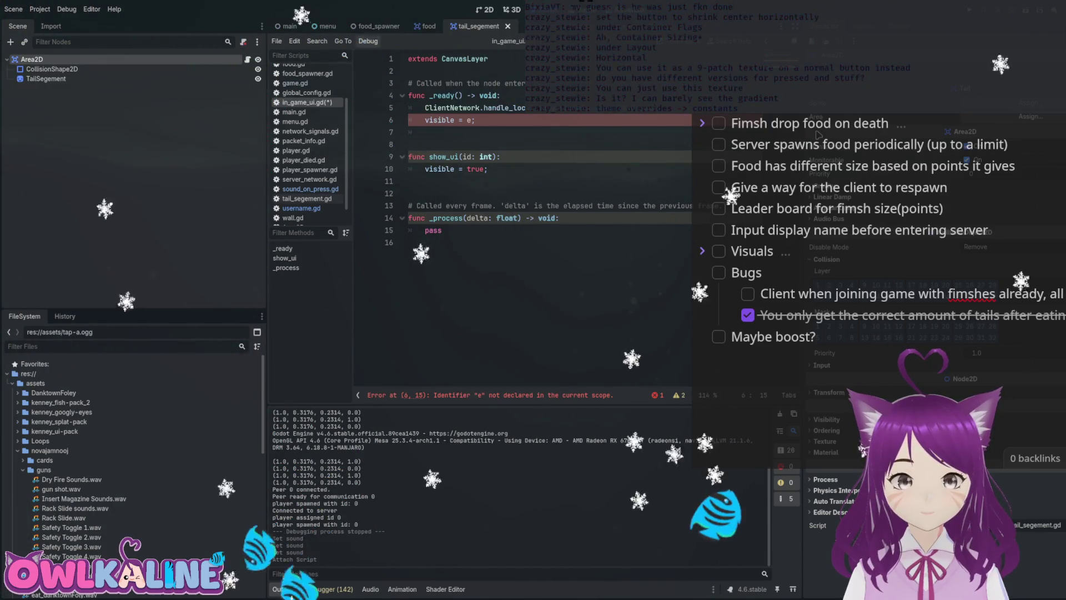
scroll(133, 389, "down", 10)
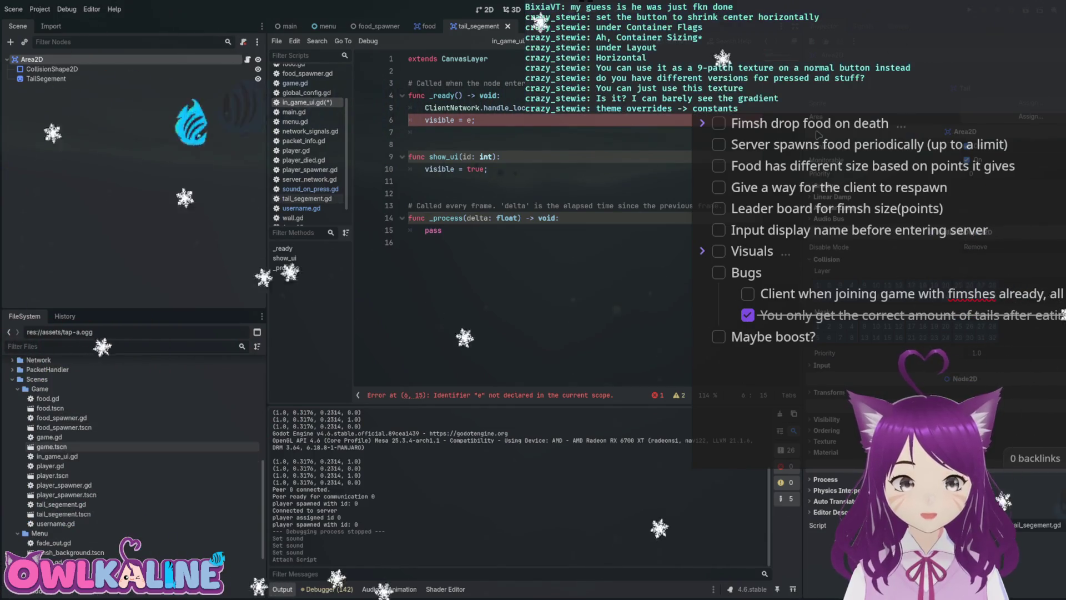
double_click(51, 446)
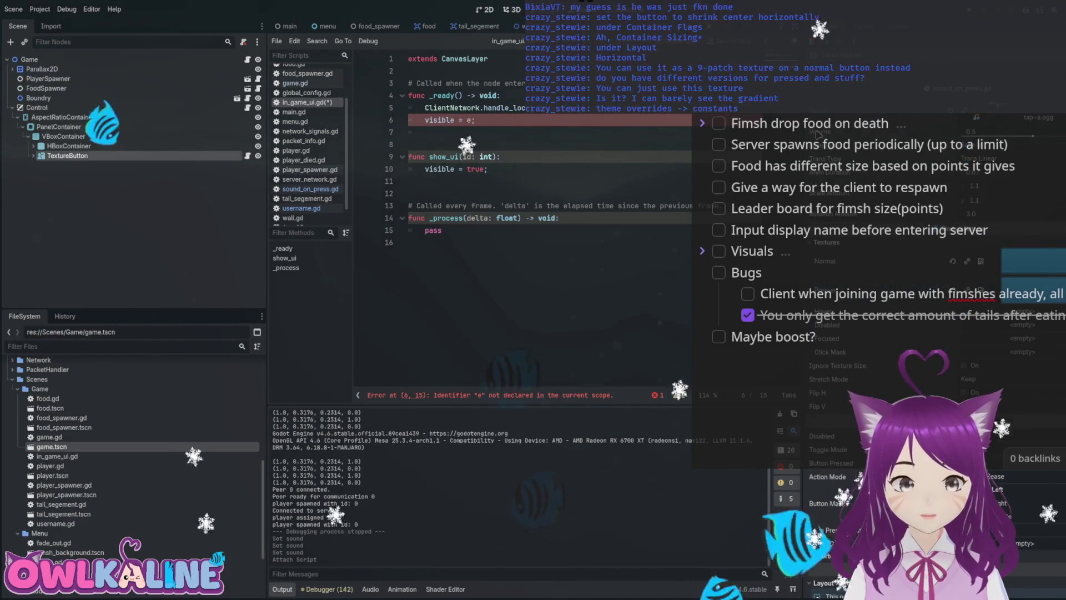
Expand the HBoxContainer and select the Control node to show its script
key("Right")
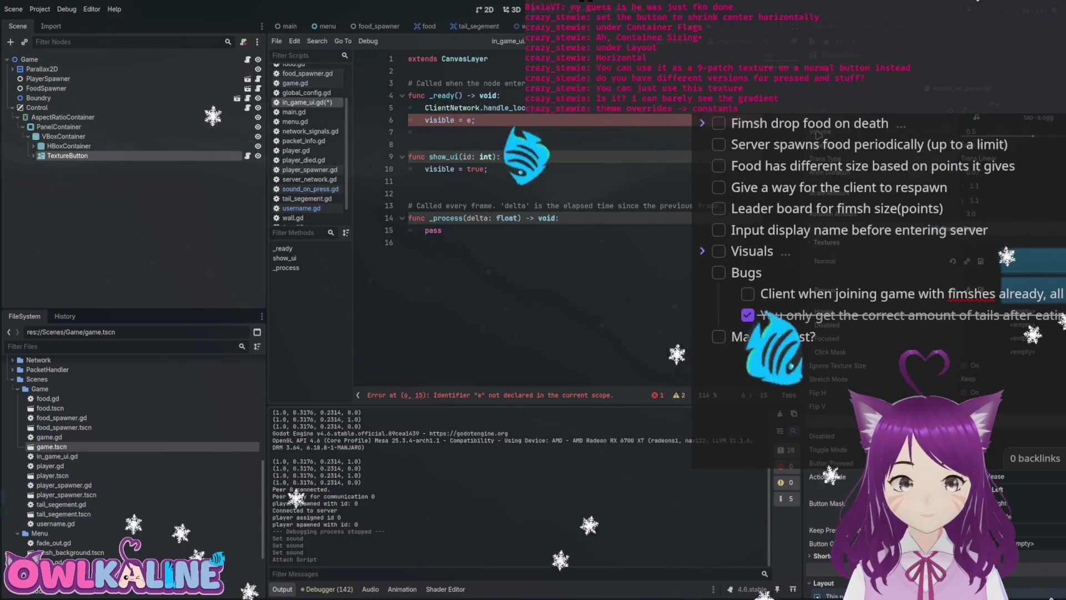
left_click(33, 146)
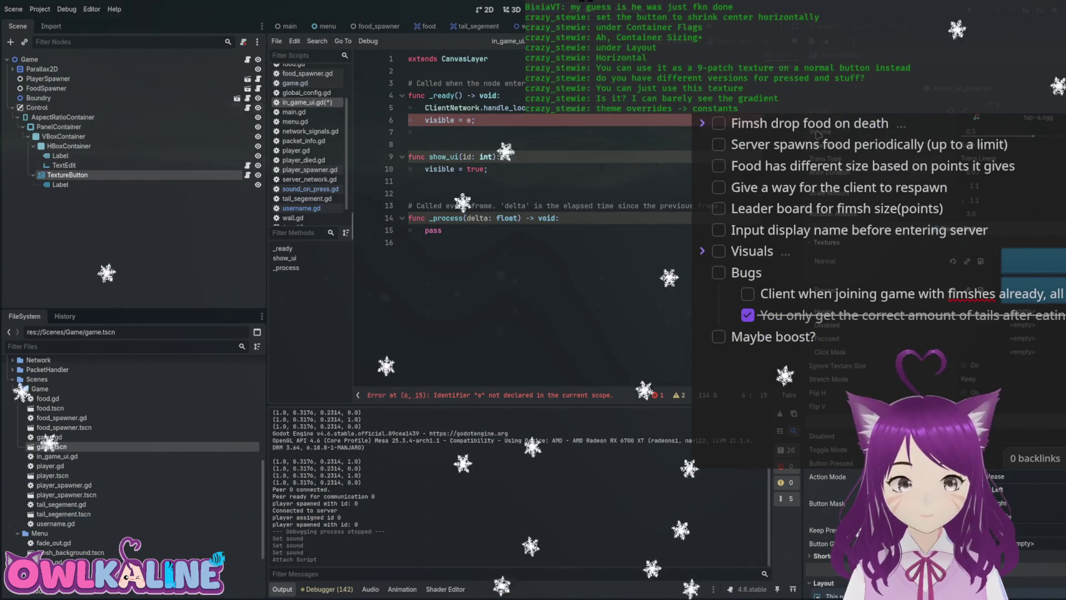
left_click(484, 9)
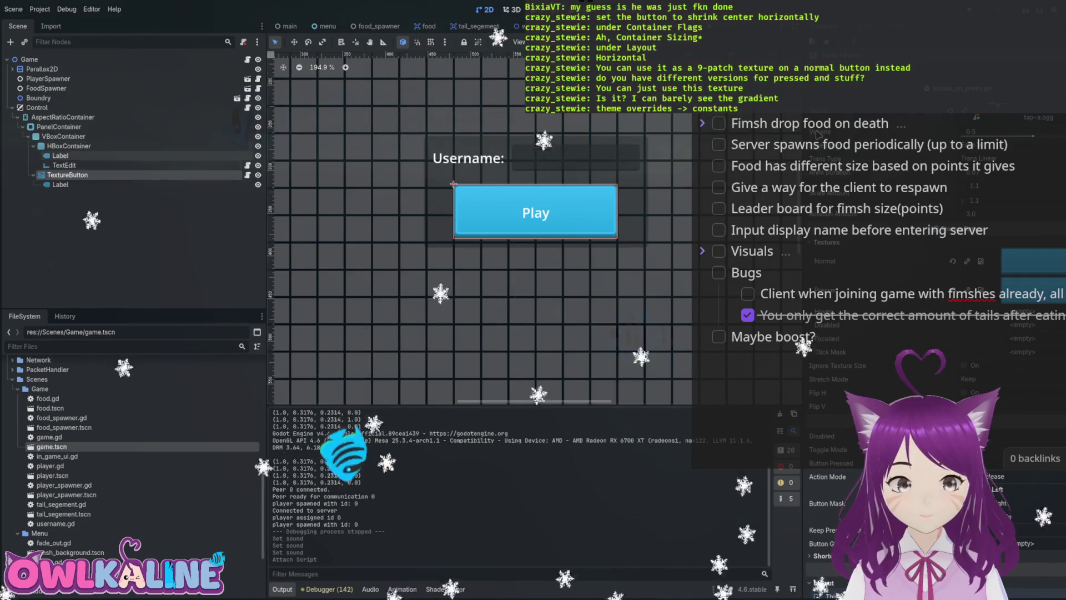
left_click(69, 146)
key("Up")
key("Up")
key("Up")
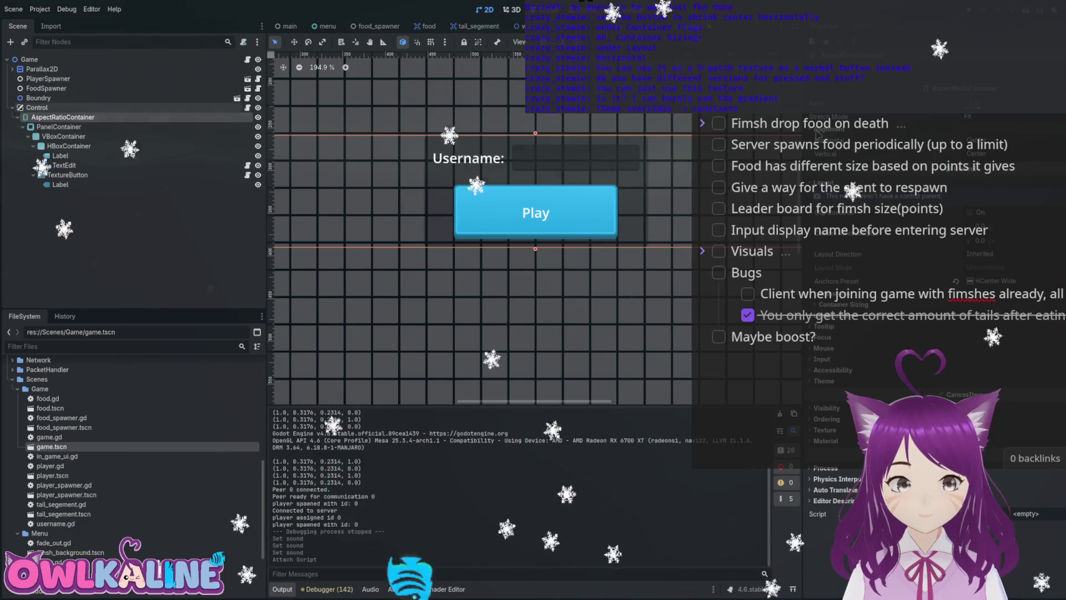
key("Up")
key("ctrl+F3")
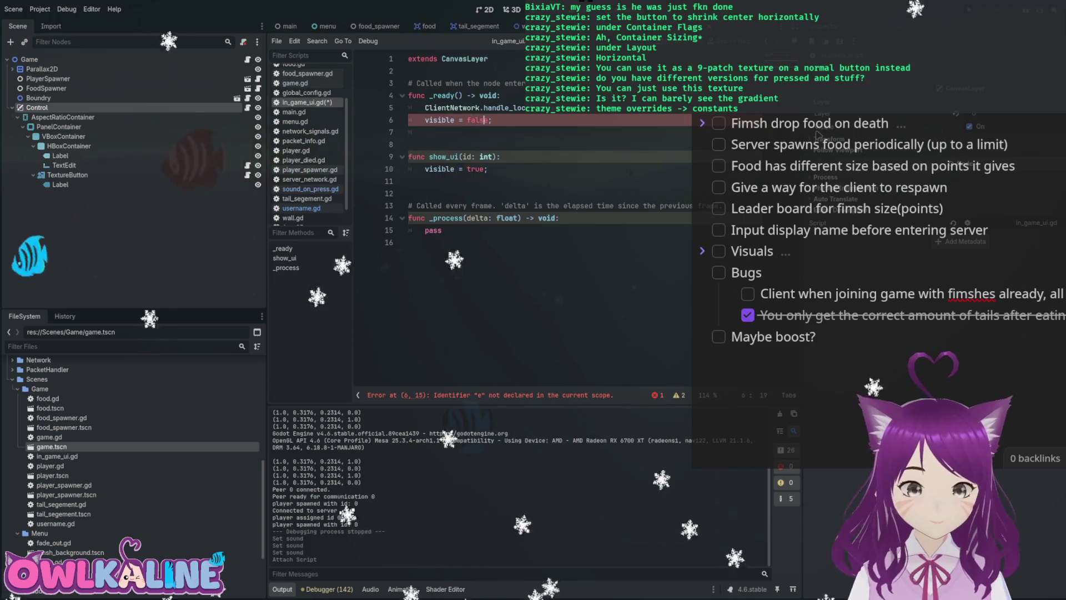
key("Delete")
left_click(409, 71)
key("ctrl+s")
key("Return")
key("Return")
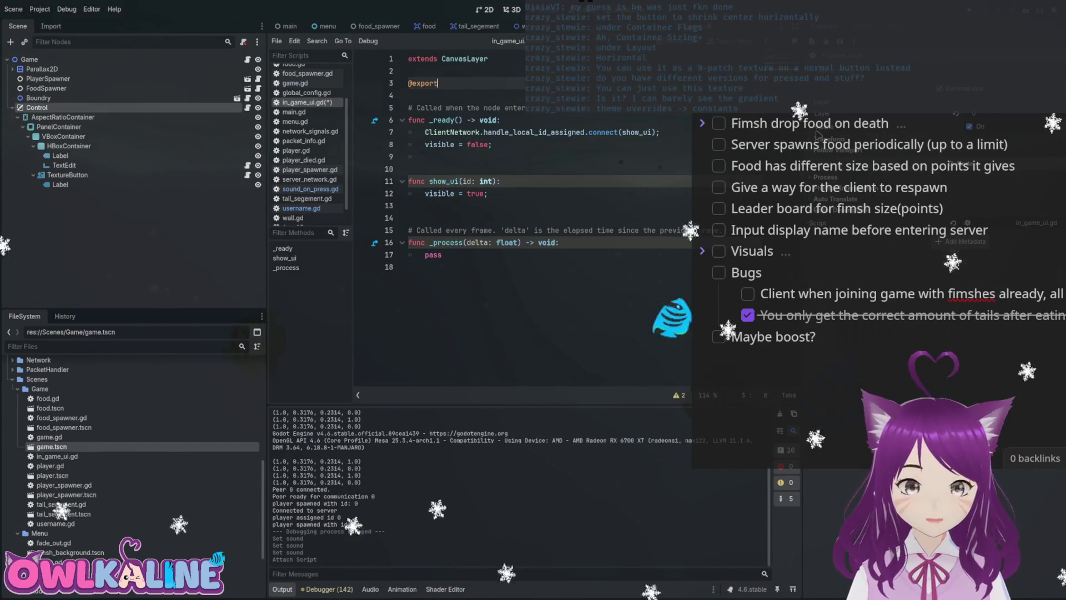
type("play_button:")
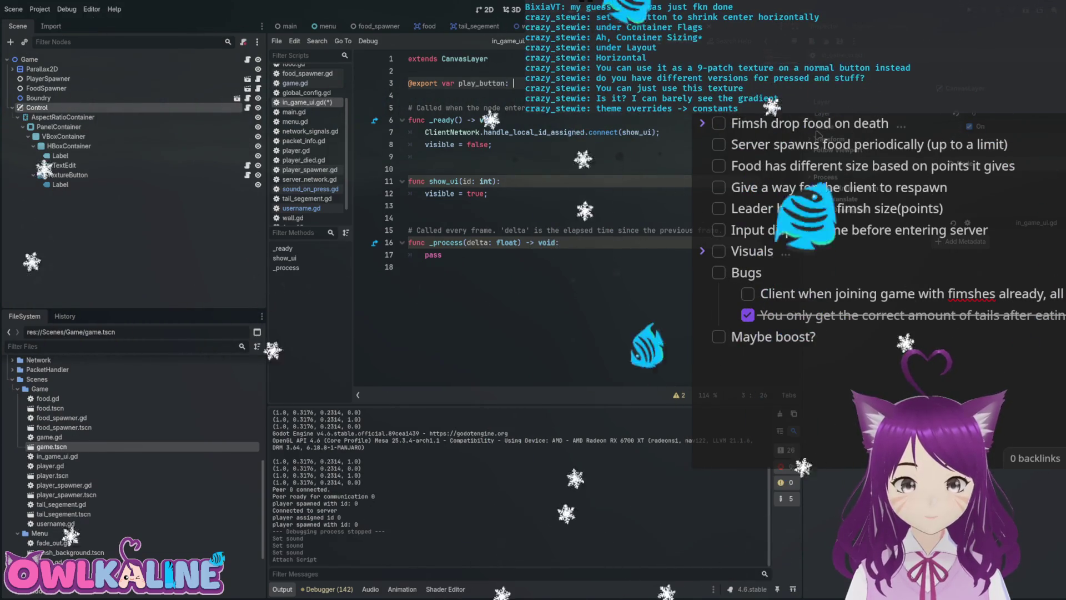
type("Te")
type("Button")
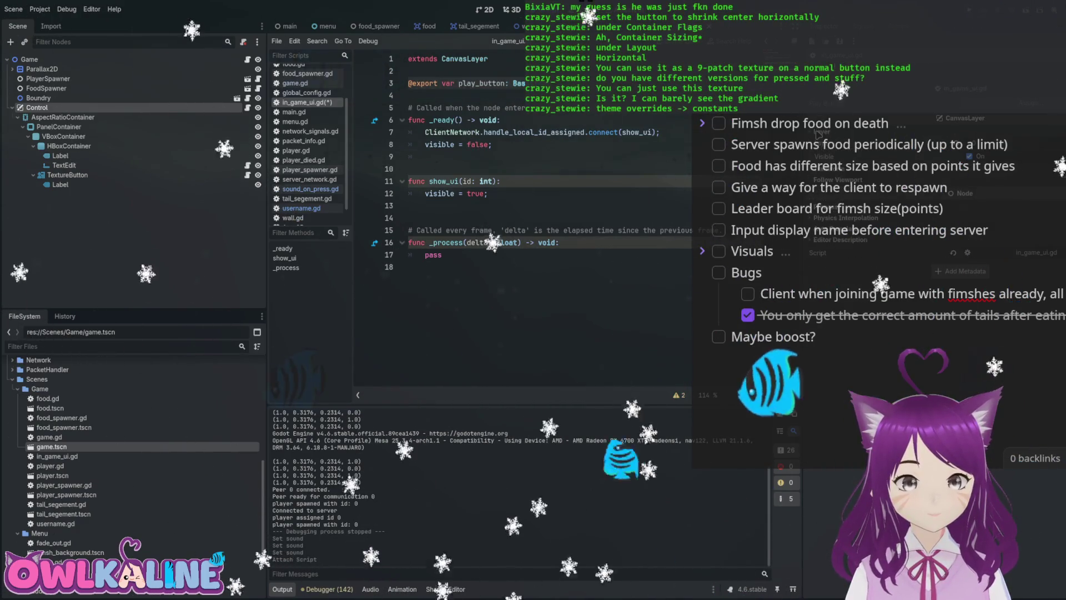
type("ase")
key("Return")
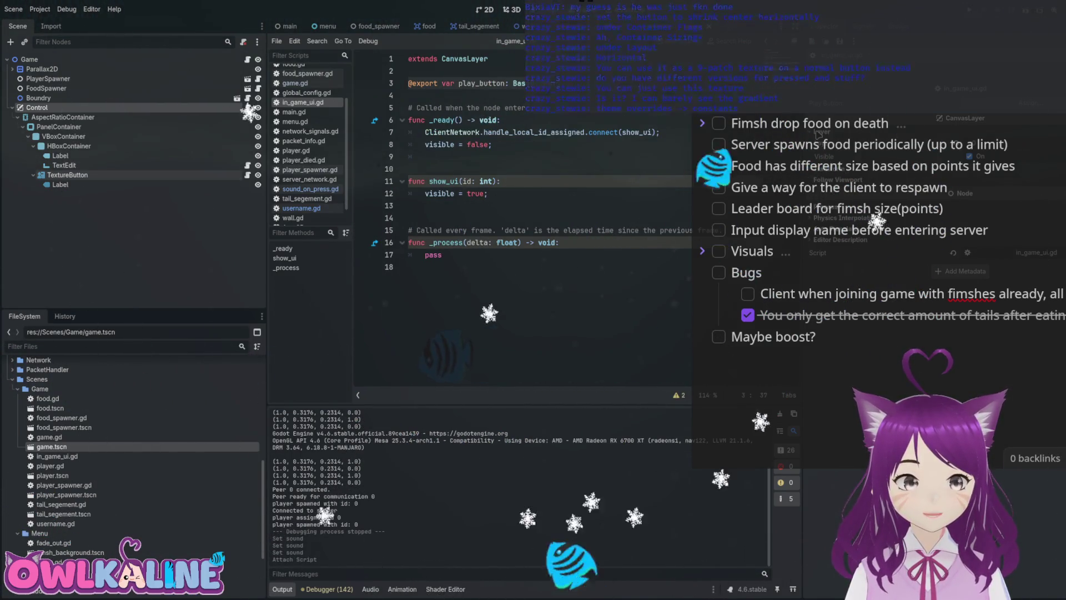
Assign the TextureButton to the Play Button property and start a play_button line in _ready
left_click_drag(111, 107, 138, 165)
left_click_drag(818, 134, 818, 133)
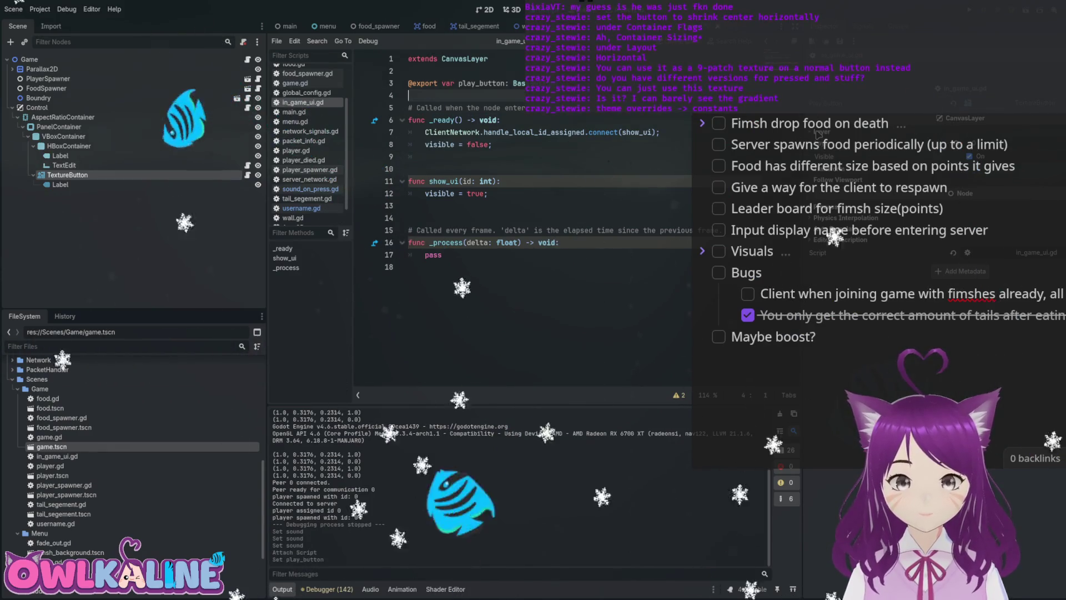
key("Return")
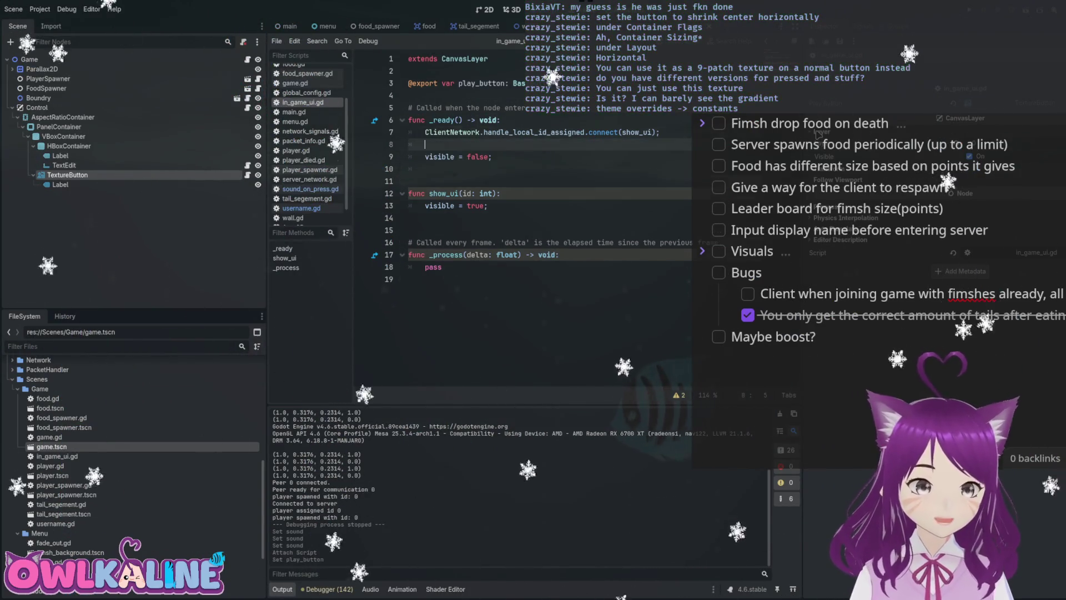
type("play_butt")
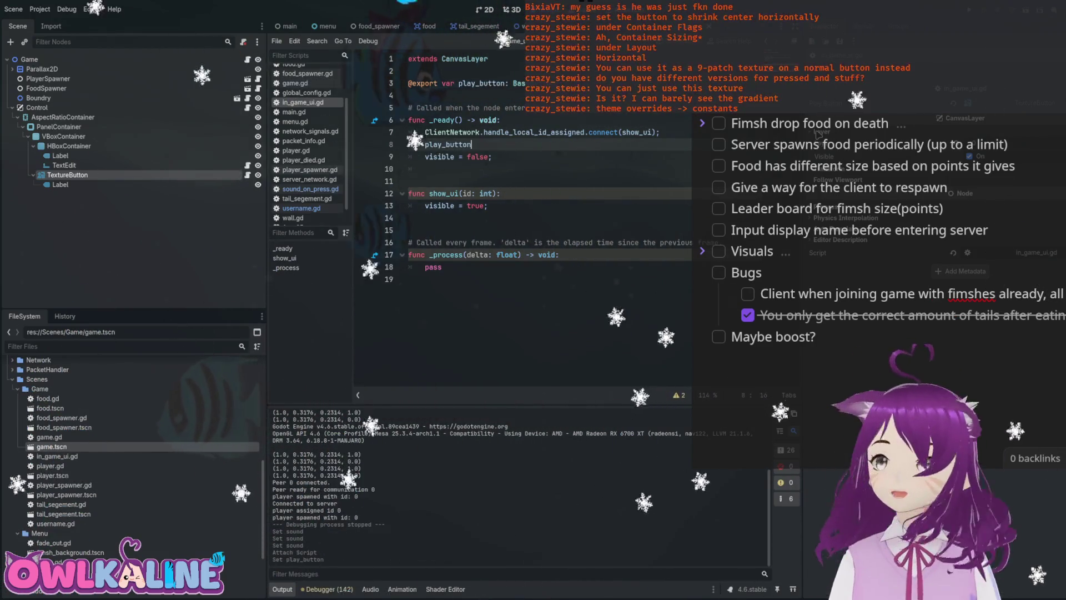
type("on")
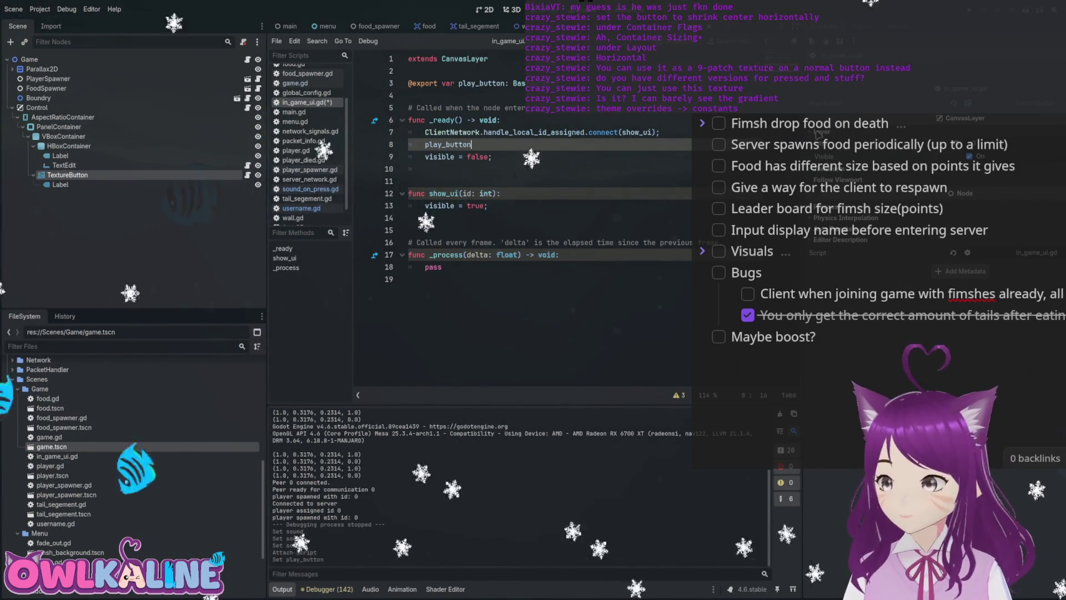
Complete 'play_button.pressed.connect(play_game);' in _ready, save, and add blank lines below
key("Down")
key("Down")
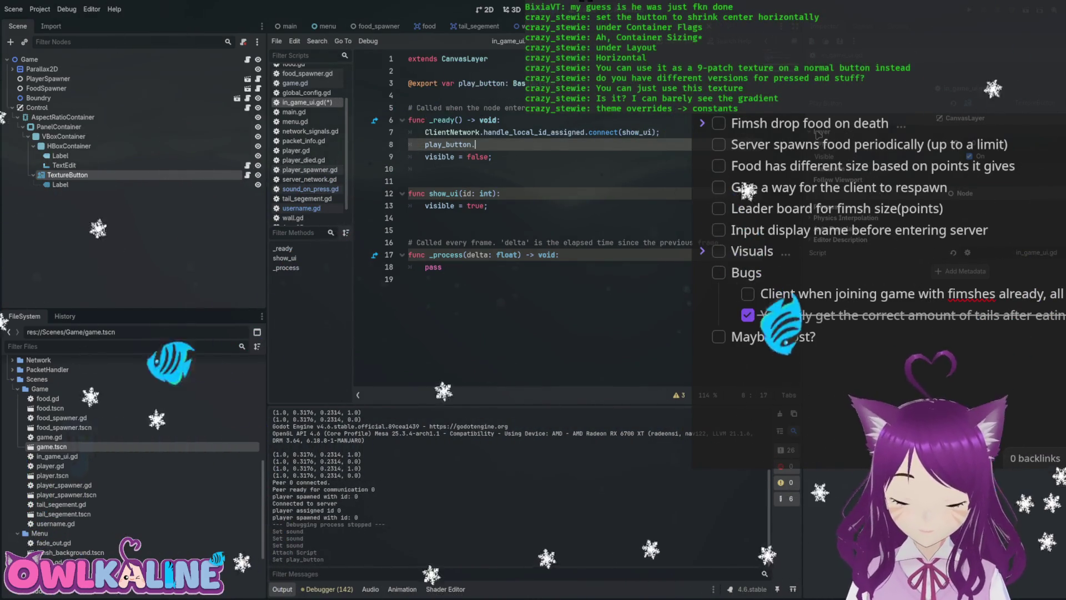
type(".c")
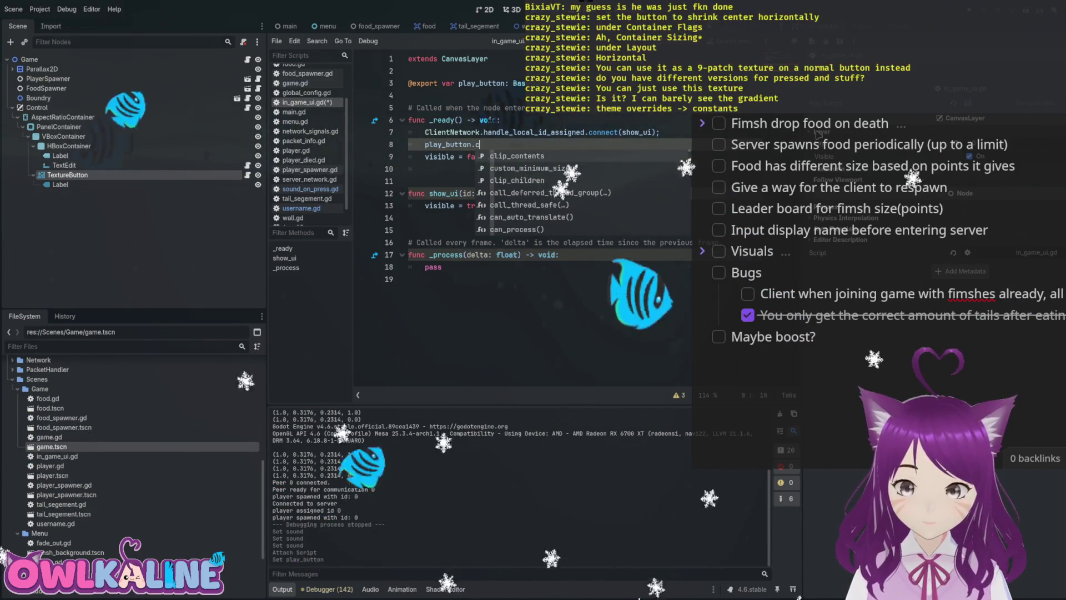
type("onnect(")
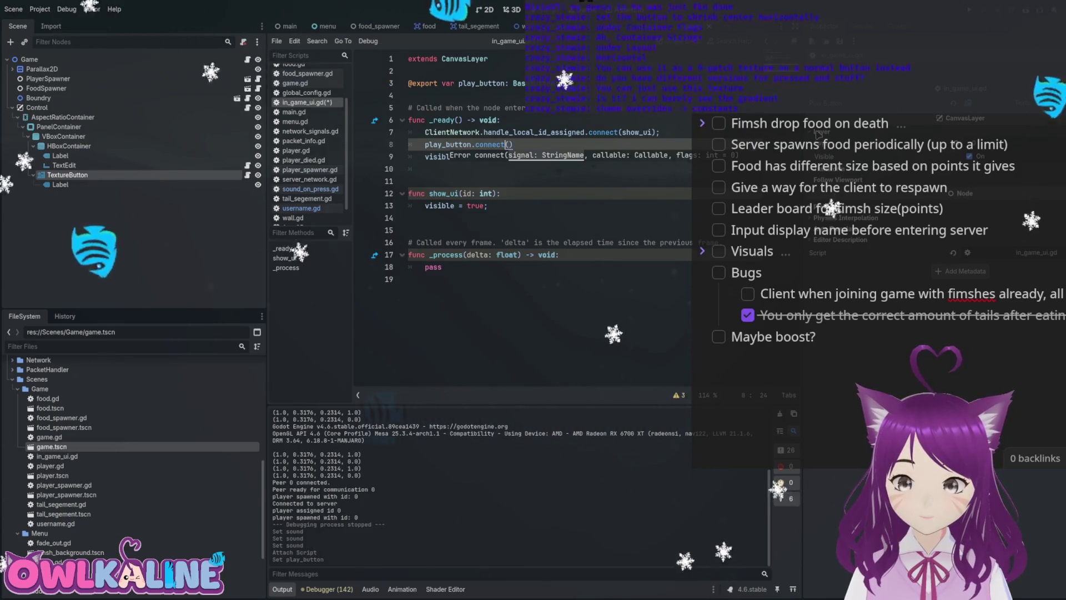
left_click(471, 144)
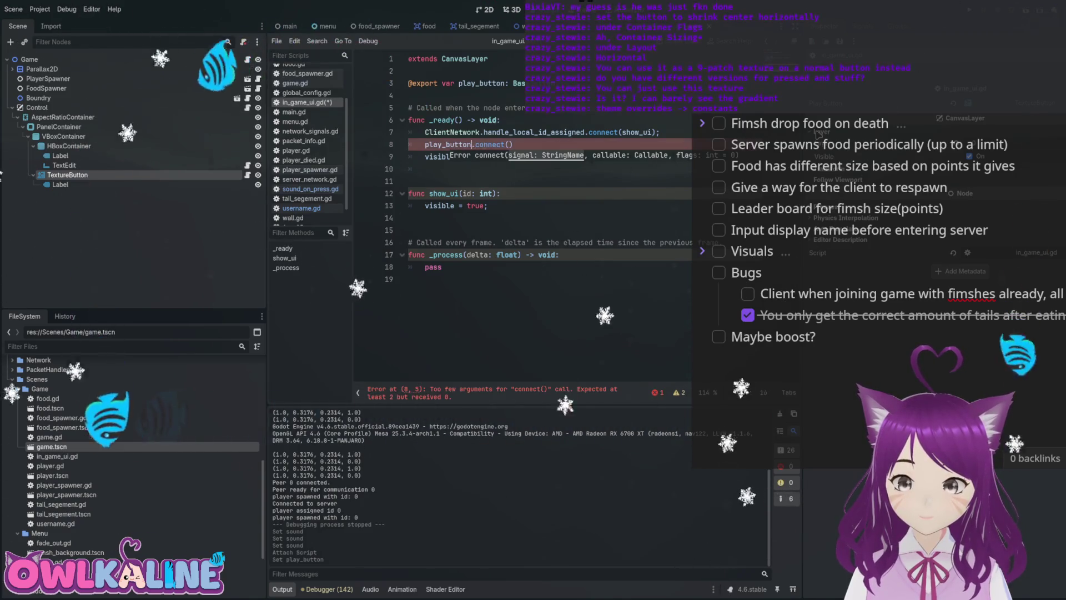
type("pressed")
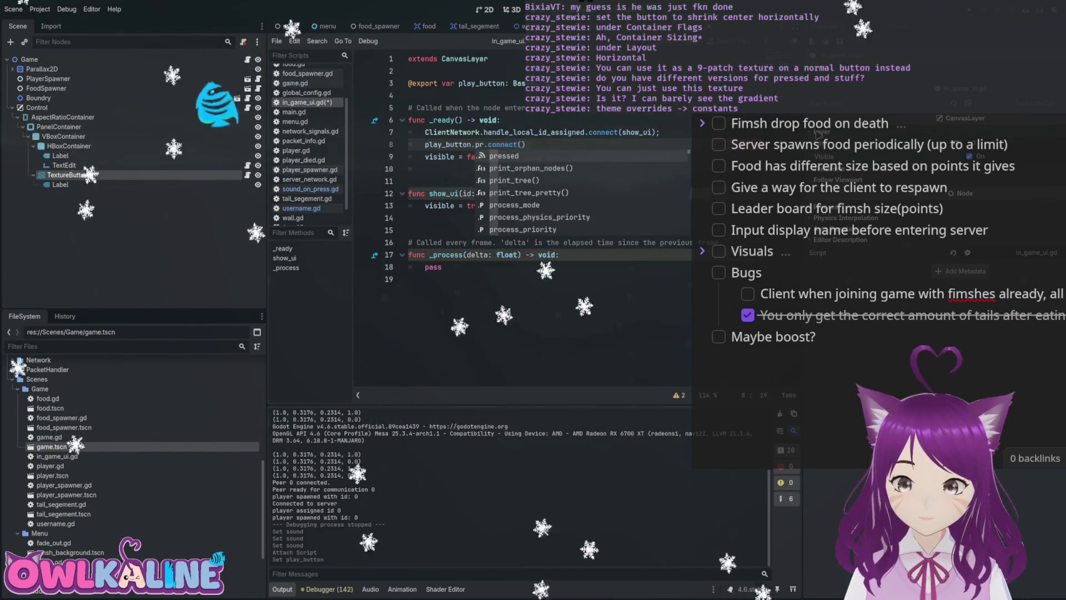
type("play_game")
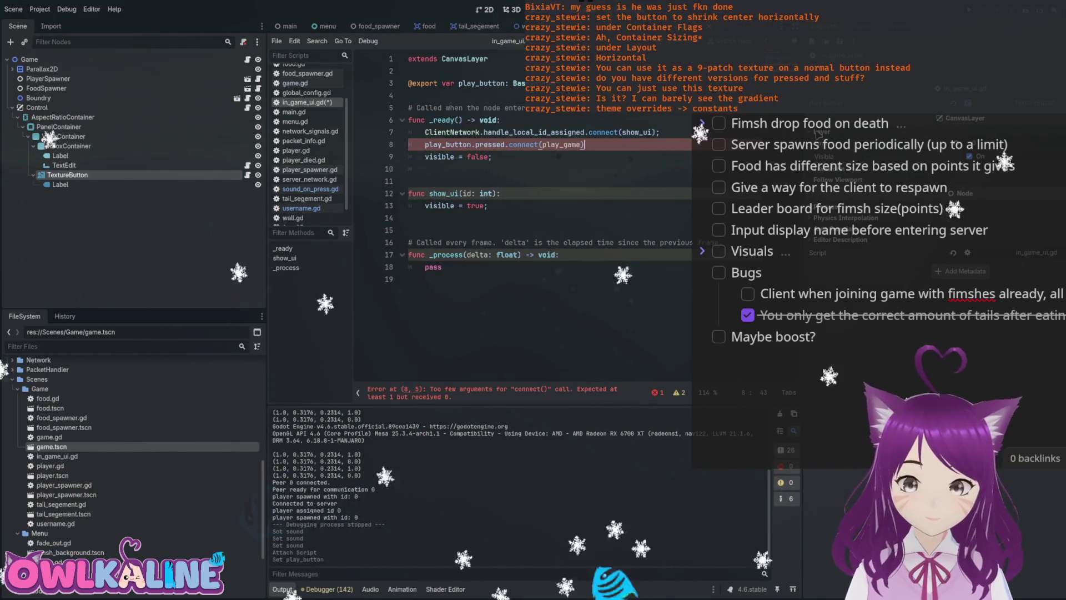
type(";")
key("ctrl+s")
key("Down")
key("End")
key("Return")
key("Return")
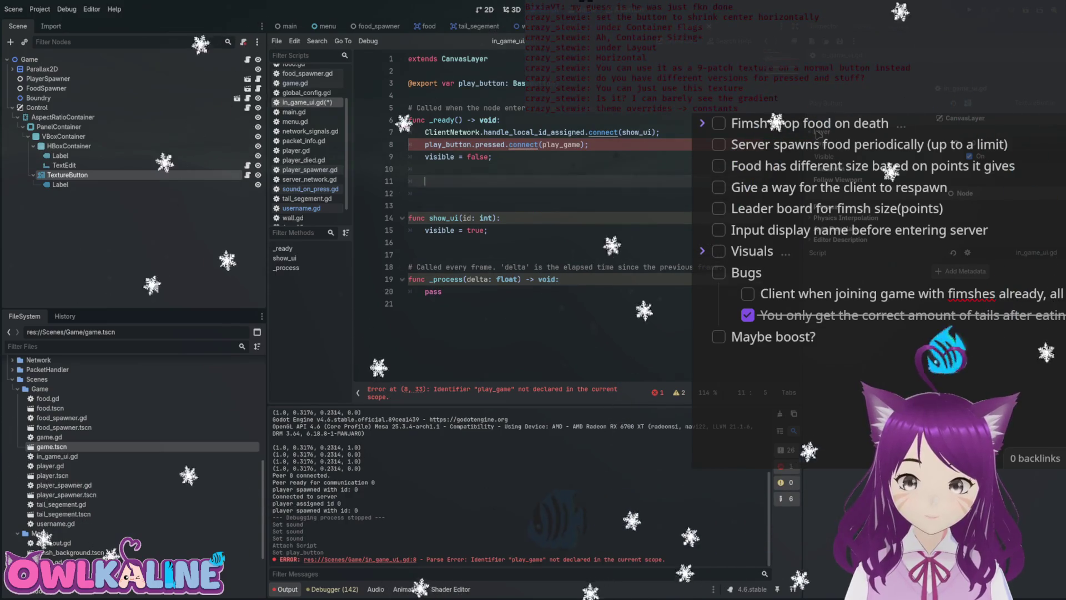
key("Down")
key("BackSpace")
type("func play")
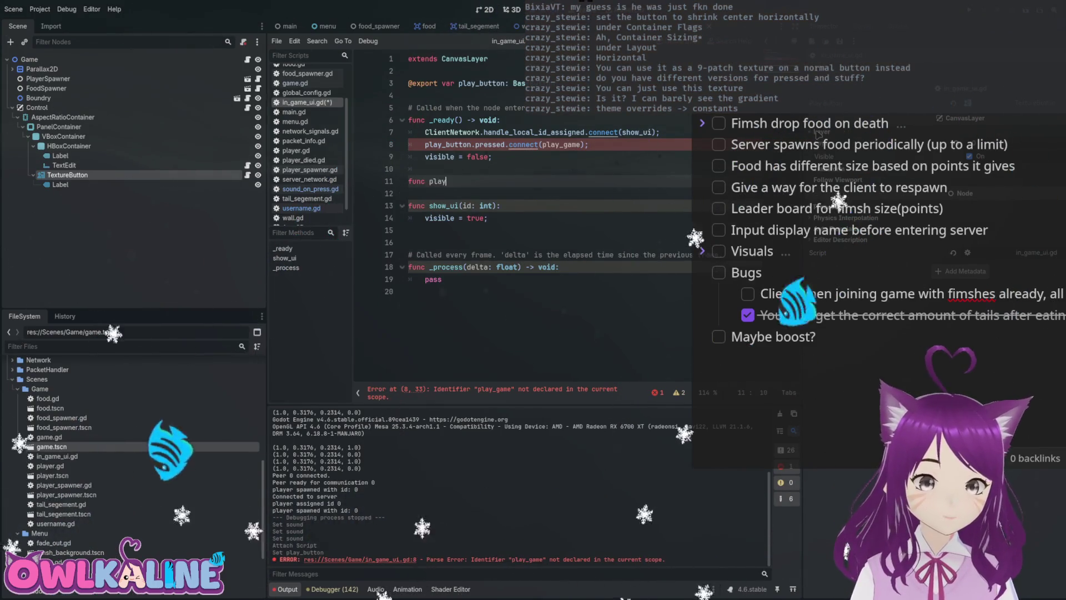
type(":")
key("Return")
type(";")
key("ctrl+s")
key("Up")
key("End")
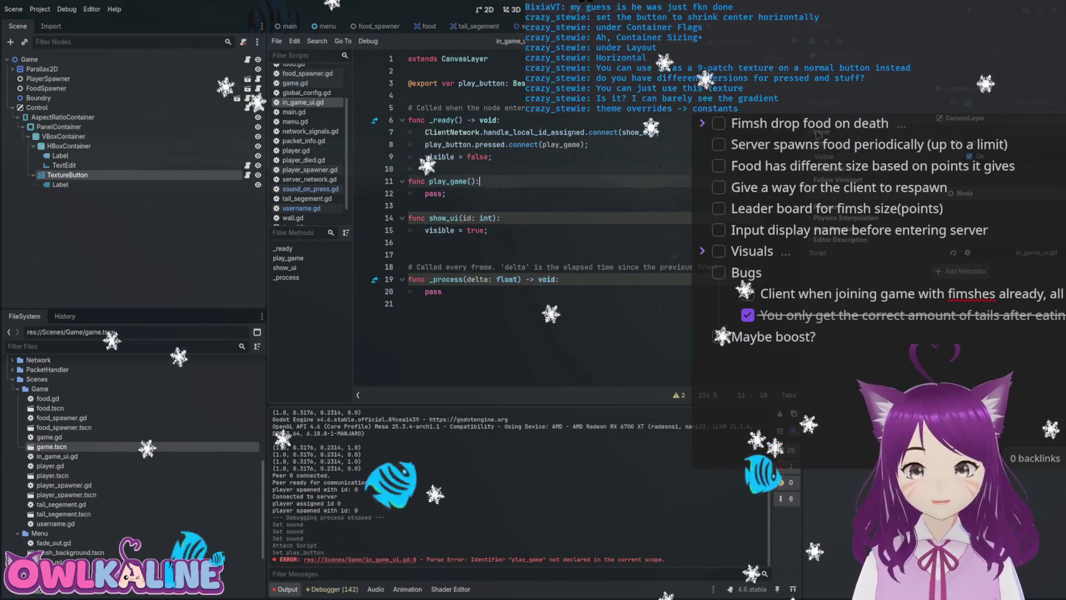
key("Return")
type("visible = false;")
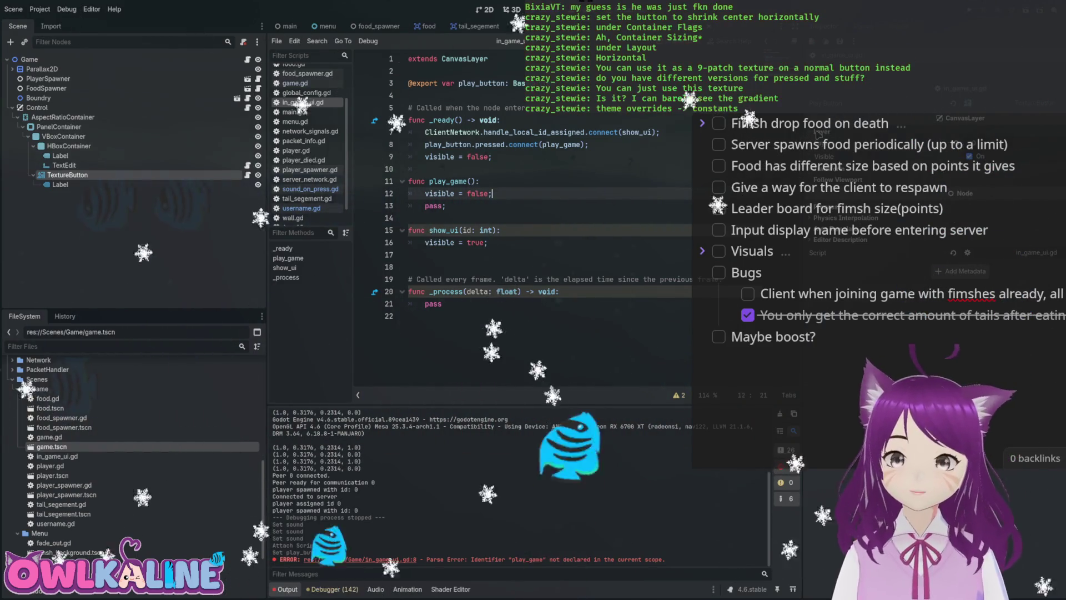
left_click(425, 169)
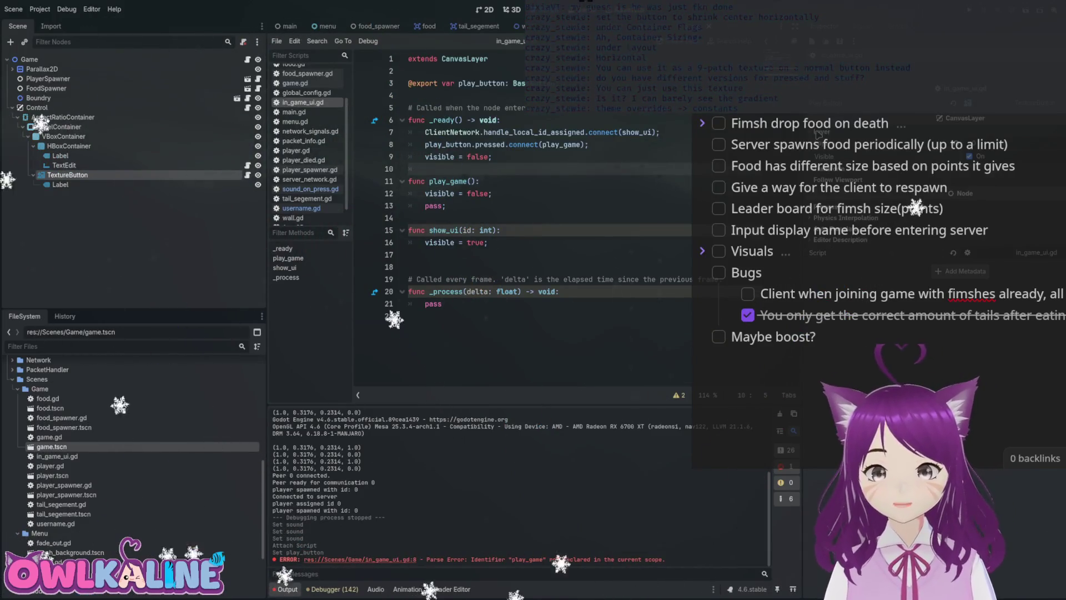
key("Return")
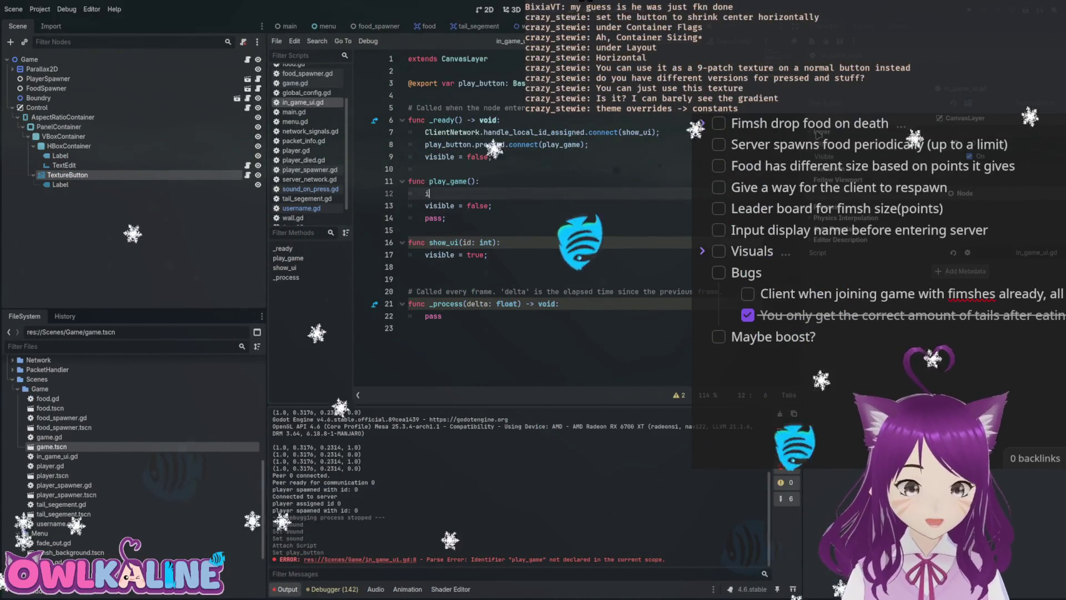
type("if")
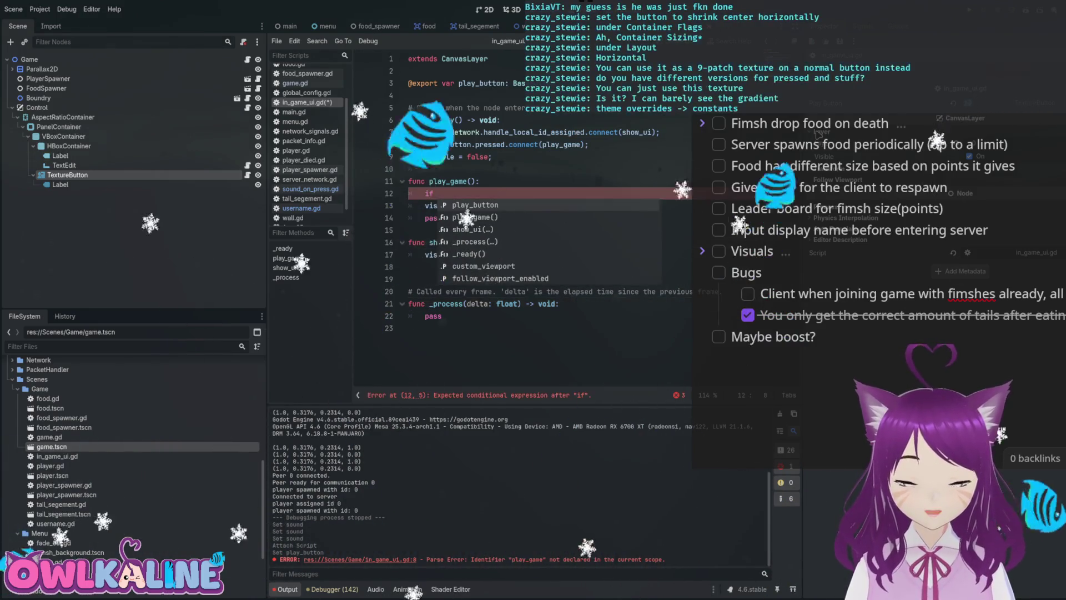
key("BackSpace")
key("BackSpace")
key("BackSpace")
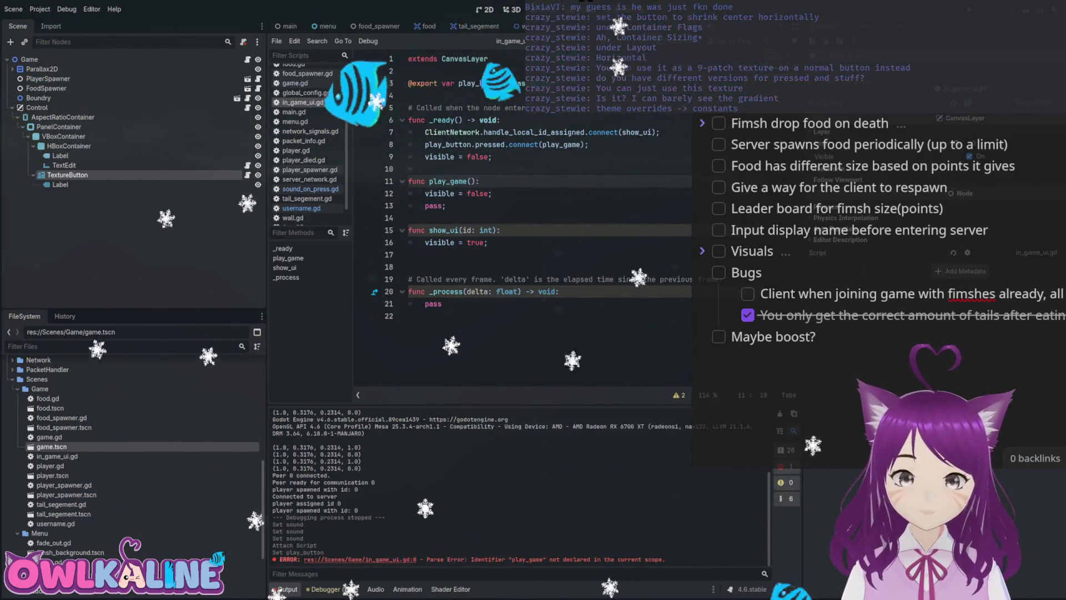
key("Return")
type("@export var username: Text;")
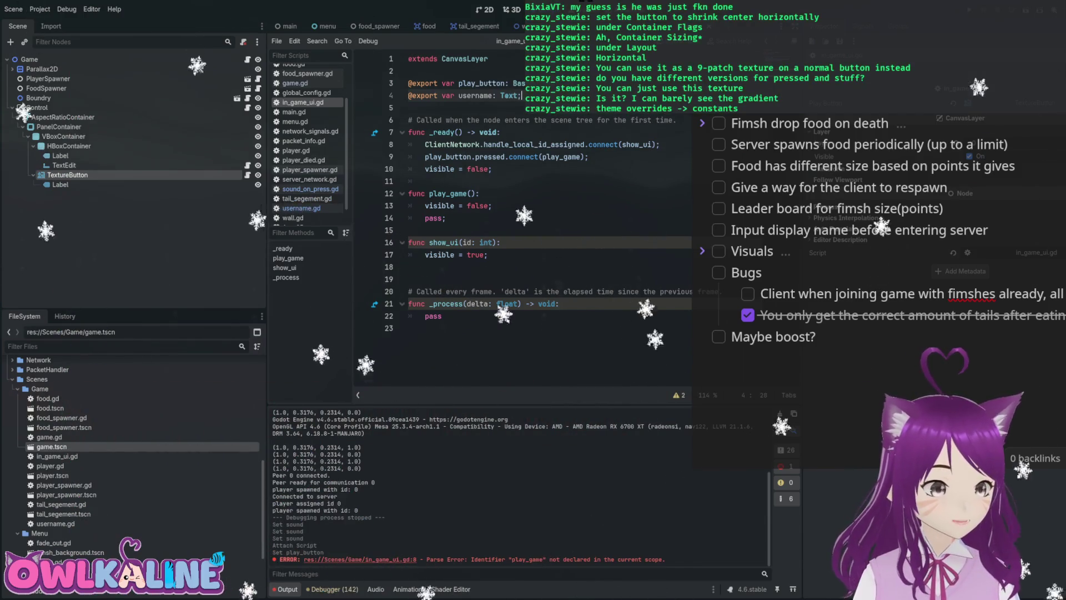
key("BackSpace")
key("BackSpace")
key("BackSpace")
type("String")
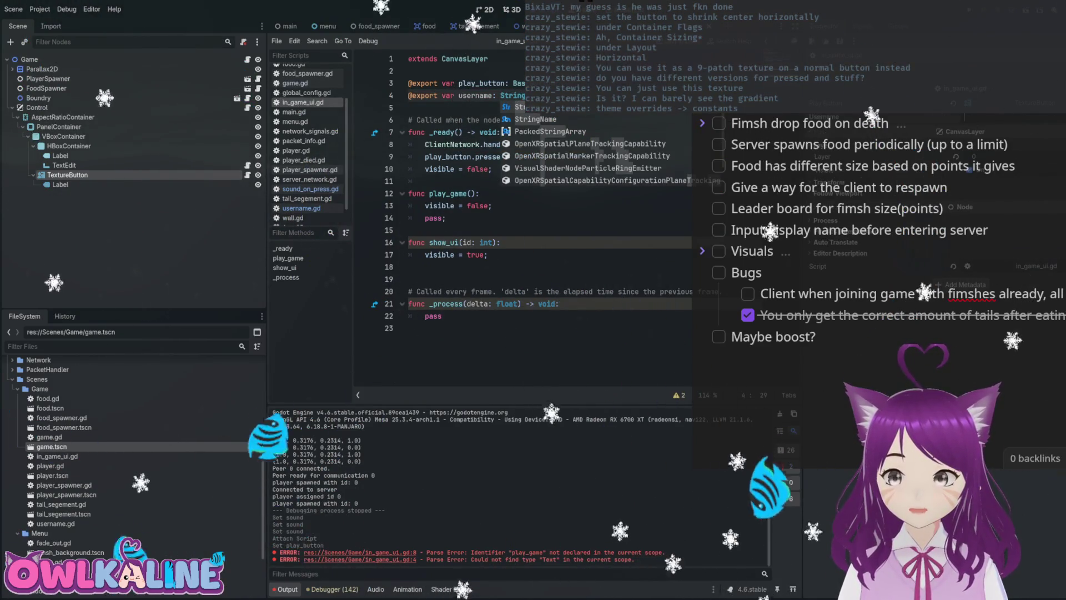
key("BackSpace")
key("BackSpace")
key("BackSpace")
type("Label")
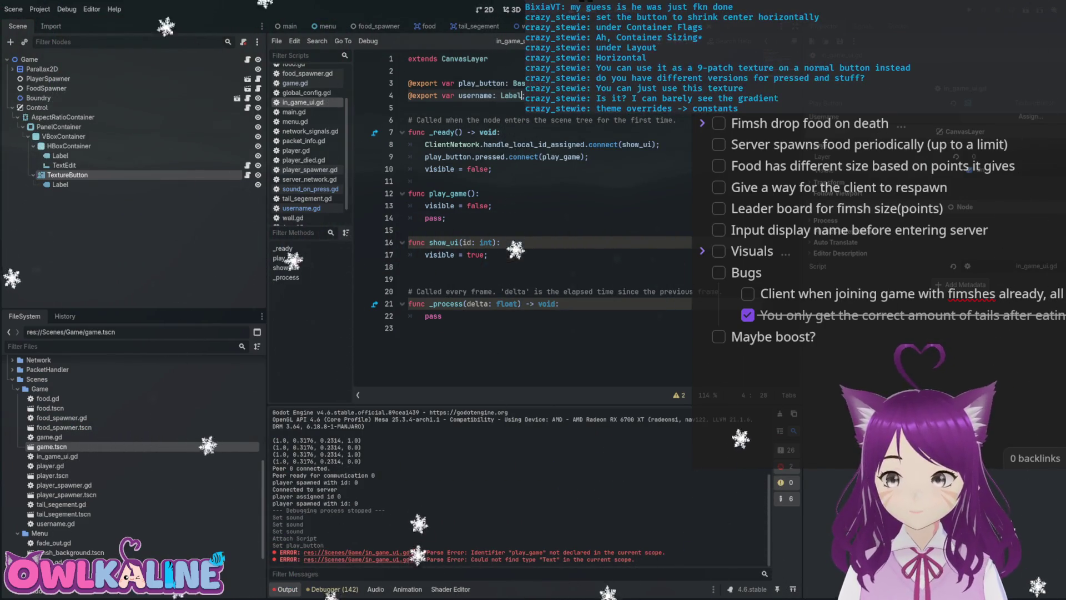
Drag the TextEdit node path into the script, then set the username type to LineEdit
mouse_move(60, 184)
left_mouse_down()
mouse_move(161, 179)
mouse_move(94, 177)
left_mouse_up()
left_click_drag(64, 165, 583, 146)
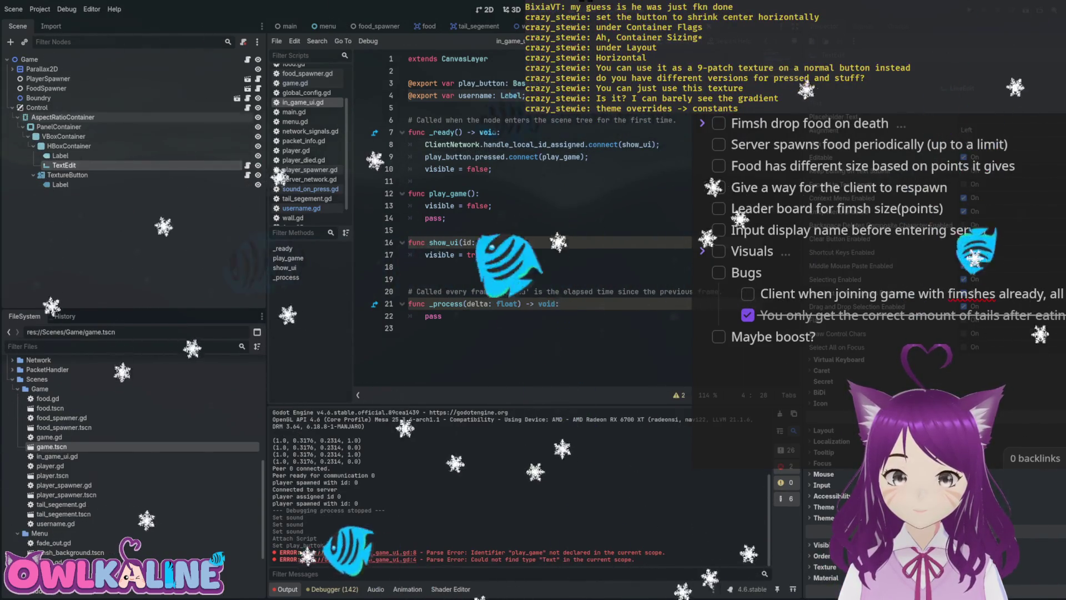
left_click(36, 107)
left_click_drag(64, 165, 517, 132)
left_click(411, 108)
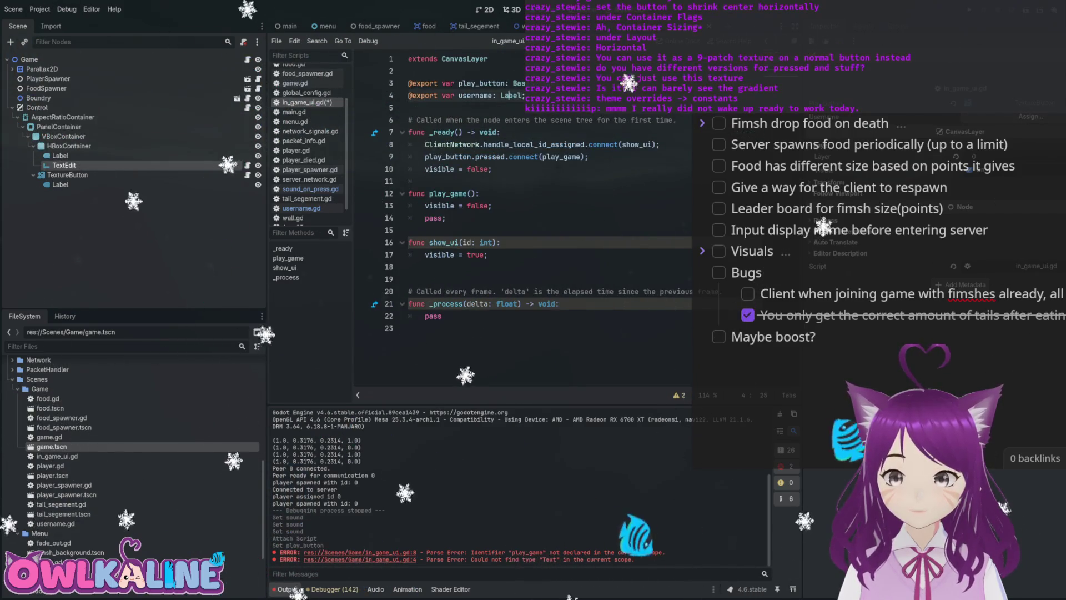
type("LineEdit")
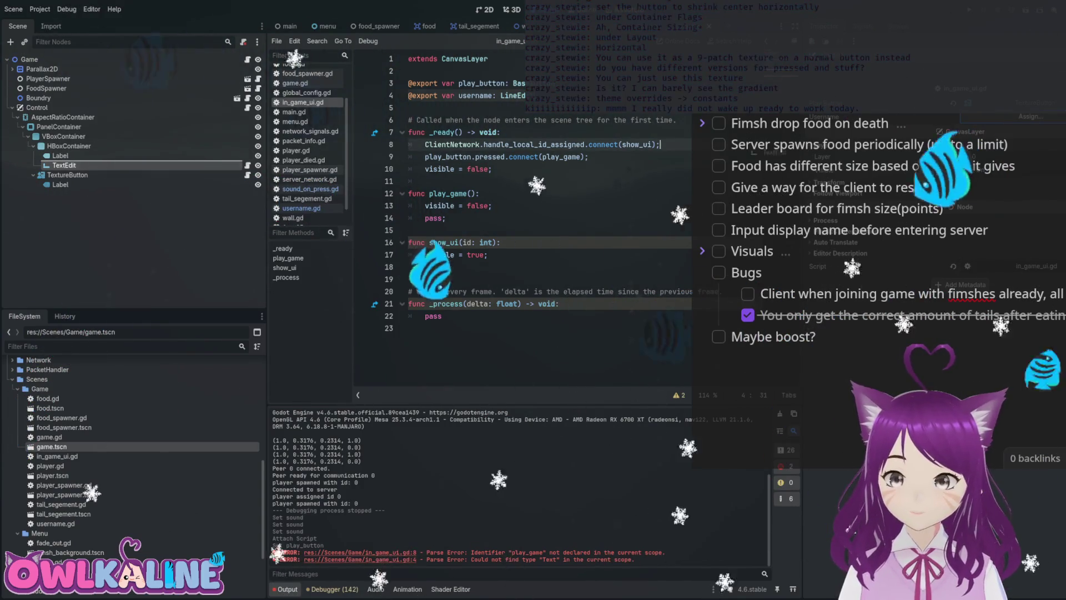
left_click(409, 107)
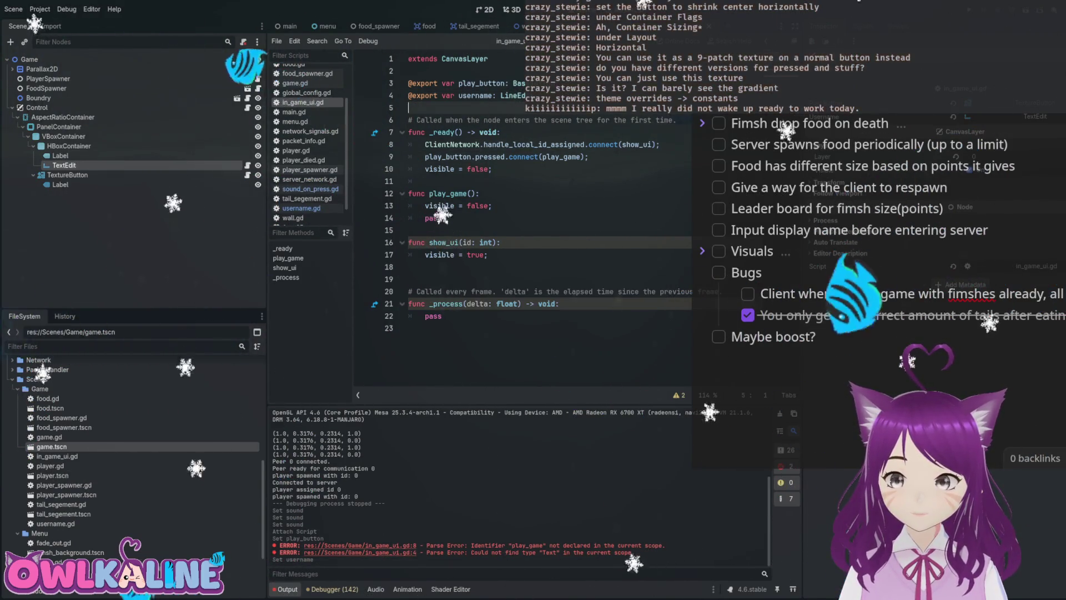
Insert 'if username.text.is_empty(): return;' at the top of play_game, followed by a blank line
left_click(482, 193)
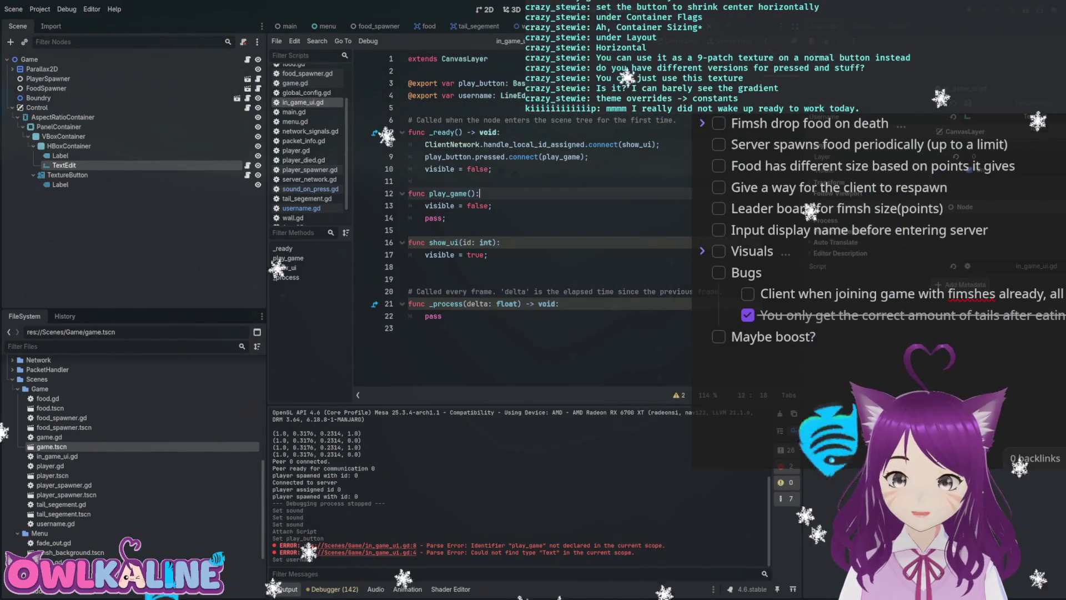
key("Return")
type(".text ")
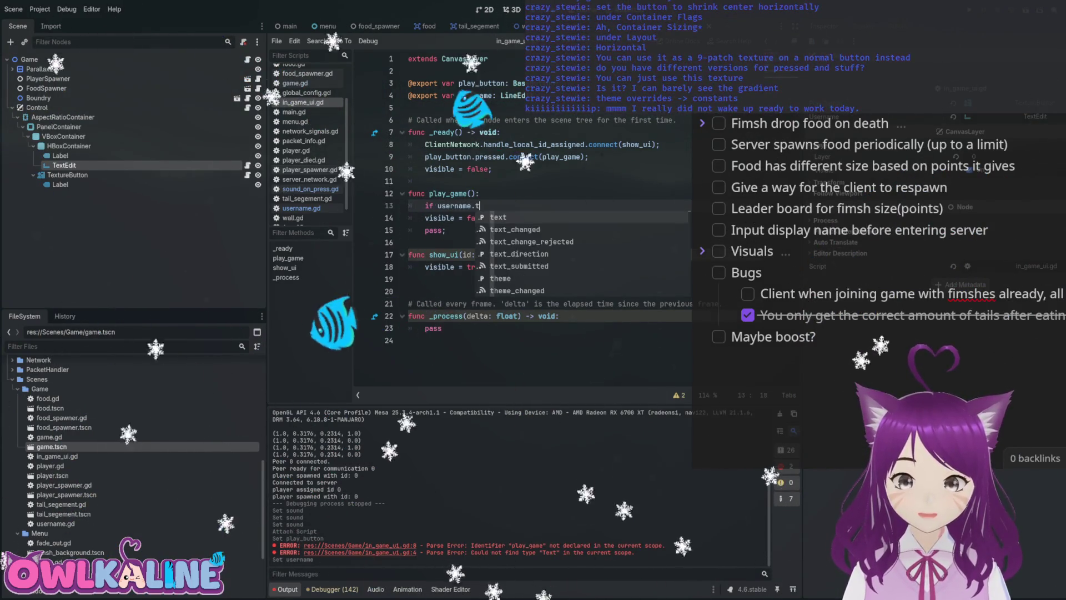
type(".")
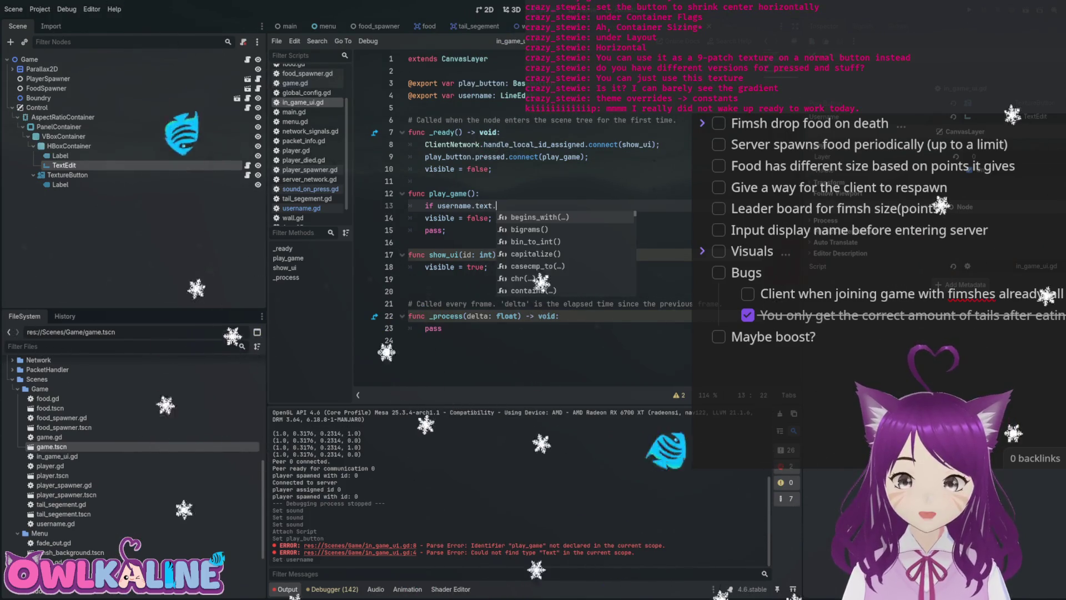
type("em")
key("Down")
key("Down")
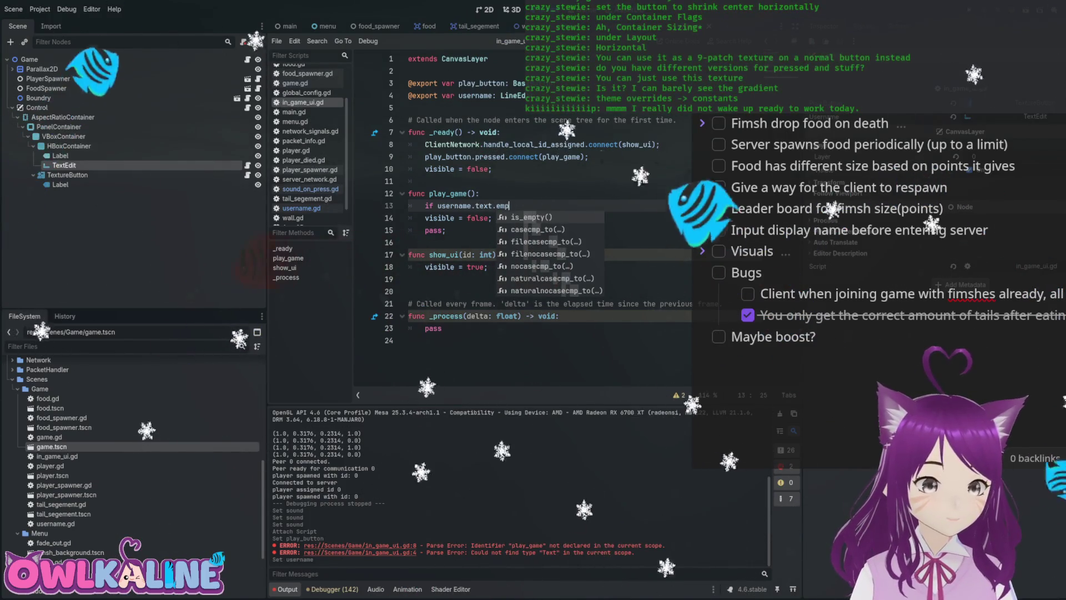
key("Return")
key("Return")
type("return;")
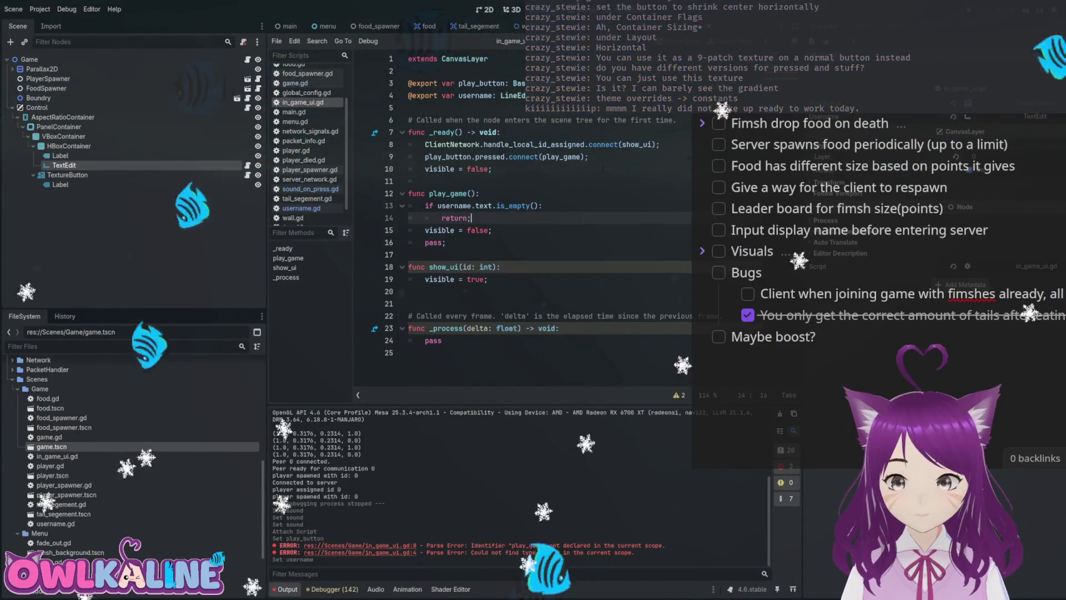
key("Return")
key("Down")
key("Home")
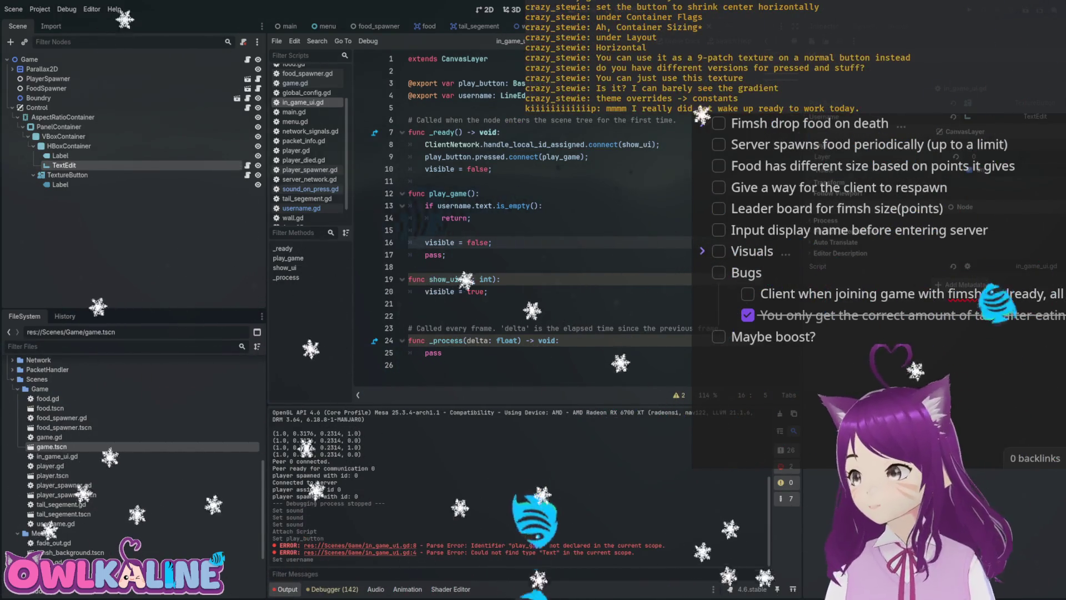
left_click(446, 255)
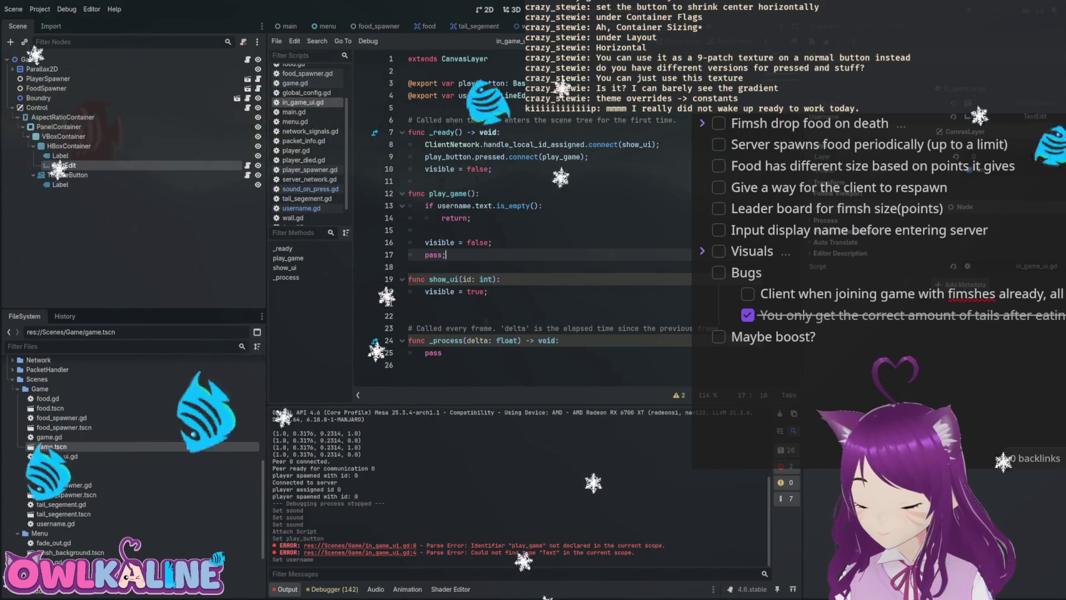
left_click(425, 230)
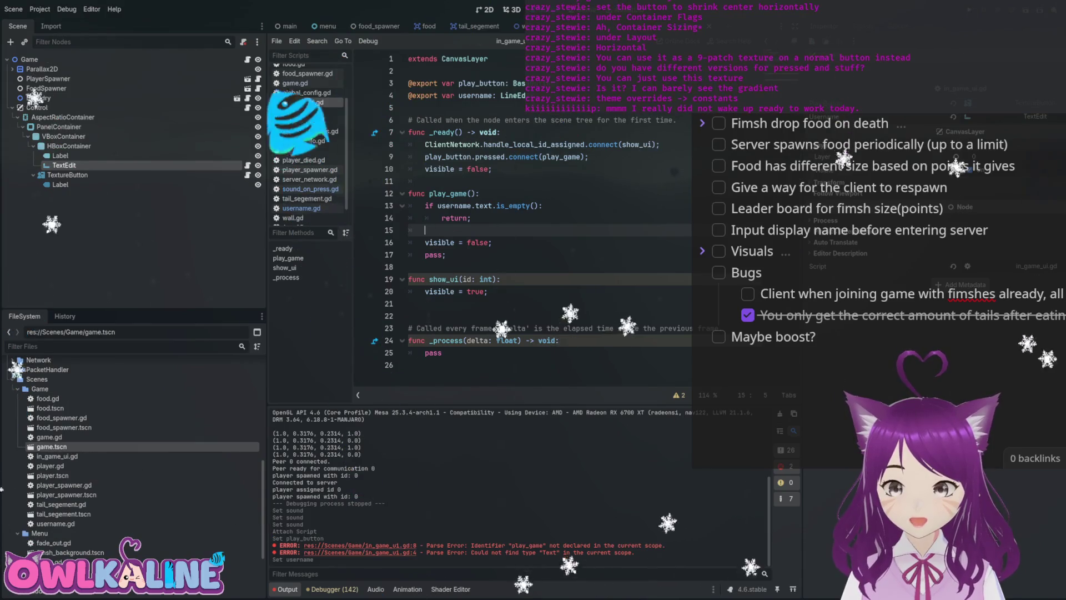
Run the game to check that Play does nothing with an empty username, then stop it
key("F5")
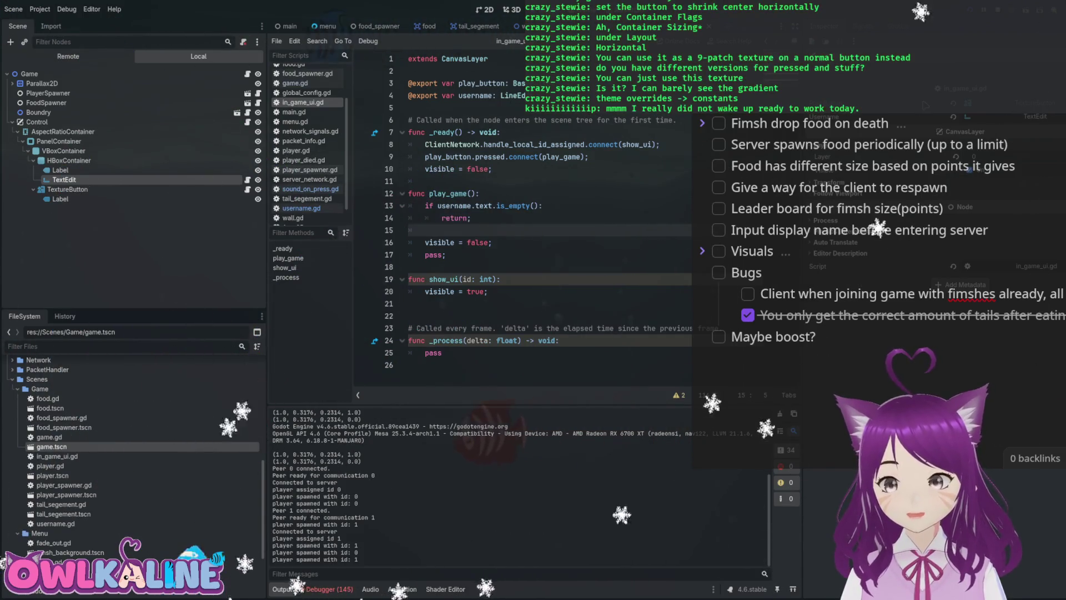
key("F8")
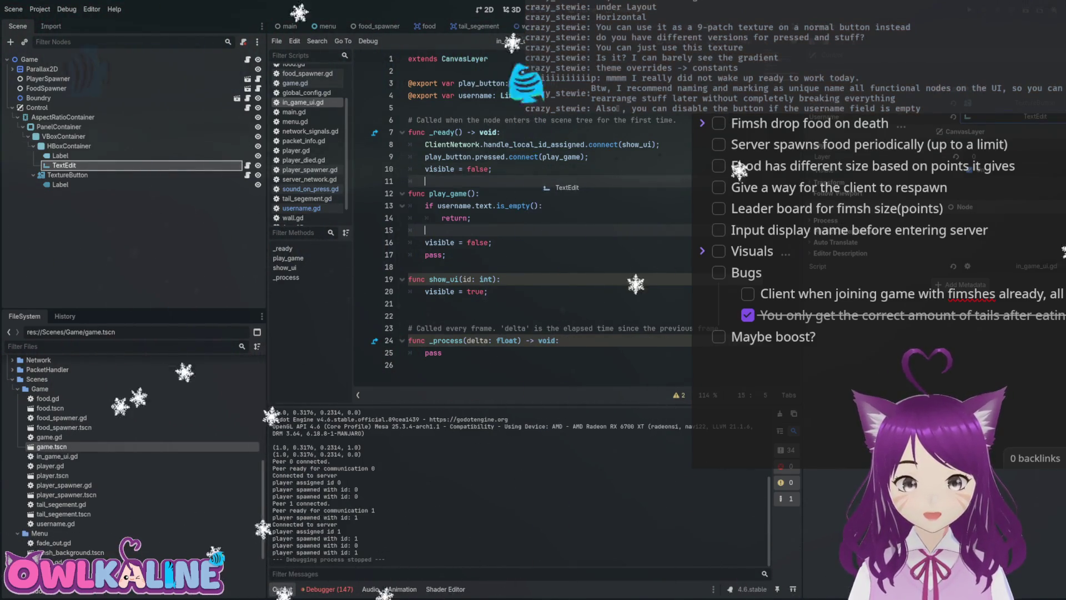
left_click_drag(542, 185, 541, 184)
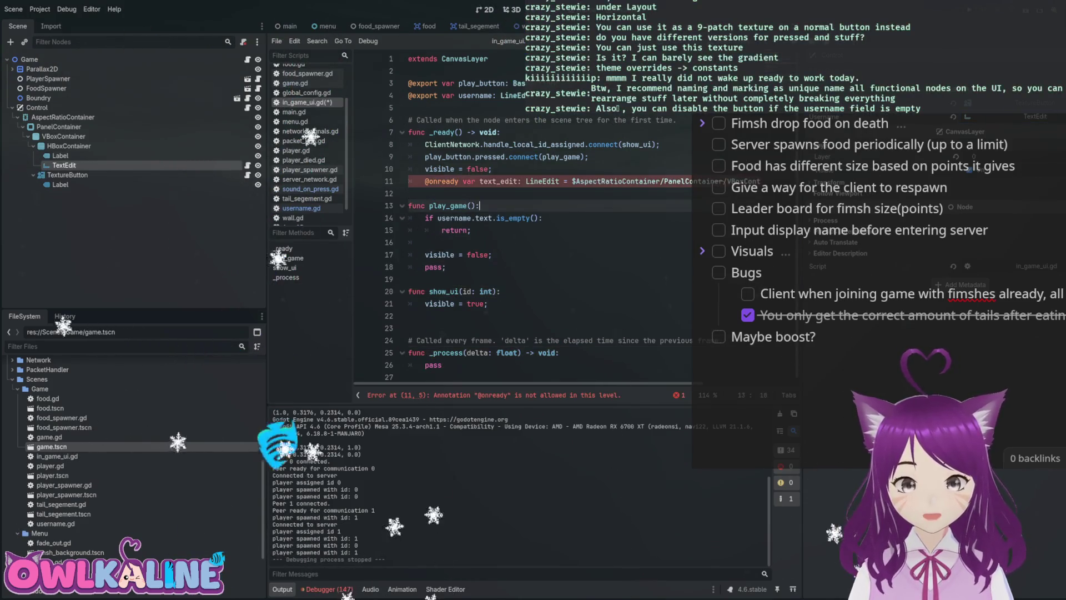
key("ctrl+z")
left_click(541, 205)
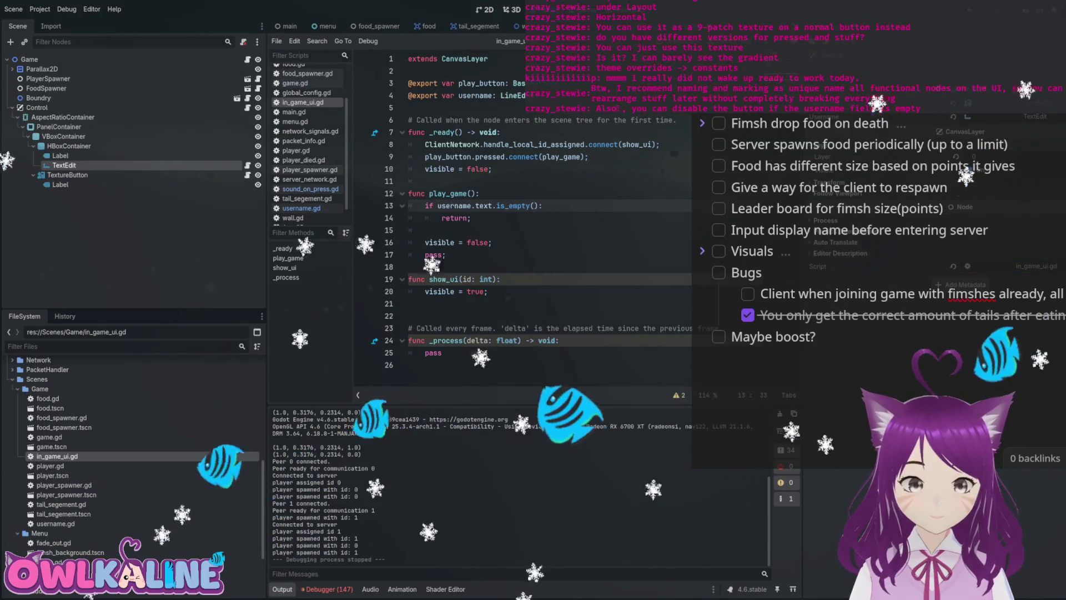
left_click(53, 475)
mouse_move(53, 475)
left_mouse_down()
mouse_move(61, 445)
mouse_move(490, 109)
left_mouse_up()
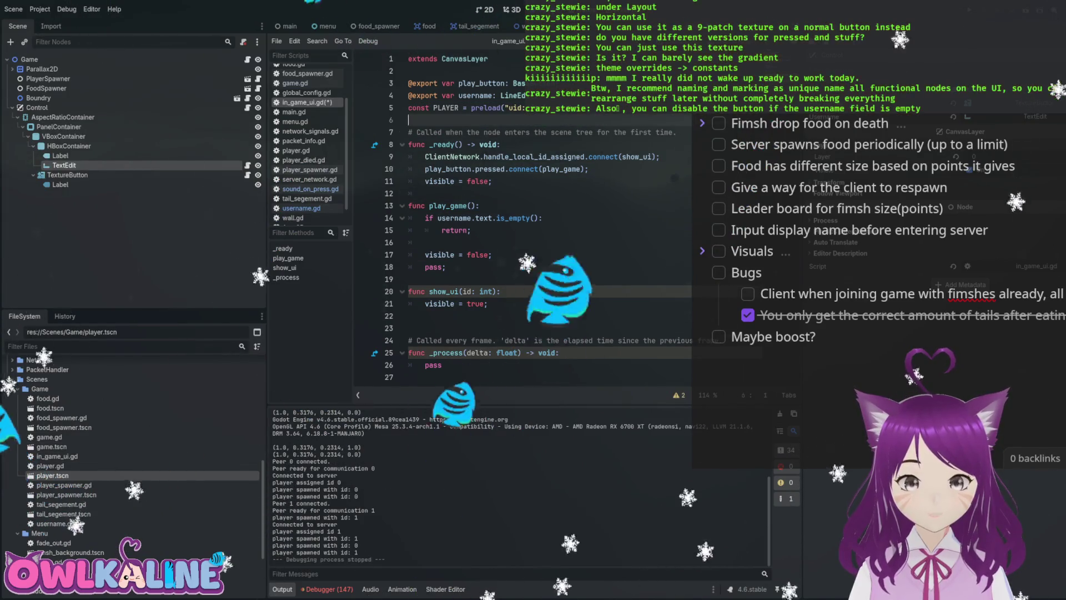
left_click(585, 107)
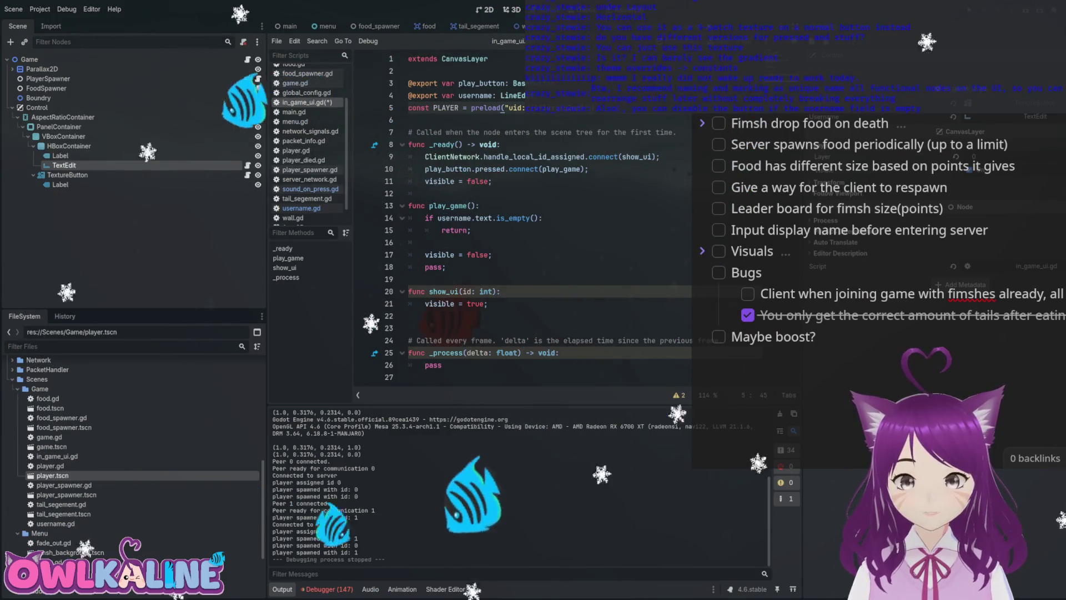
left_click_drag(585, 107, 417, 108)
key("BackSpace")
key("BackSpace")
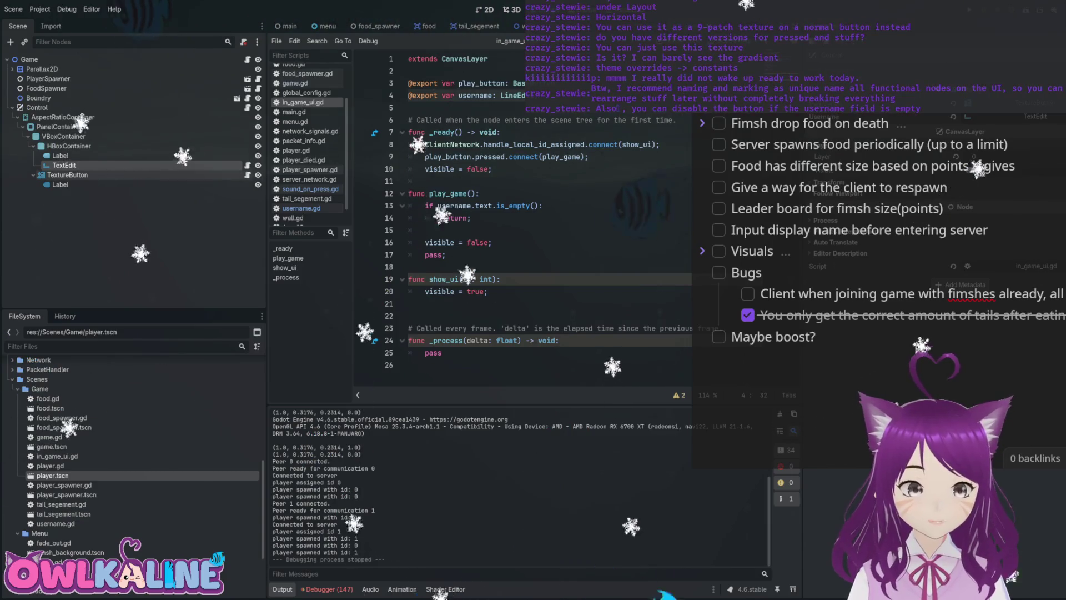
Show sound_on_press.gd in the script editor and select the HBoxContainer node in the Scene dock
left_click(310, 189)
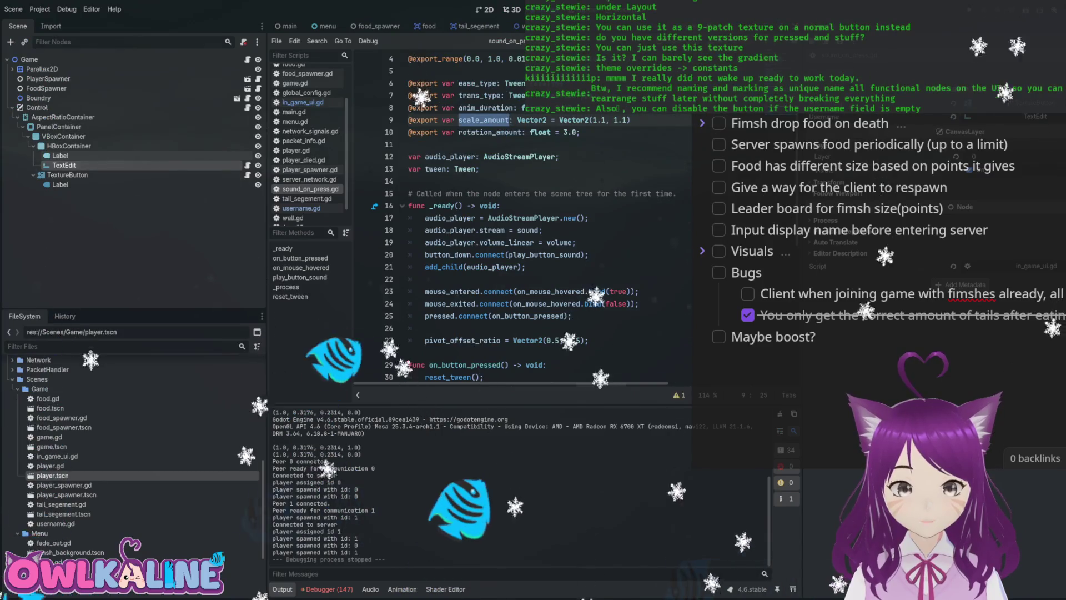
left_click(60, 156)
left_click(68, 146)
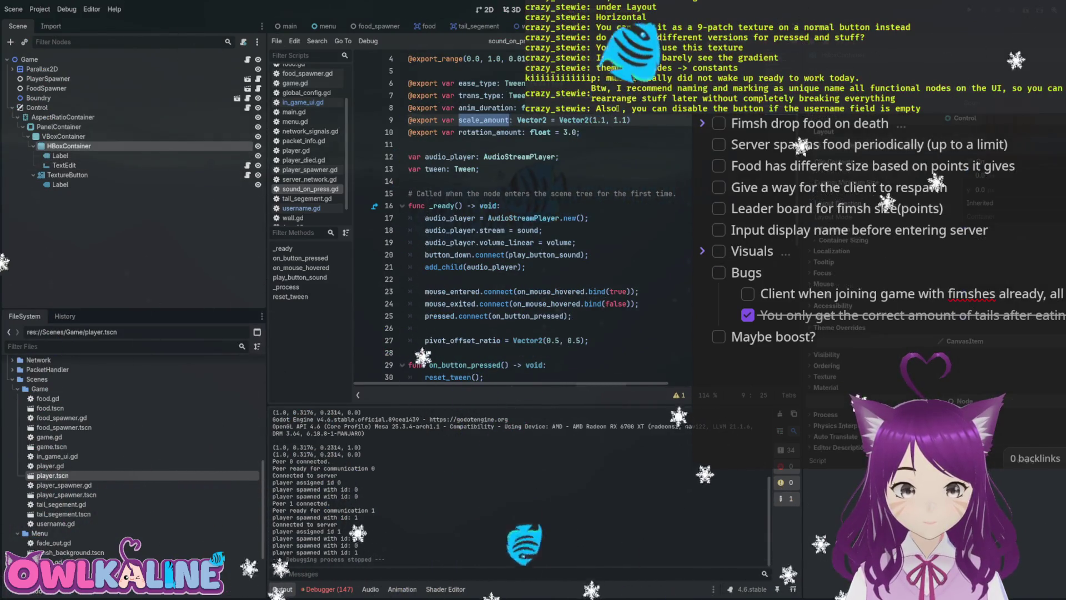